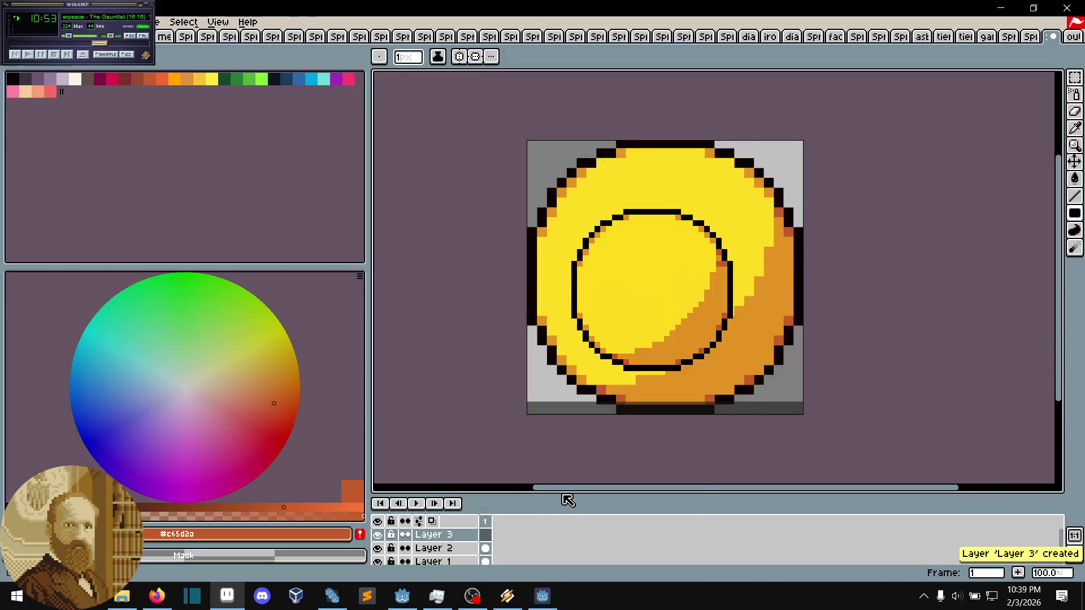
- Enlarge the pasted coin to 228×228, centre it on the canvas, and sample its orange #e49322
scroll(547, 155, up, 4)
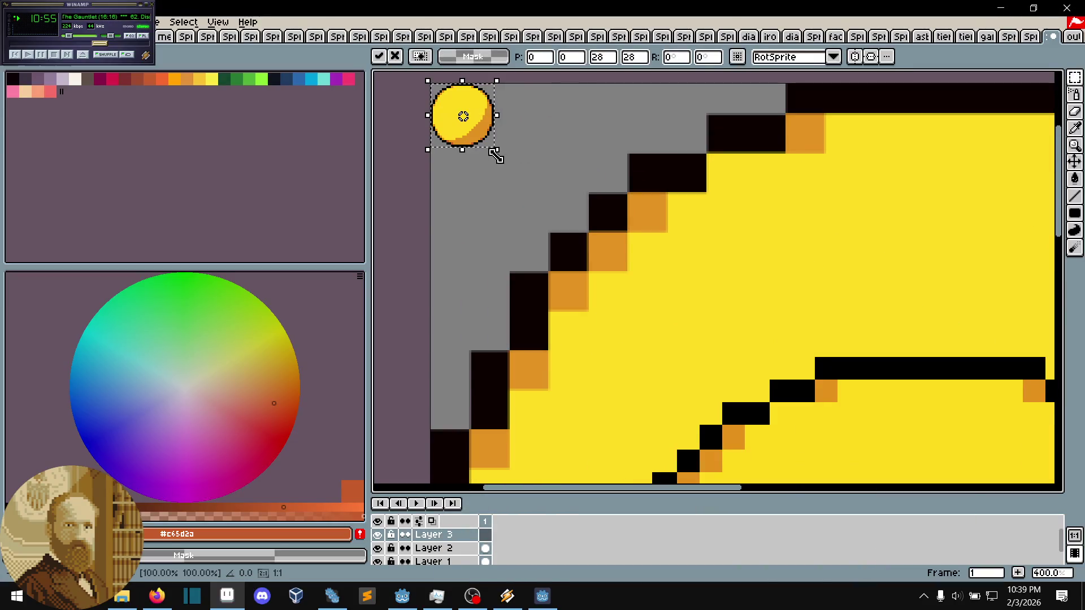
drag(497, 150, 947, 387)
scroll(791, 307, down, 2)
scroll(791, 307, down, 2)
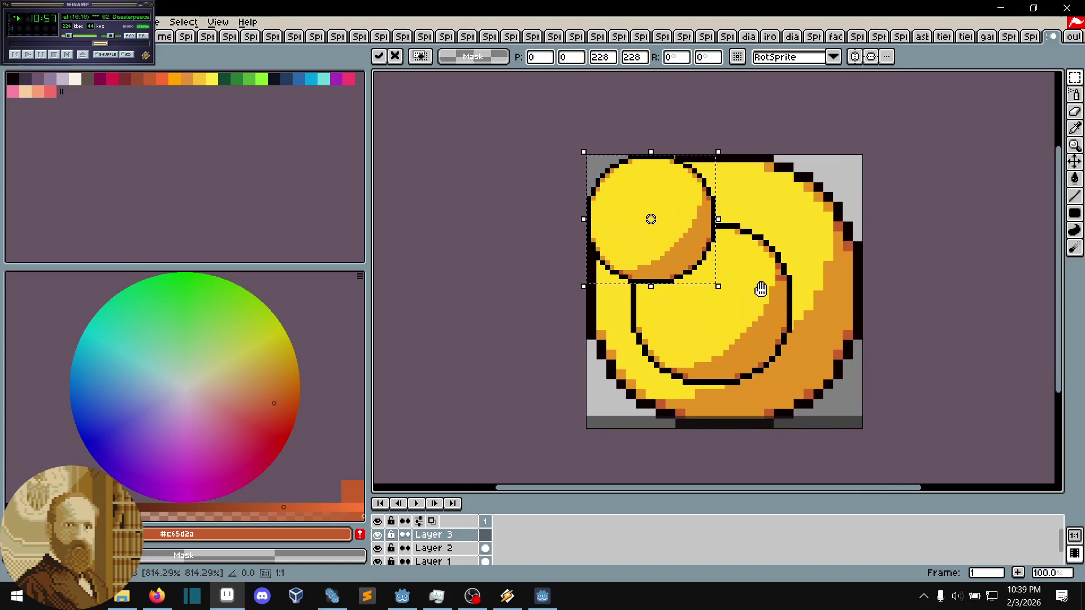
mouse_move(695, 242)
mouse_down()
mouse_move(806, 310)
mouse_move(786, 310)
mouse_up()
key(Return)
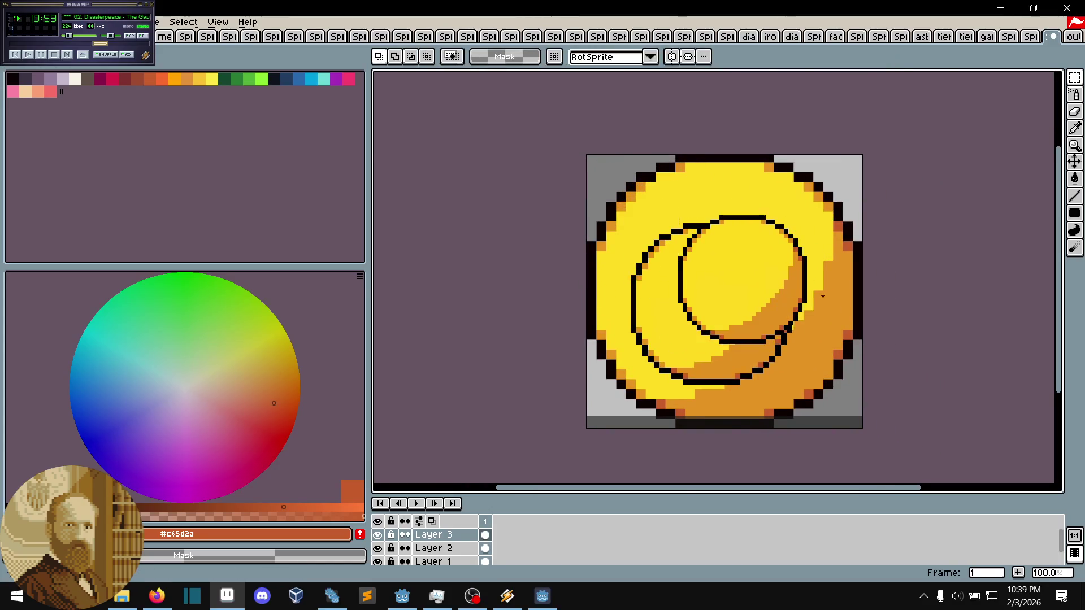
scroll(785, 309, up, 3)
alt+click(850, 387)
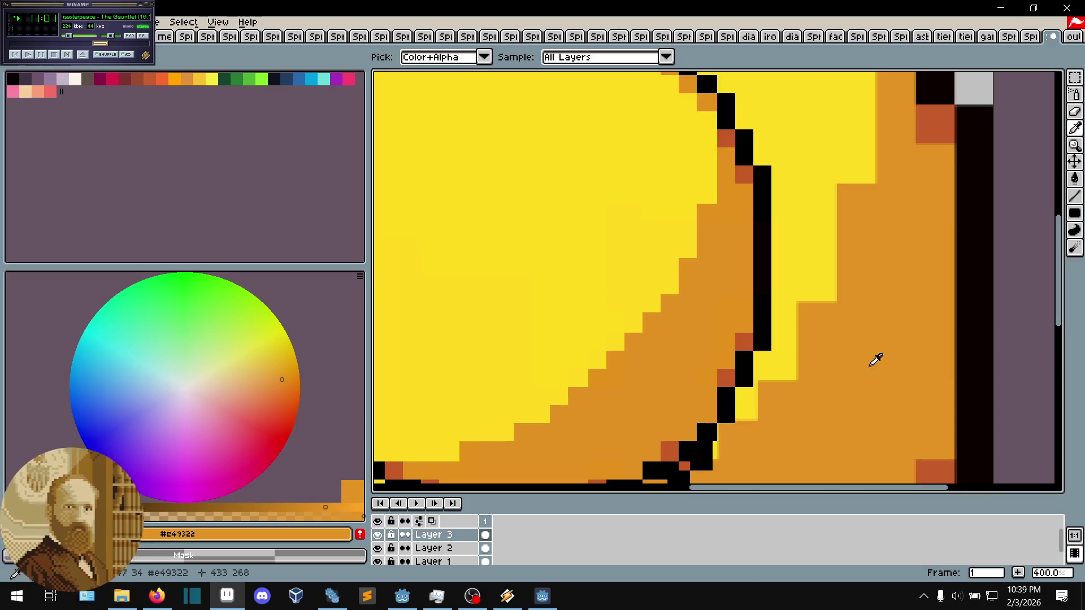
- Sample the left and right orange regions repeatedly, then pick yellow #ffda21 and hide Layer 3
click(712, 305)
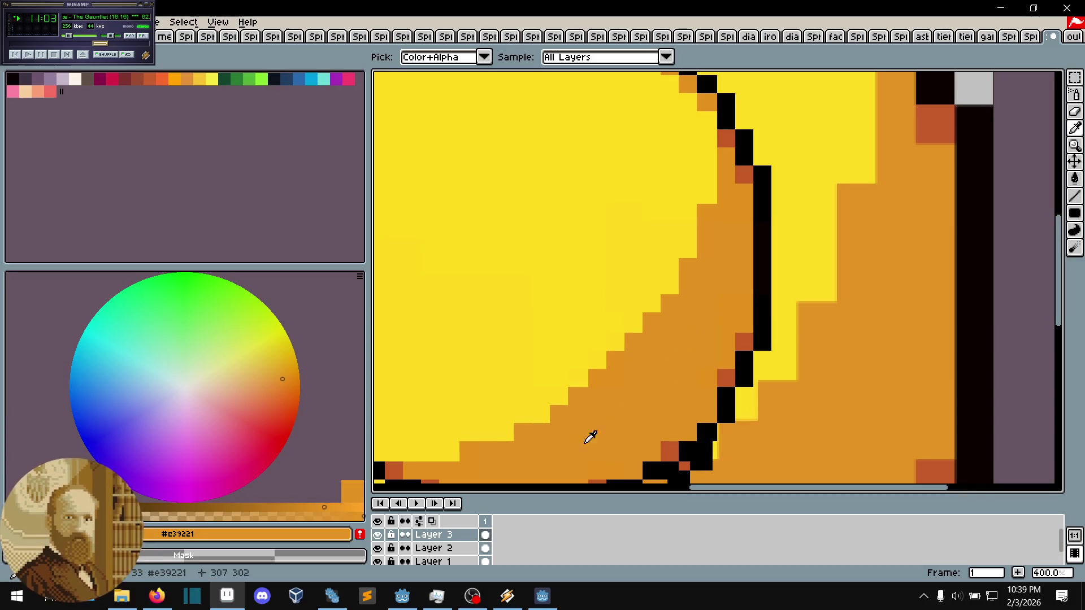
click(740, 206)
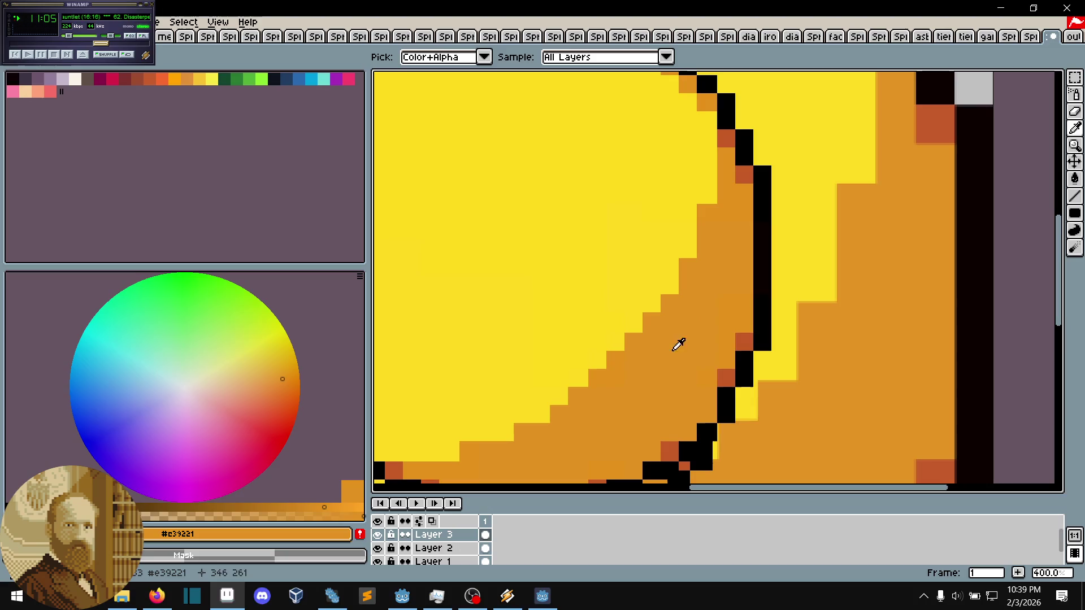
click(509, 476)
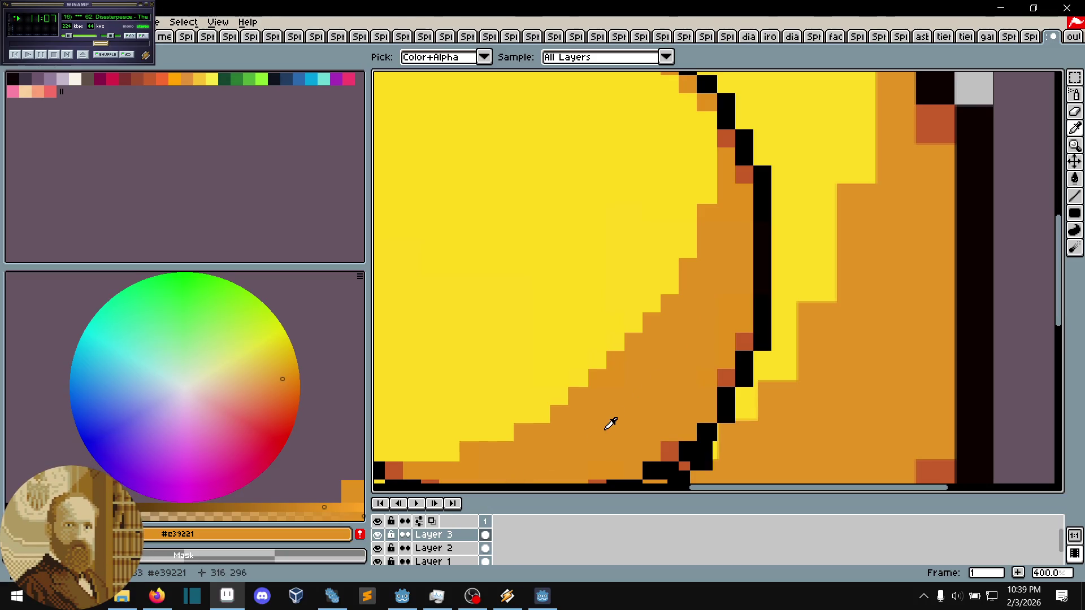
click(850, 392)
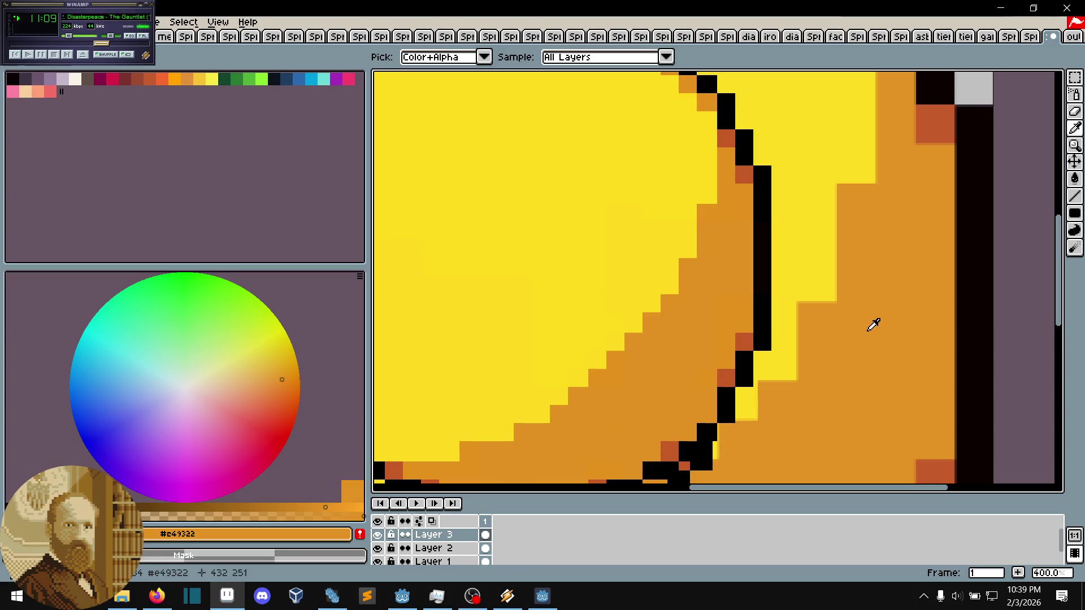
click(592, 440)
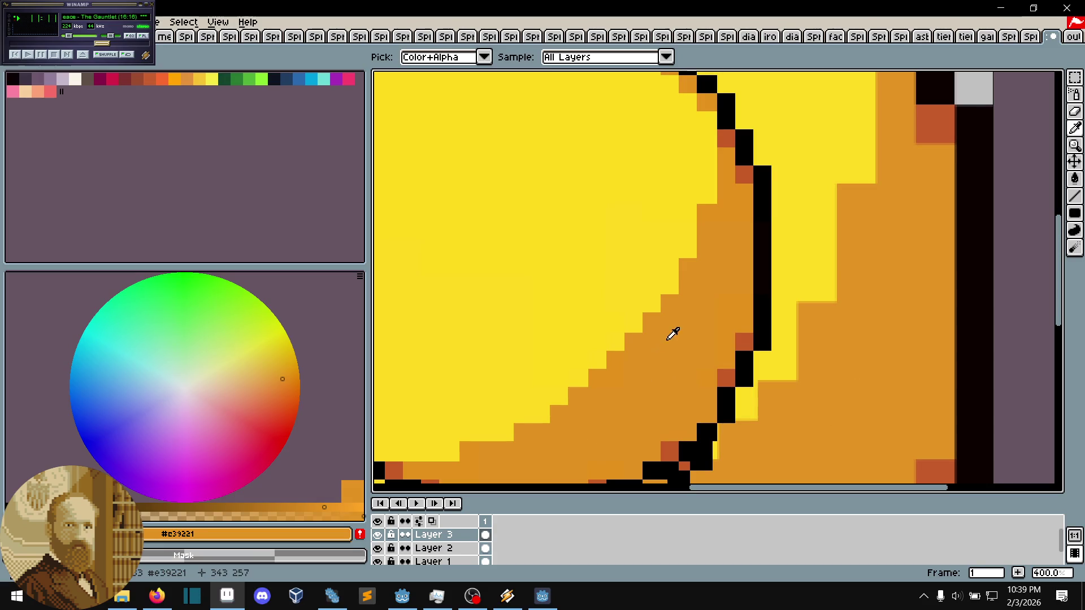
click(885, 341)
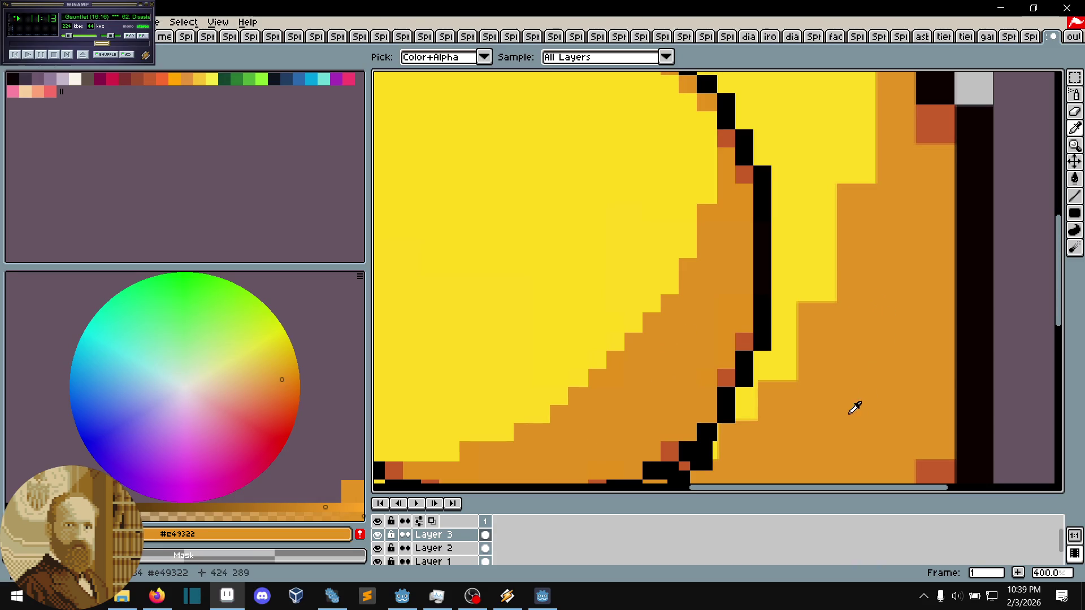
click(588, 416)
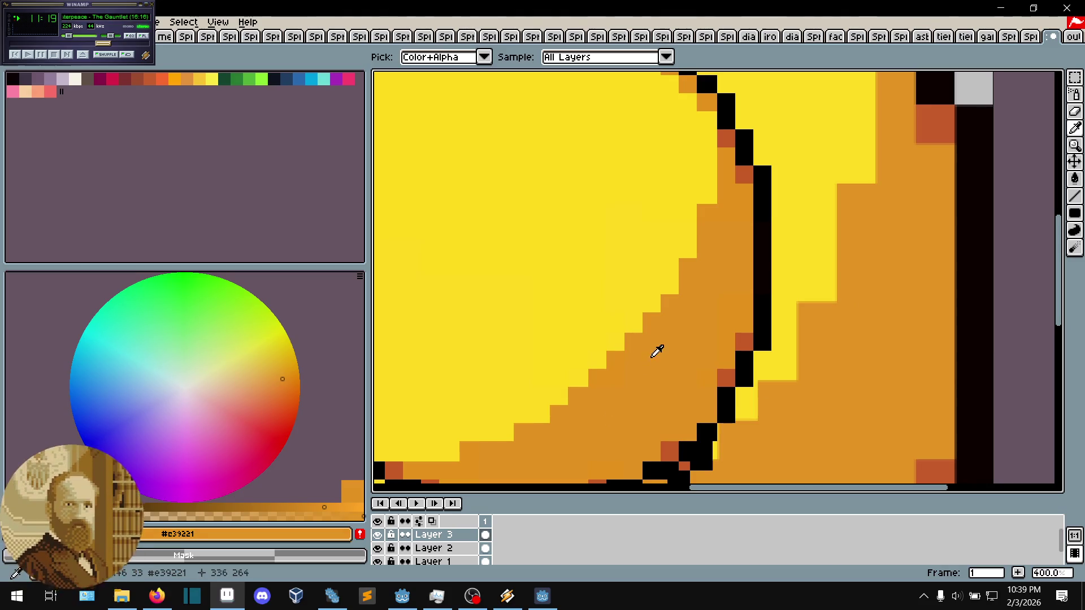
click(537, 305)
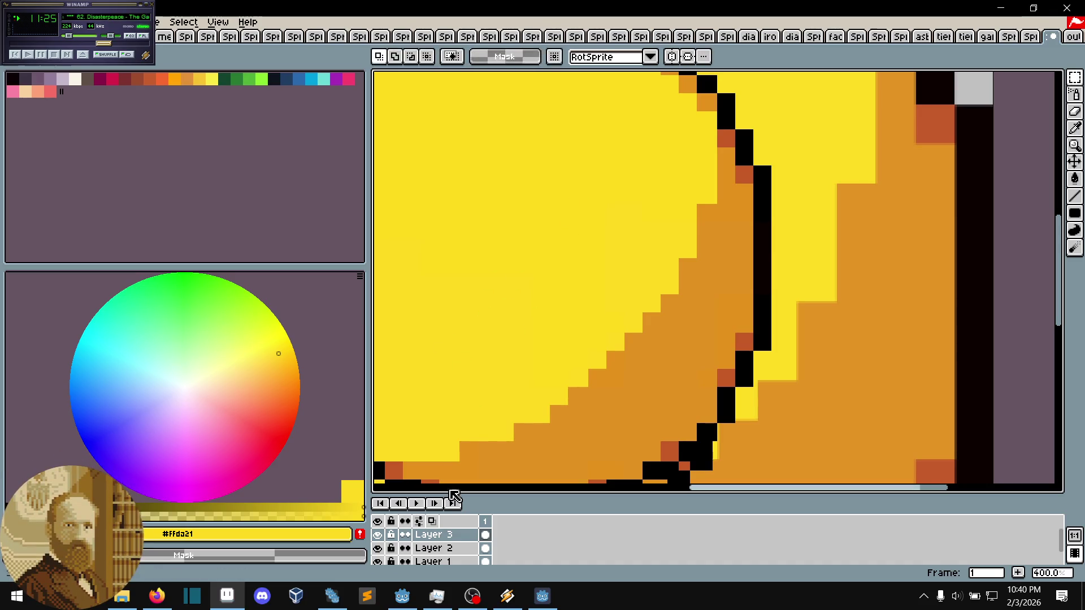
click(378, 534)
- Hide Layer 2, zoom out, and eyedropper the original coin's yellow #ffdb22
click(378, 548)
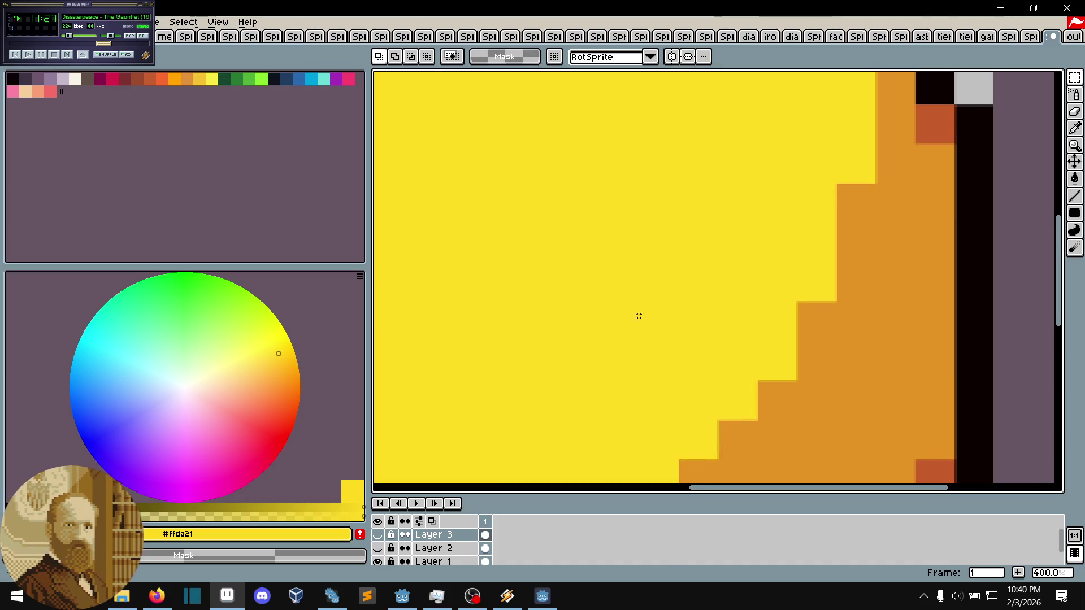
key(1)
key(i)
click(685, 221)
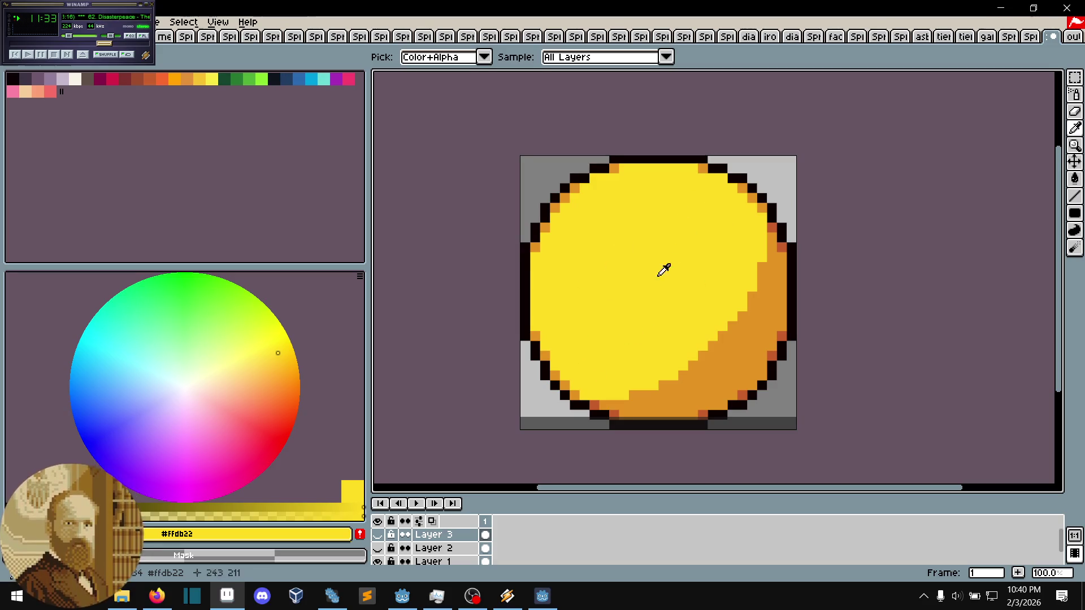
drag(534, 289, 546, 269)
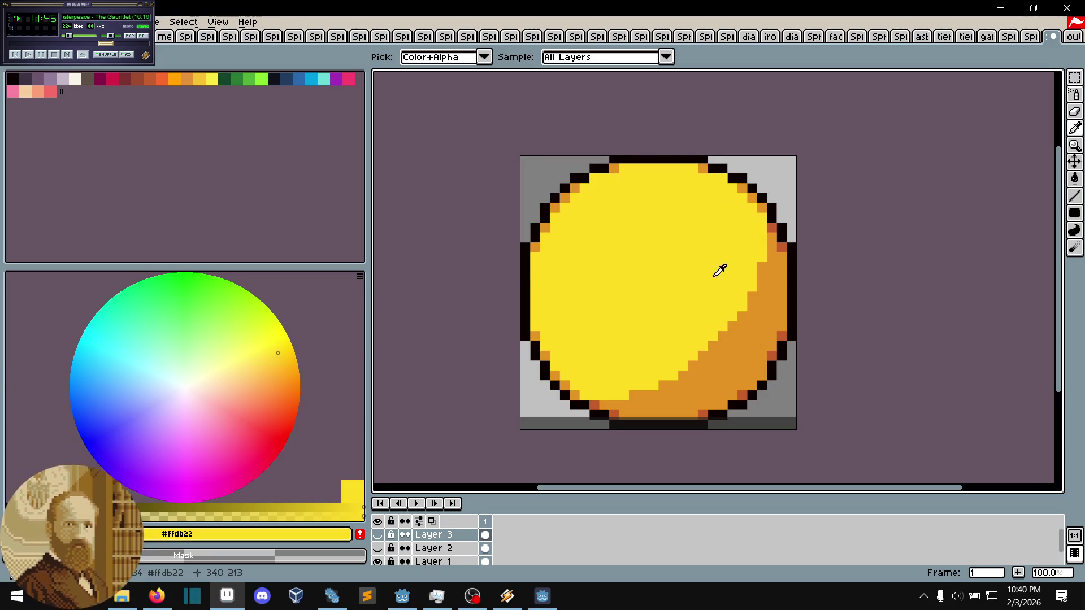
- Make Layer 2 and Layer 3 visible again so the inner circles reappear
key(m)
click(378, 548)
click(378, 534)
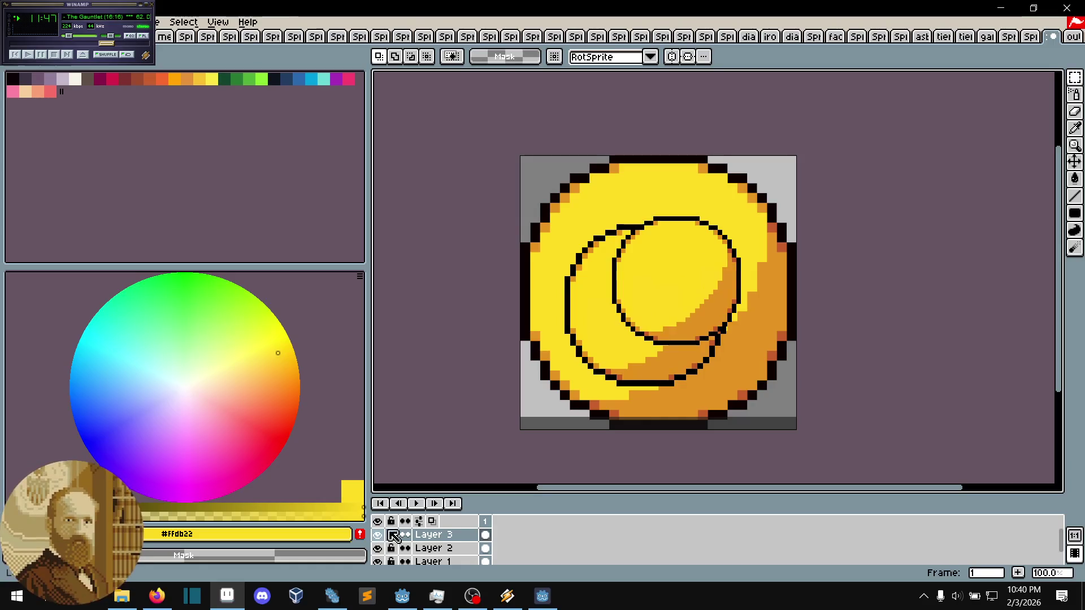
- Sample yellow #ffda21 inside the circles, then bring the Pxgd debug window forward
scroll(707, 218, up, 1)
key(i)
click(709, 197)
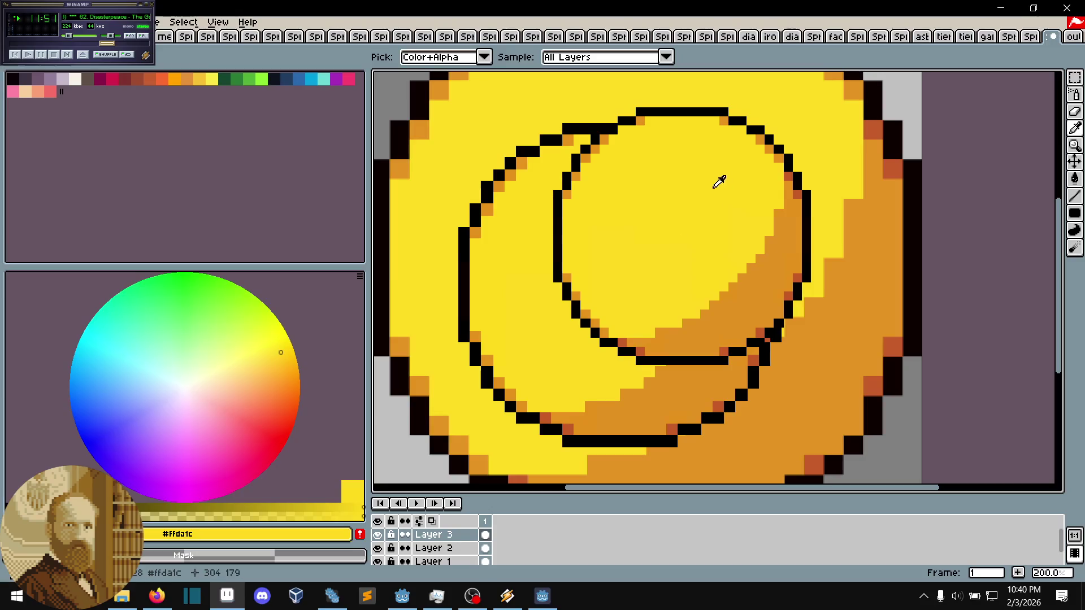
click(678, 280)
key(m)
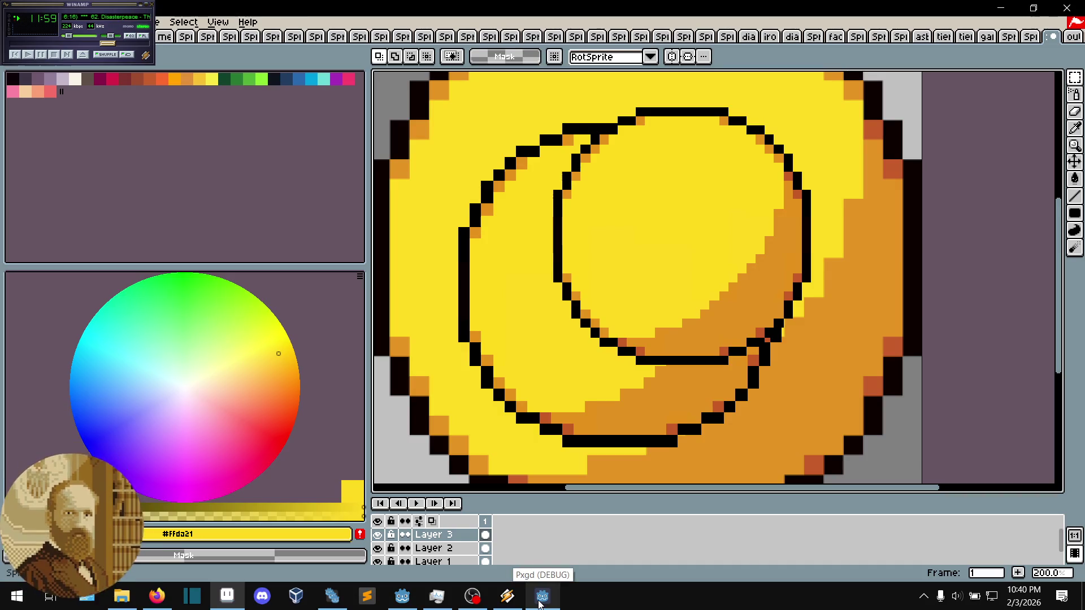
click(539, 602)
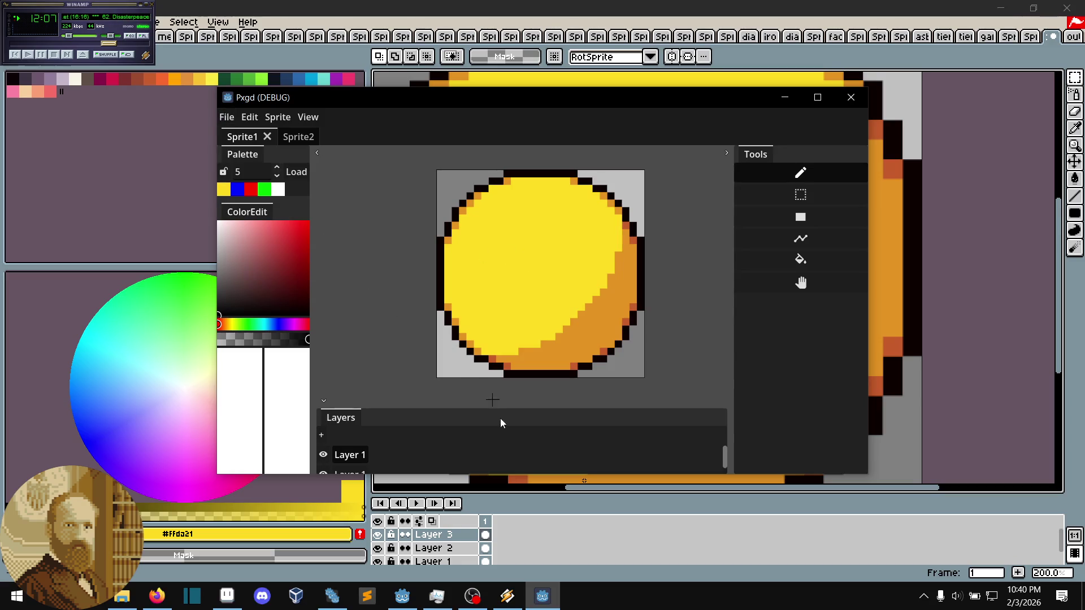
- Switch from the Pxgd debug build back to the Godot editor
click(395, 603)
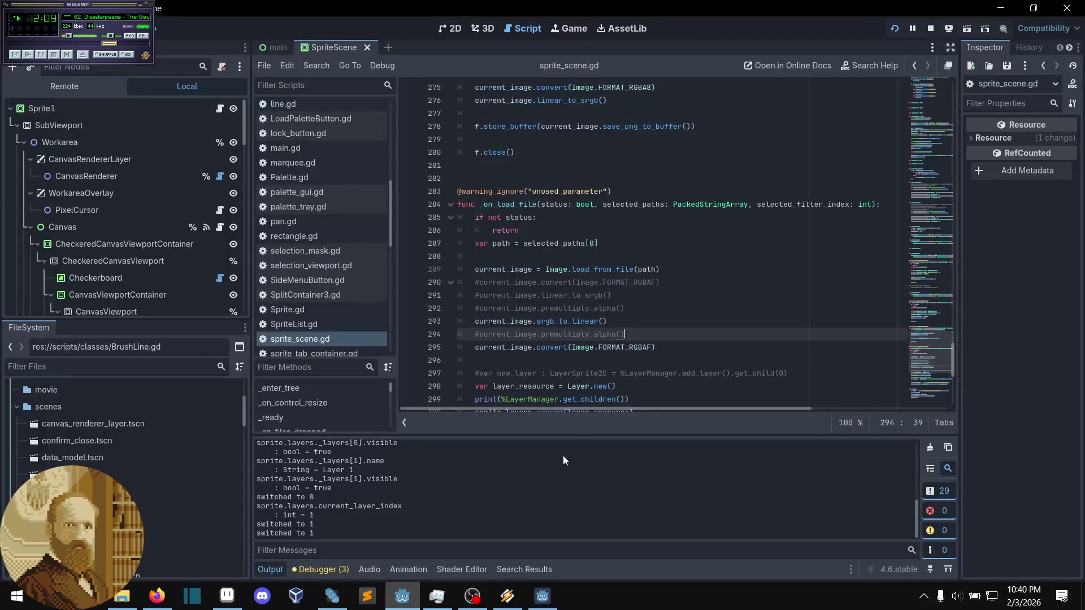
click(648, 361)
scroll(647, 362, down, 2)
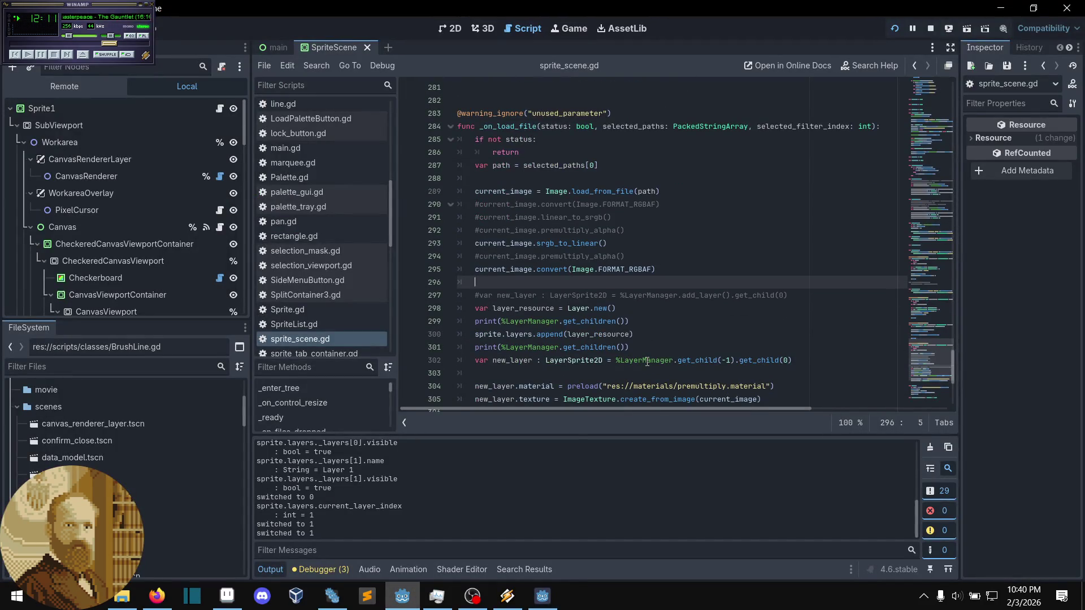
scroll(647, 361, down, 2)
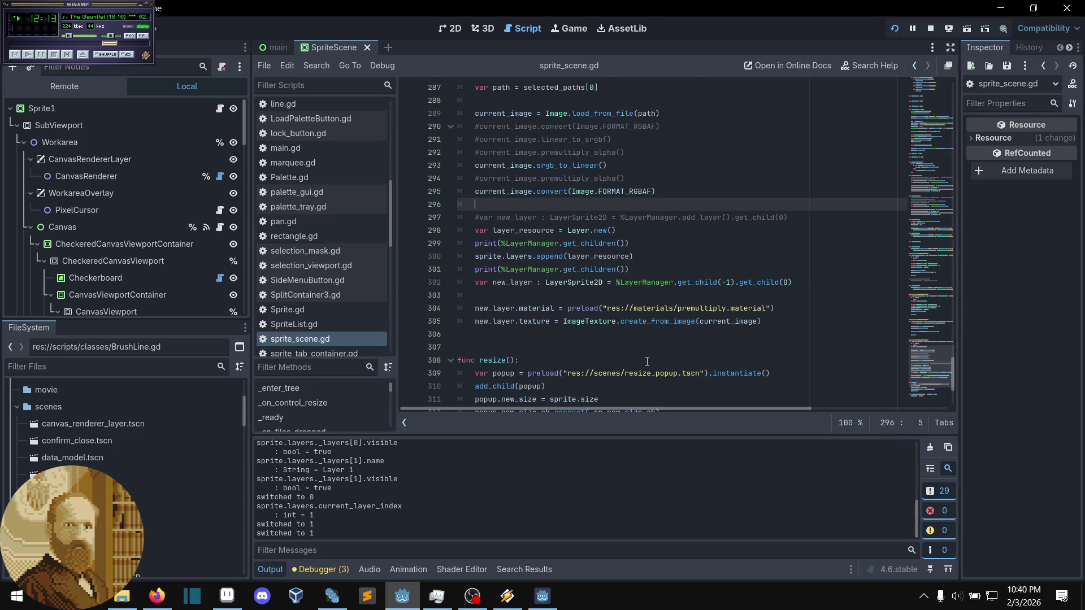
scroll(648, 361, up, 2)
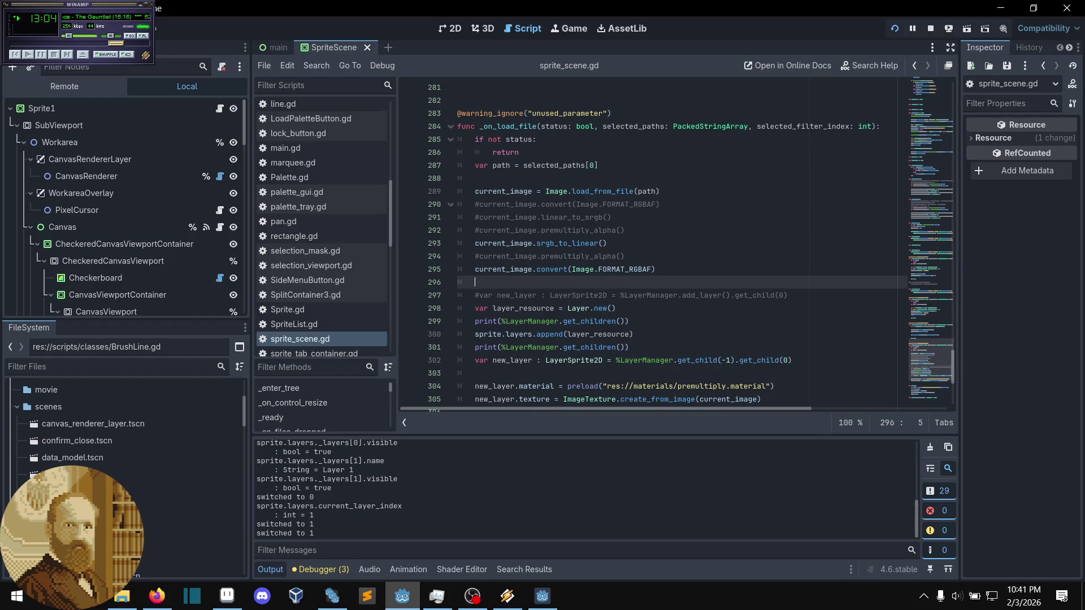
key(alt+Tab)
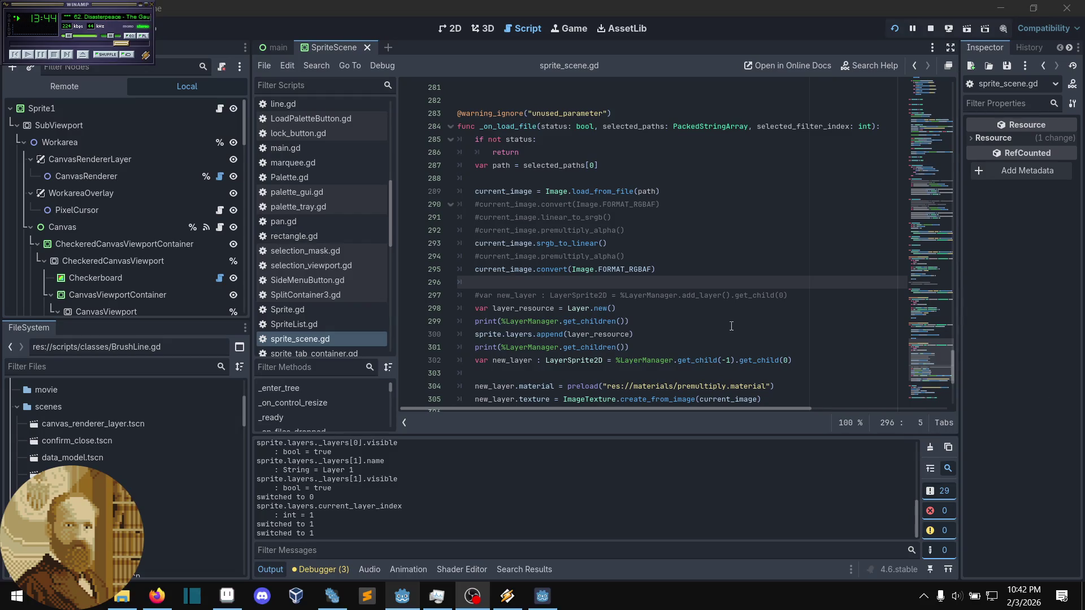
click(670, 287)
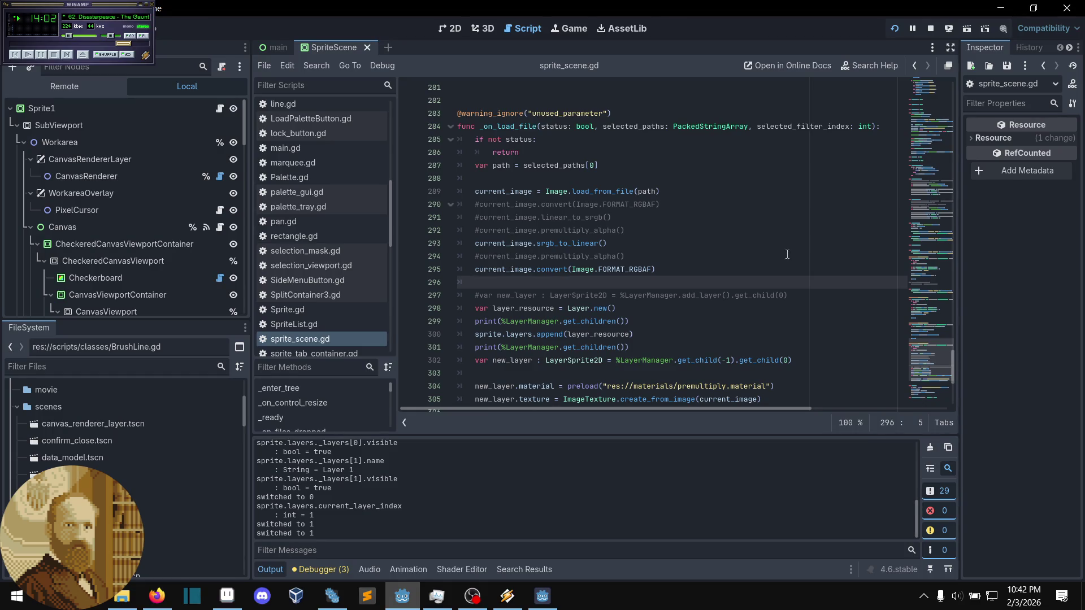
scroll(787, 254, down, 1)
scroll(787, 254, down, 1)
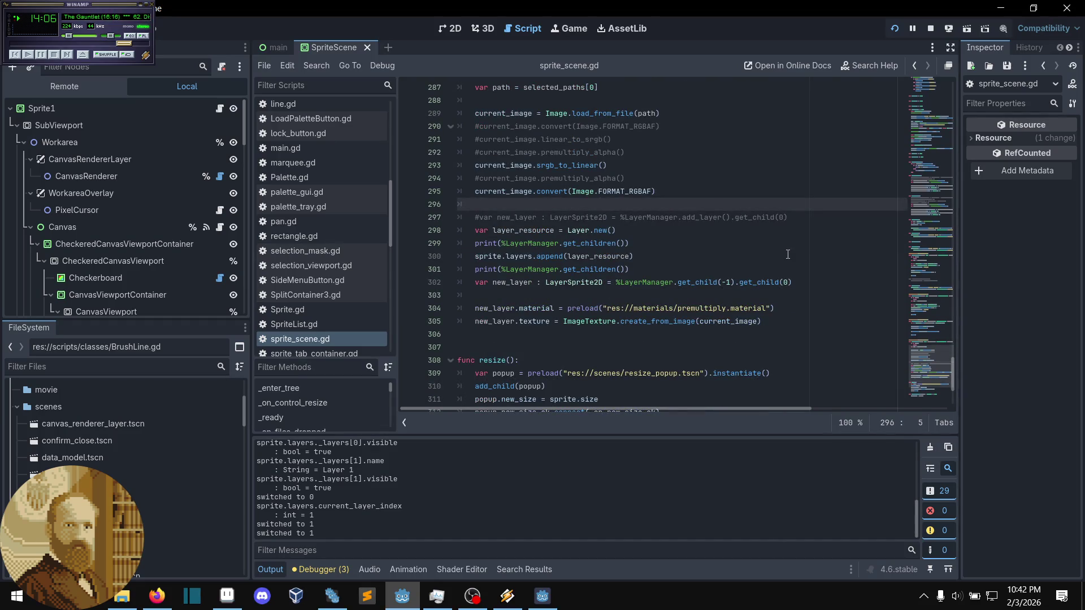
scroll(789, 256, down, 4)
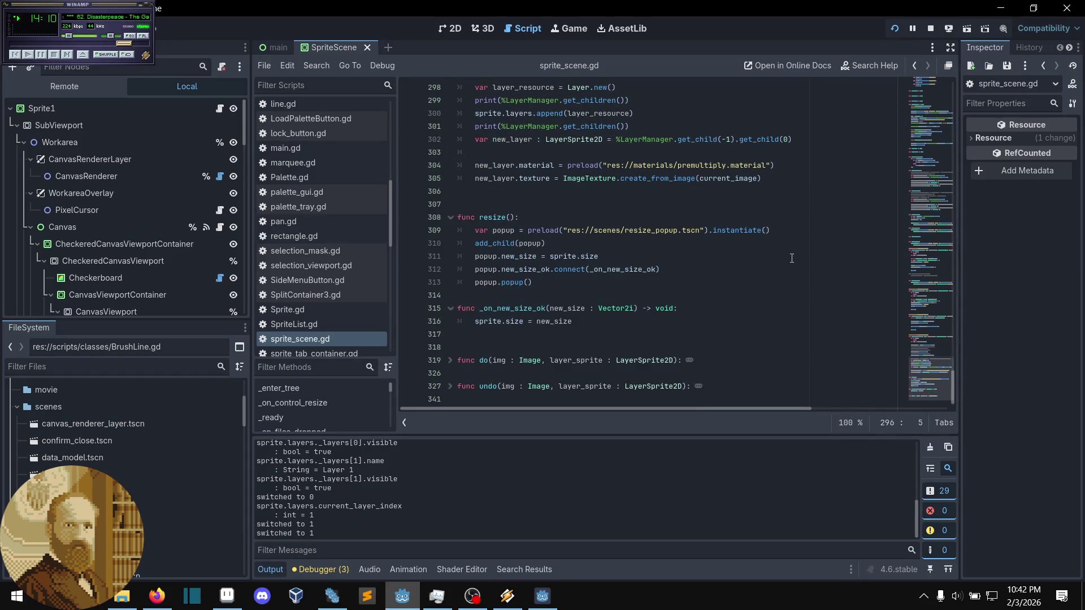
scroll(792, 258, up, 5)
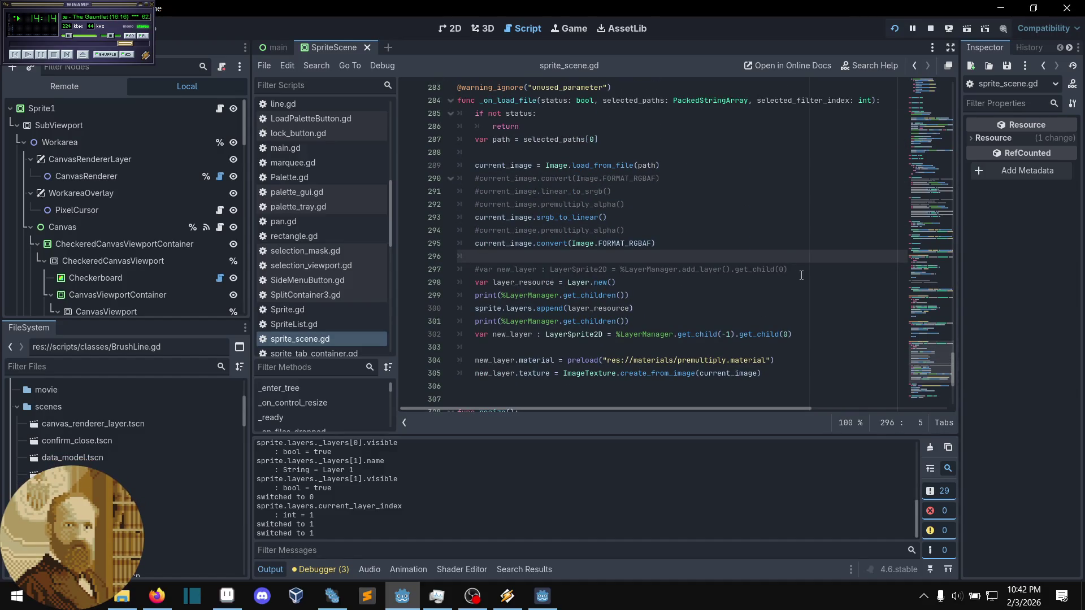
scroll(792, 271, up, 1)
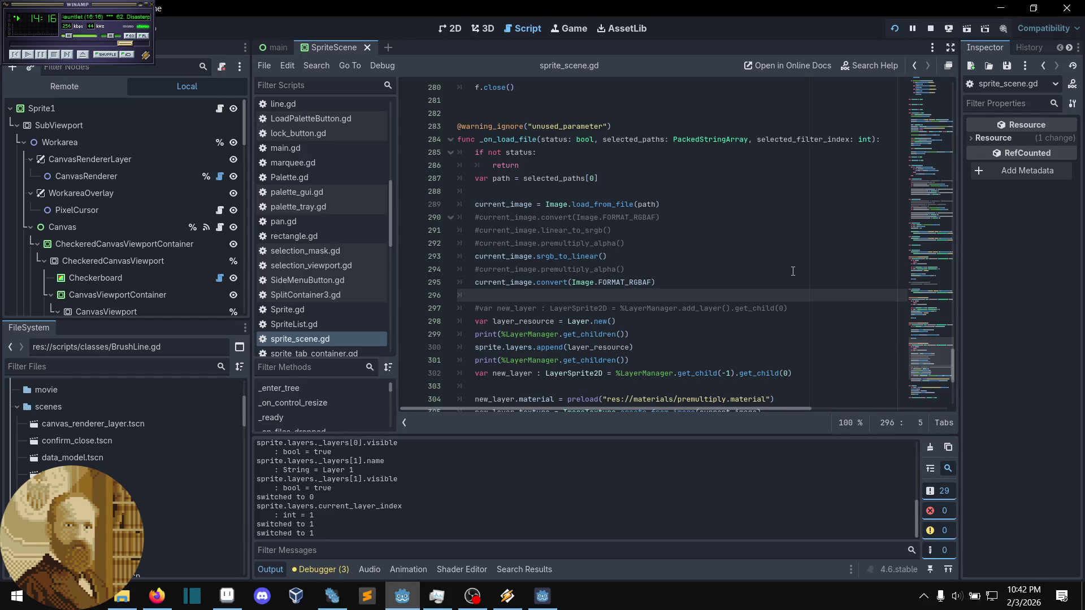
scroll(793, 272, up, 1)
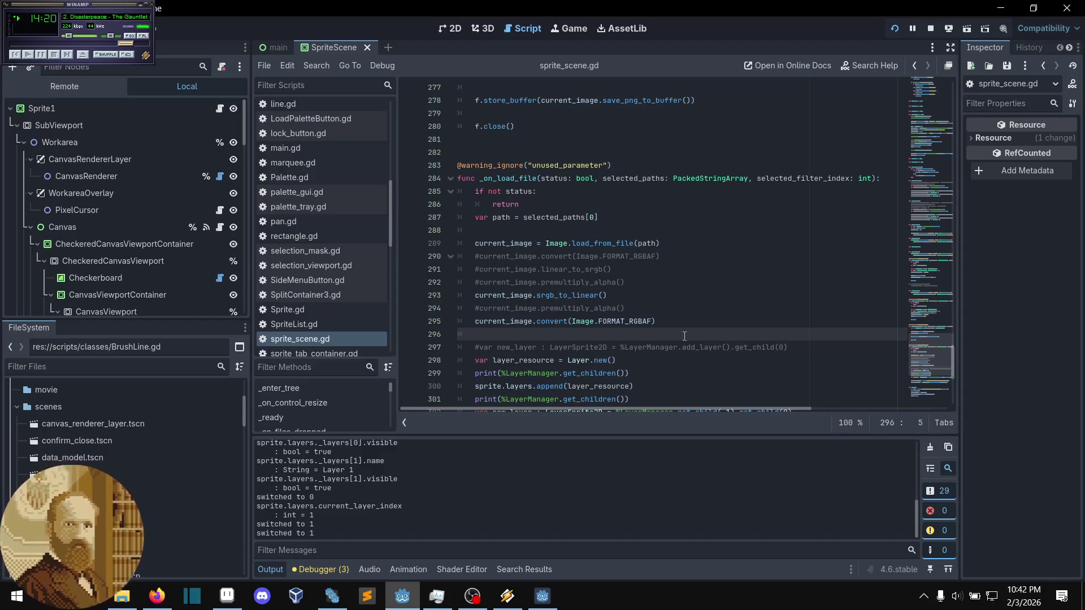
click(678, 308)
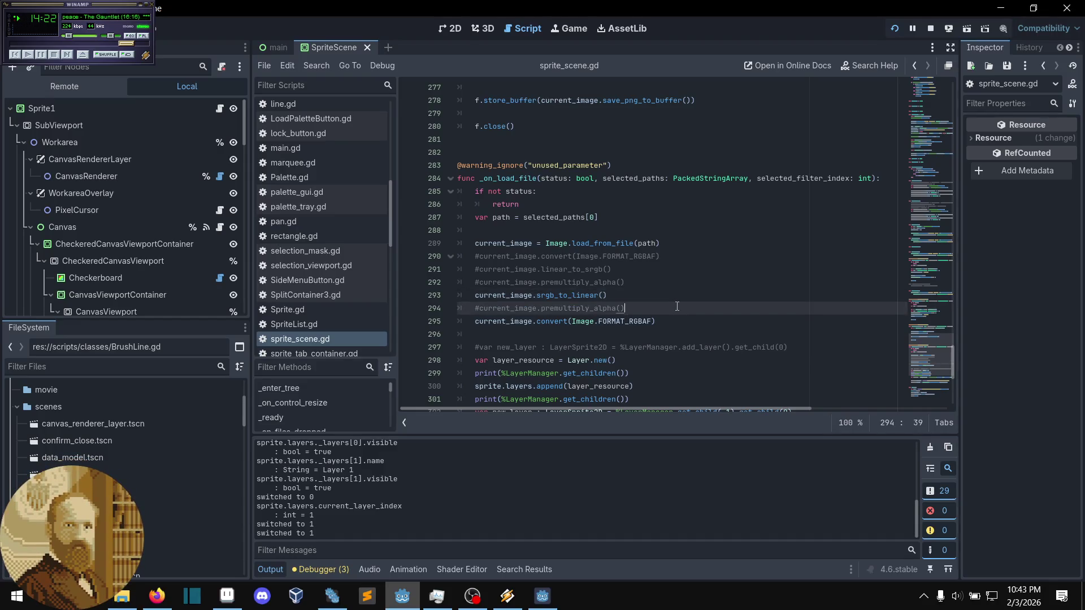
scroll(678, 308, up, 1)
click(677, 306)
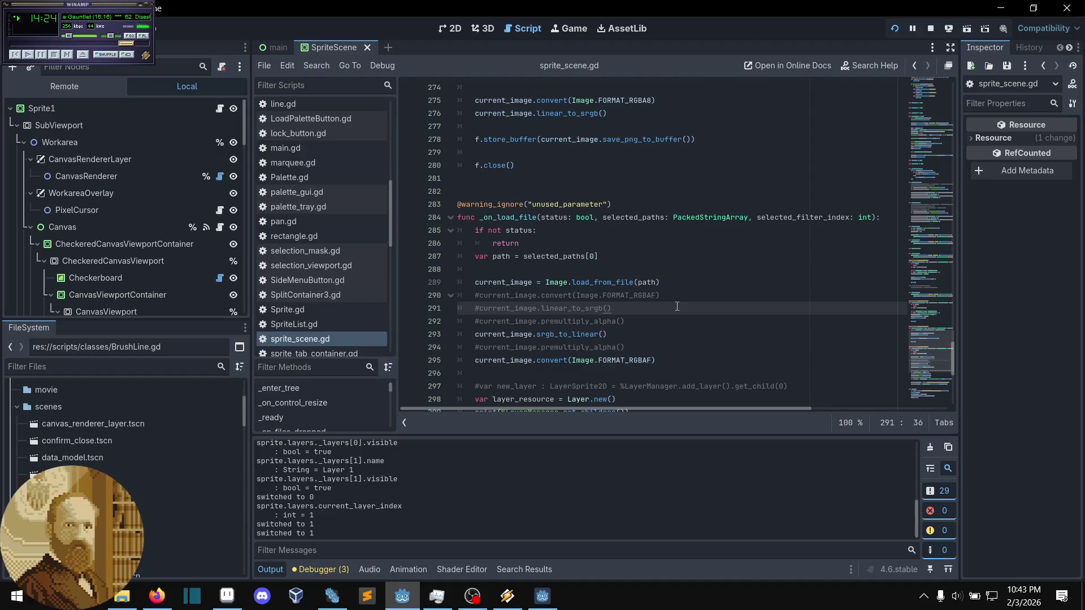
scroll(677, 305, down, 1)
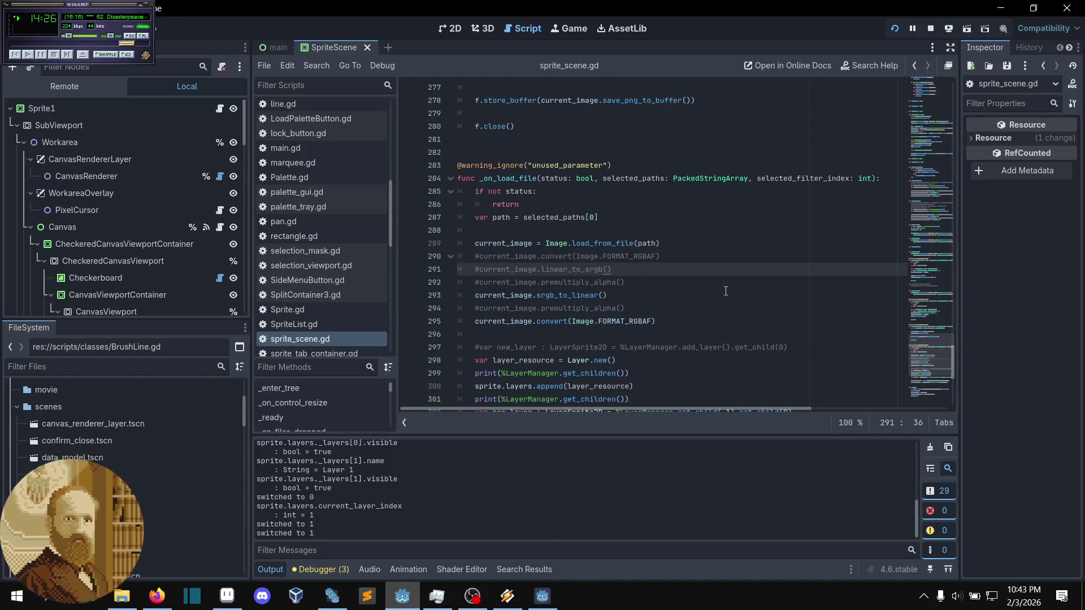
click(48, 8)
click(74, 44)
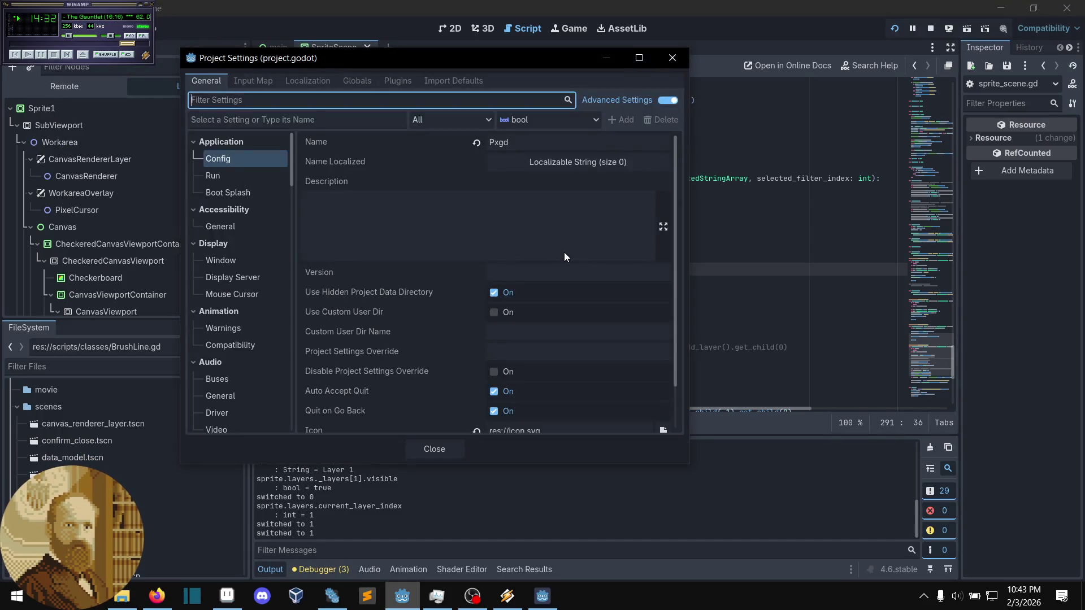
click(215, 258)
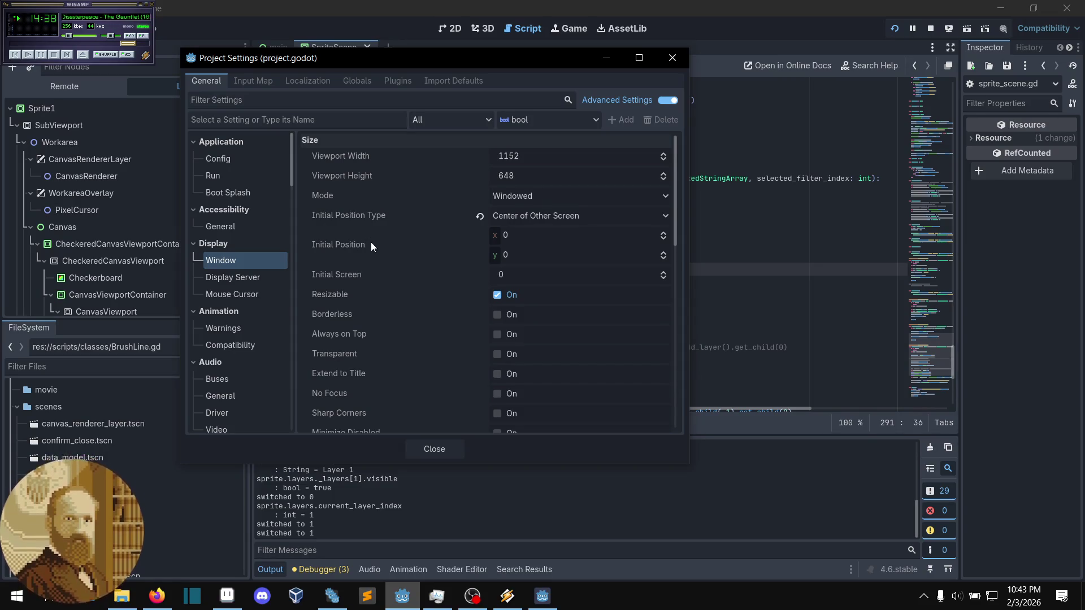
scroll(371, 242, down, 3)
scroll(226, 305, down, 2)
scroll(232, 291, down, 2)
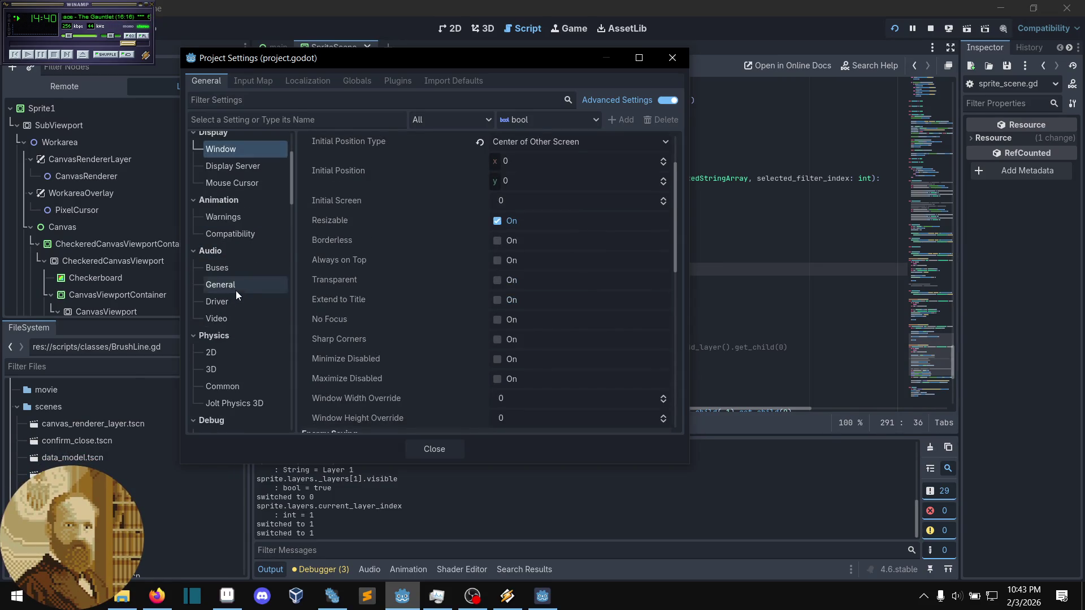
scroll(238, 271, up, 3)
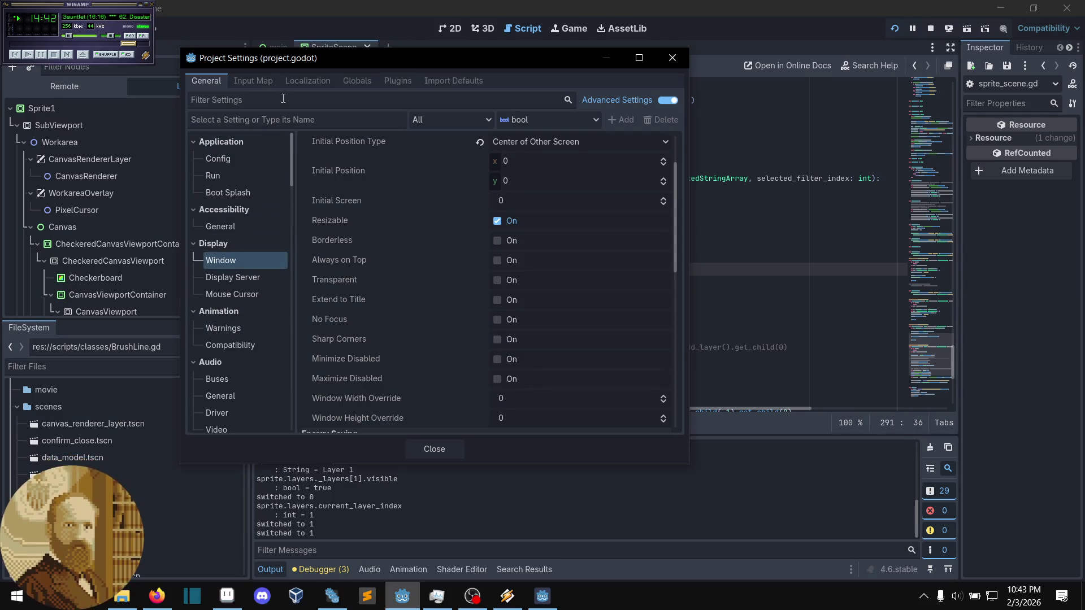
click(350, 100)
text(hdr)
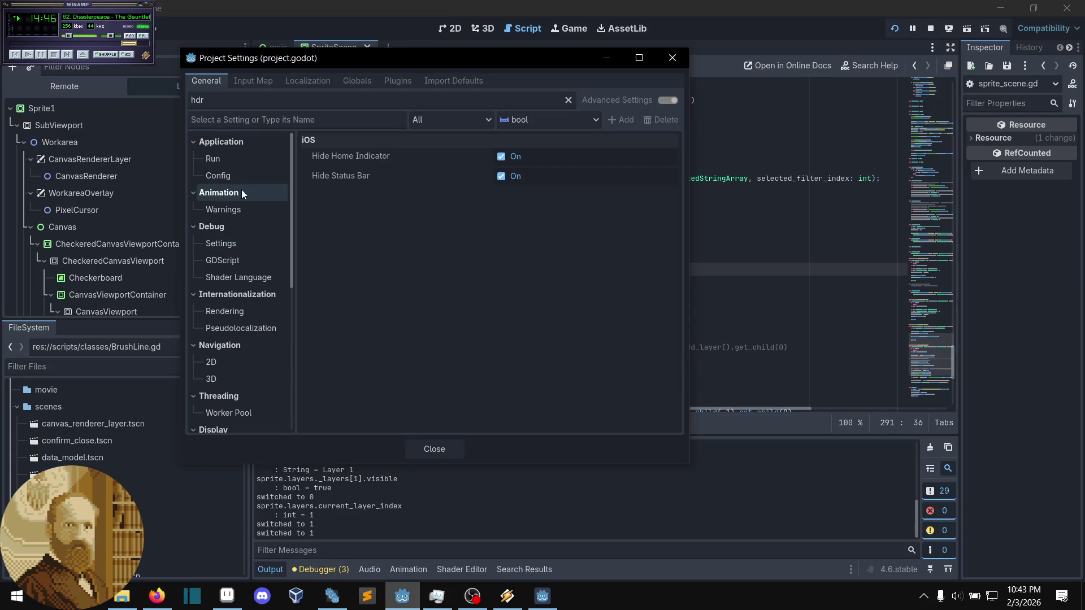
scroll(227, 237, down, 2)
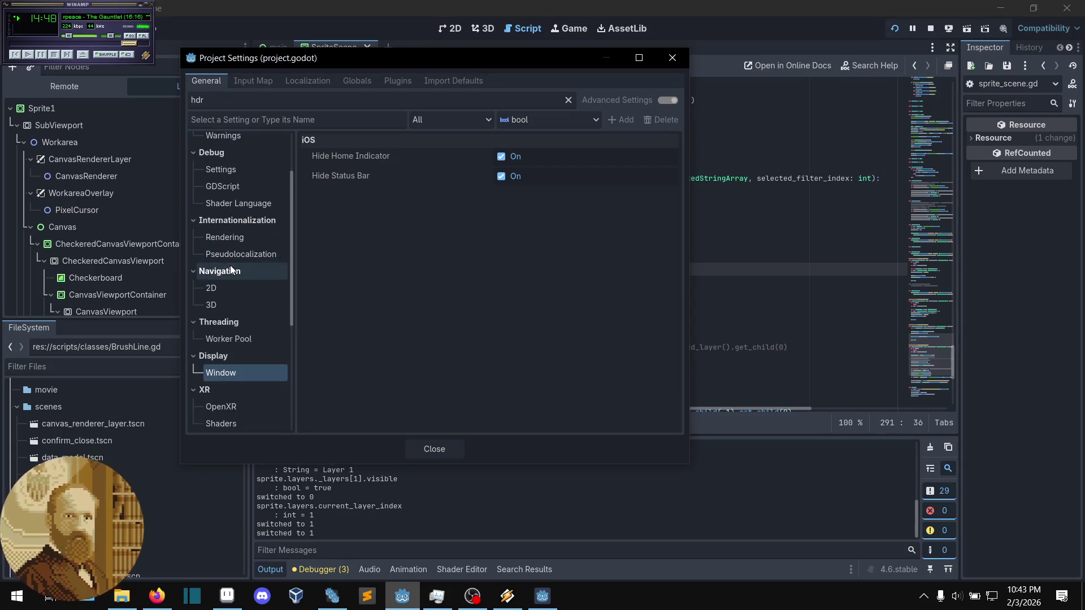
scroll(235, 290, down, 3)
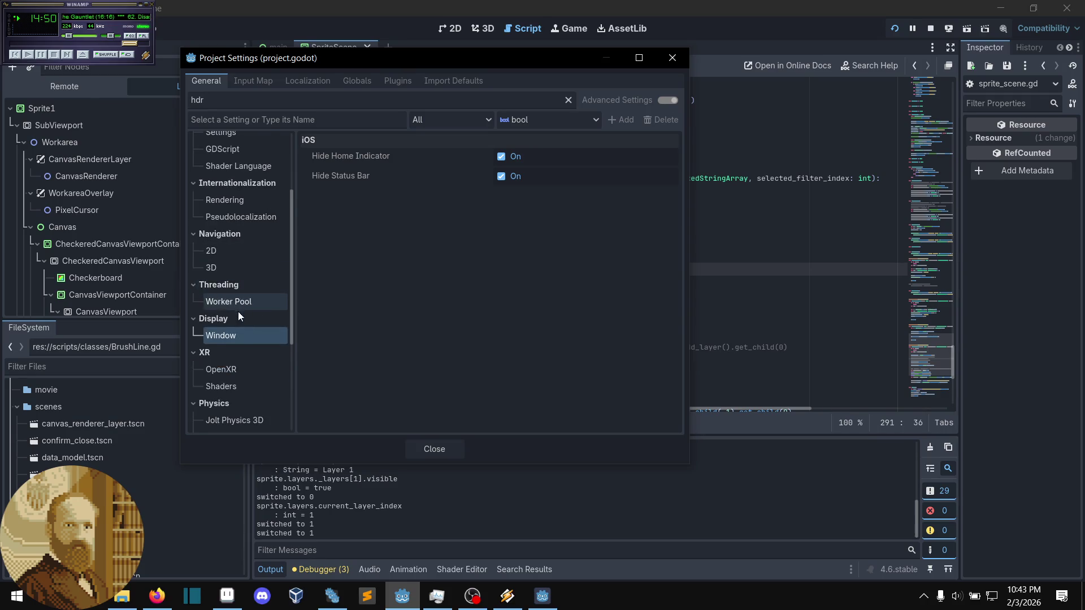
scroll(240, 319, down, 1)
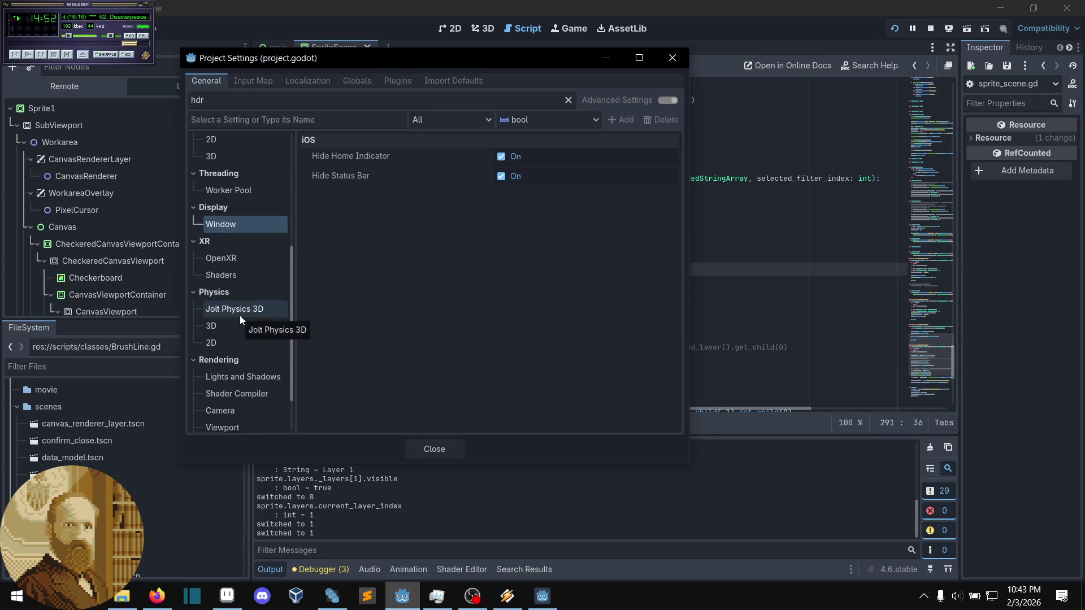
scroll(242, 335, down, 2)
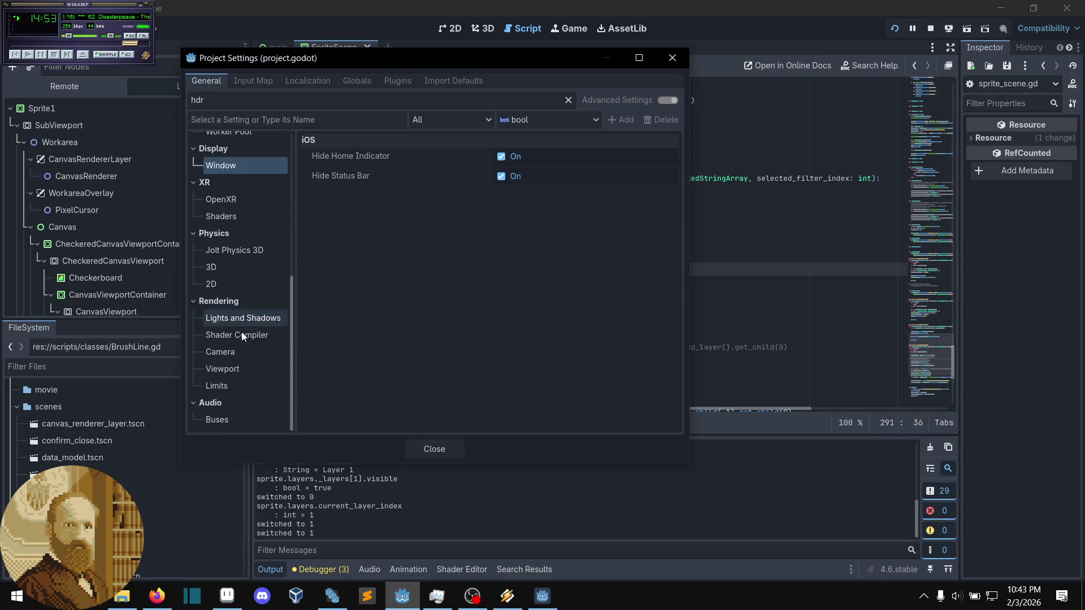
click(242, 374)
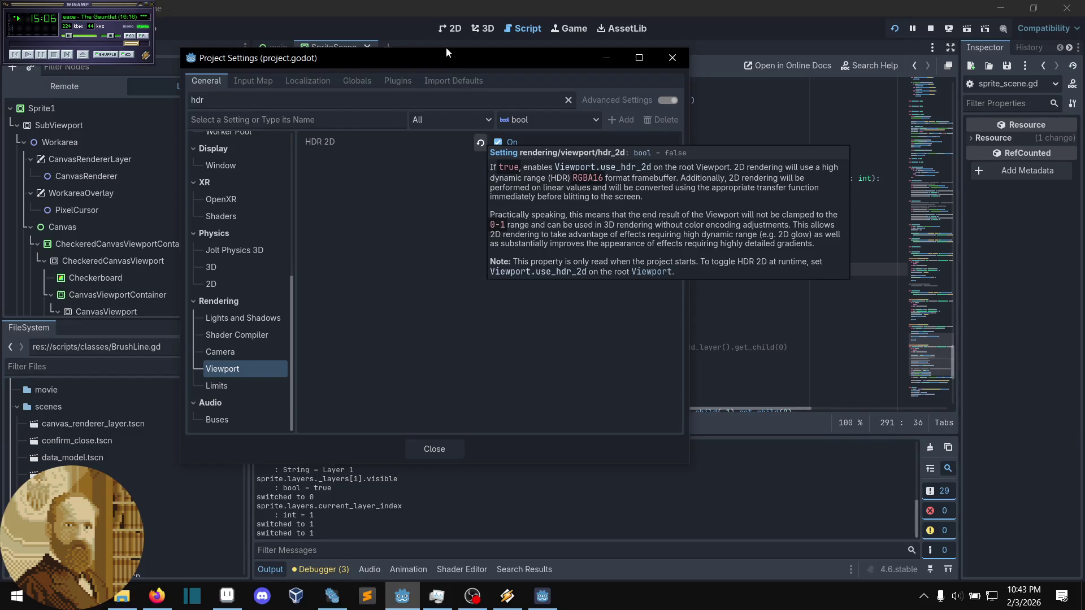
key(Escape)
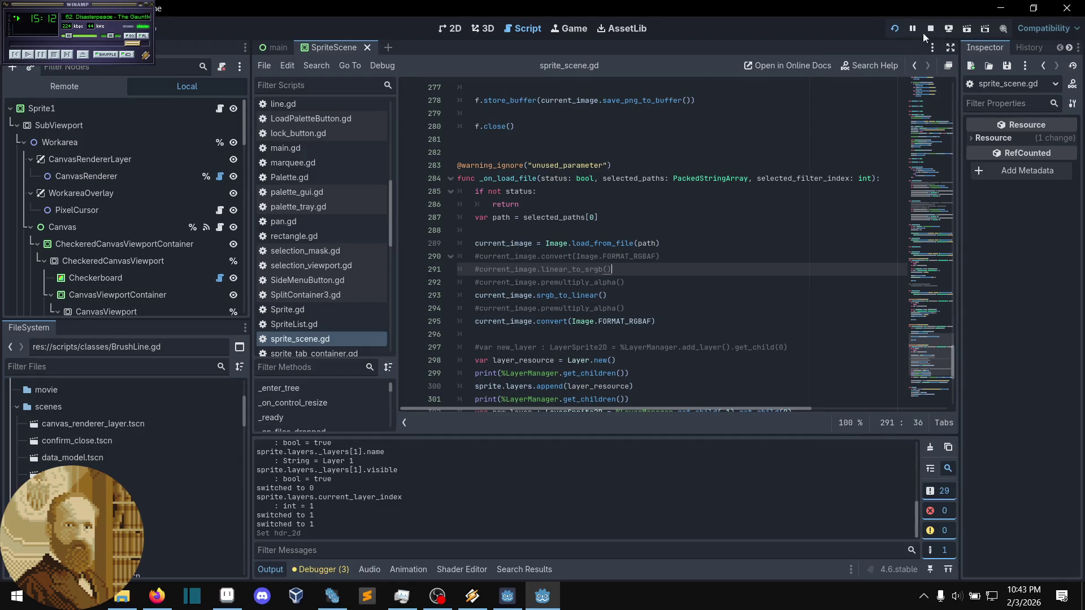
- Close the old Pxgd debug window and run the project again
click(513, 604)
click(866, 90)
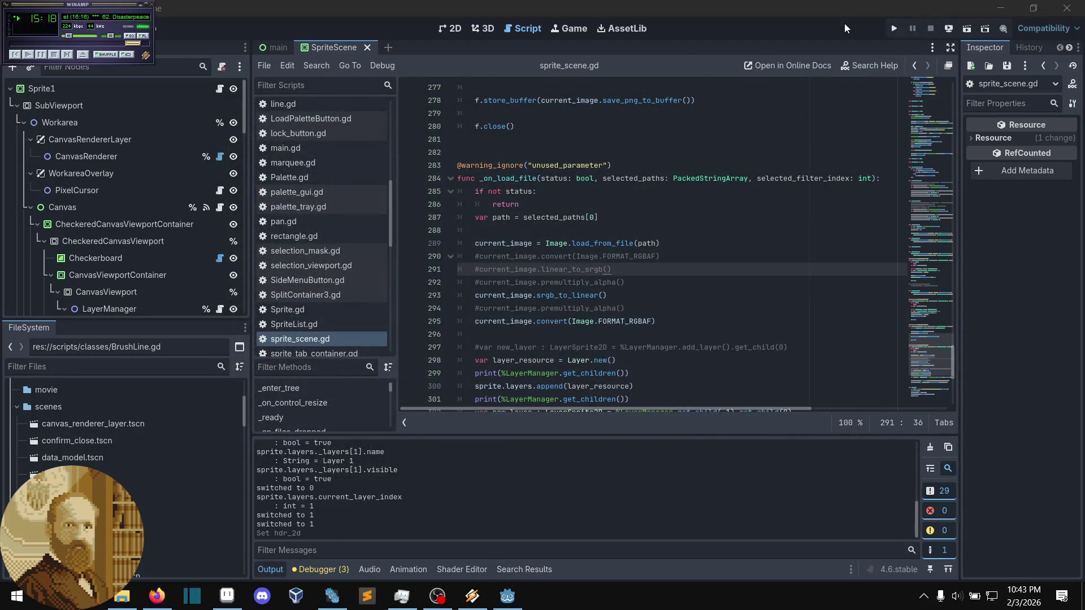
key(alt+p)
click(427, 455)
click(890, 30)
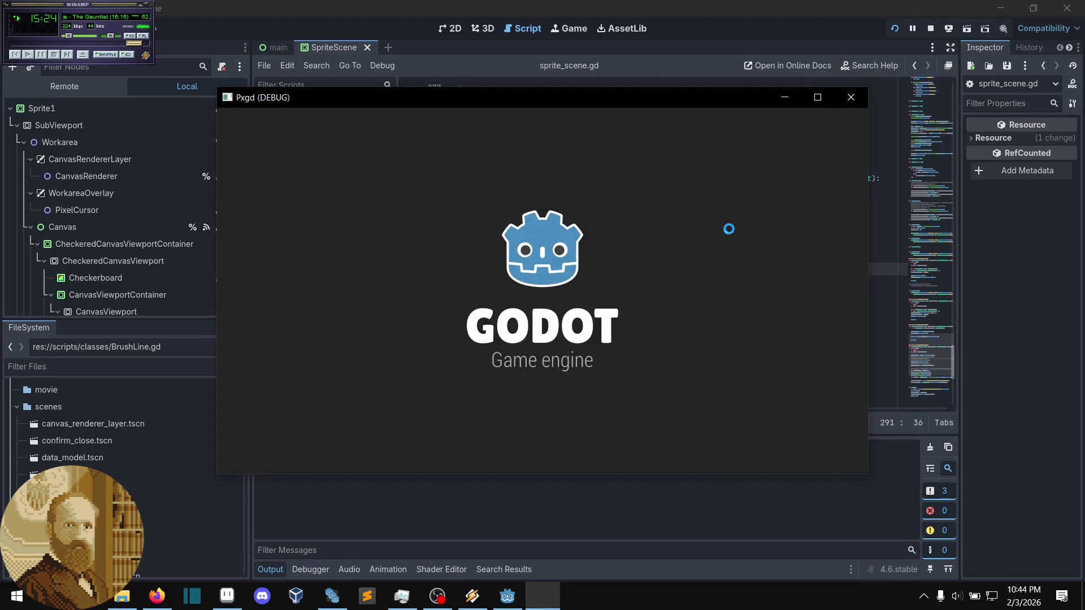
- Load the faceless.pxgd project so its yellow circle sprite draws
click(229, 119)
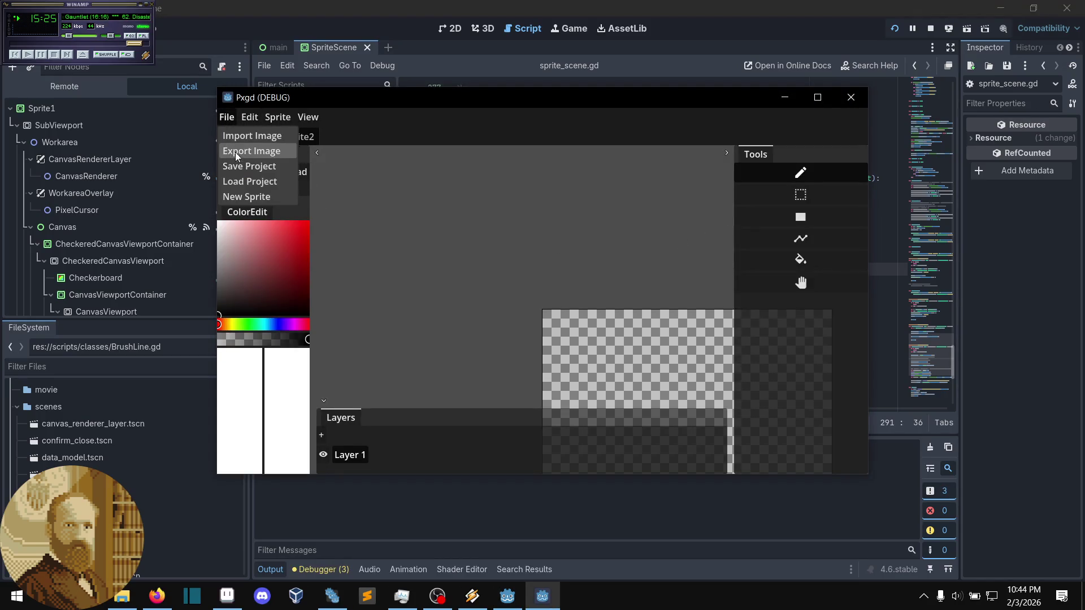
click(246, 180)
click(489, 299)
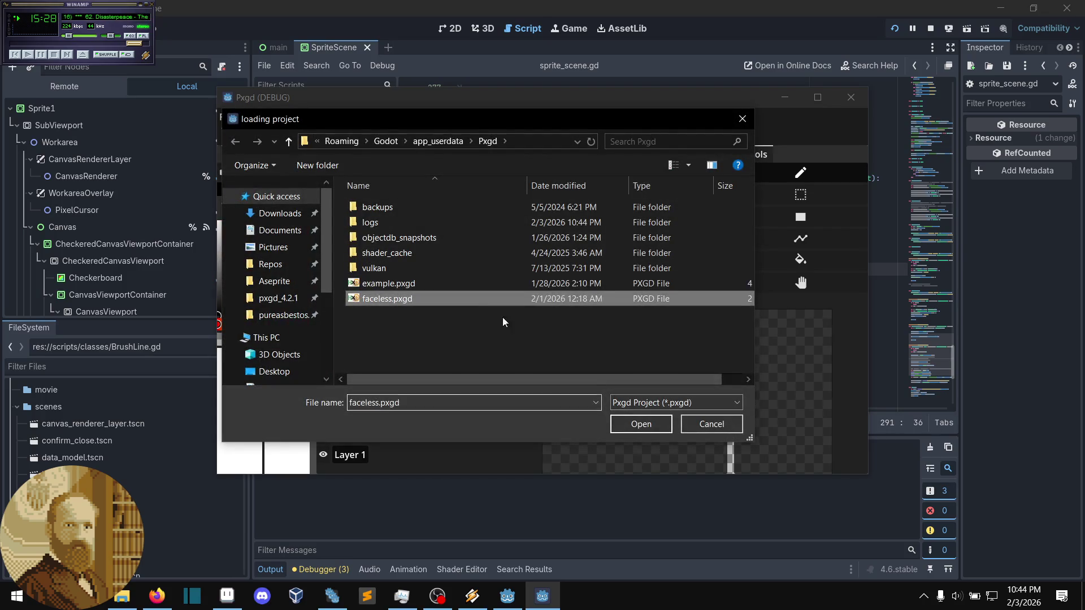
click(640, 424)
scroll(561, 324, up, 4)
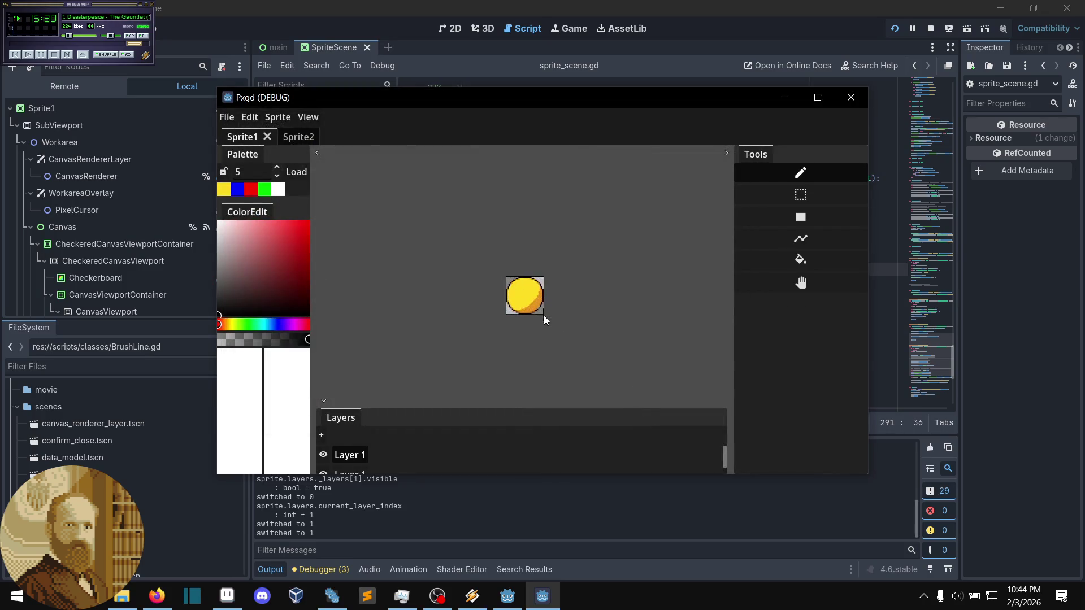
scroll(504, 298, up, 4)
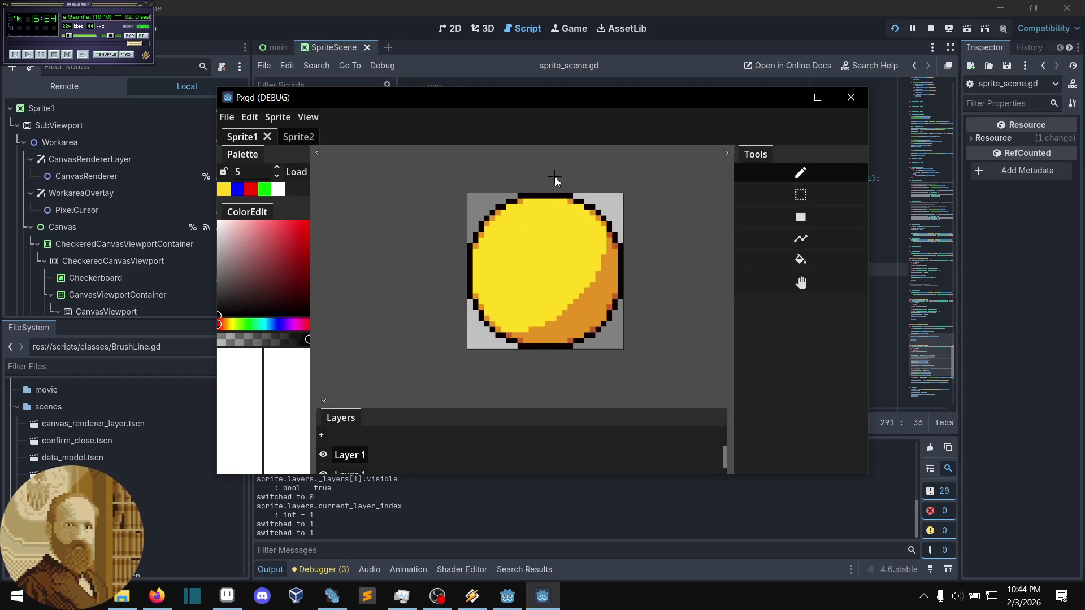
scroll(511, 226, up, 1)
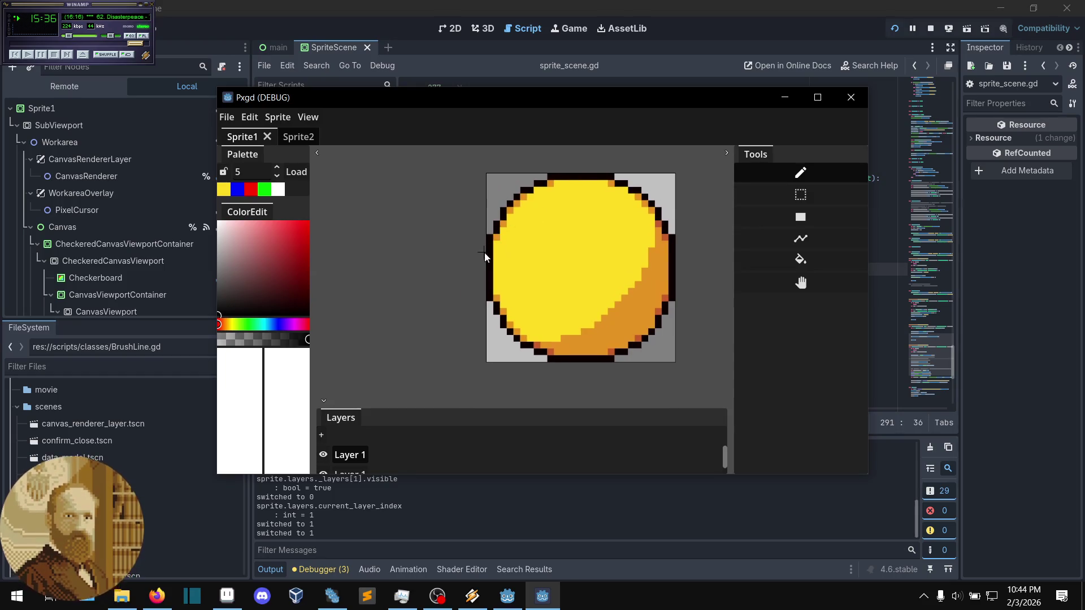
scroll(462, 265, up, 1)
- Export the sprite over output.png, confirm overwriting, and show the Pxgd data folder
click(226, 117)
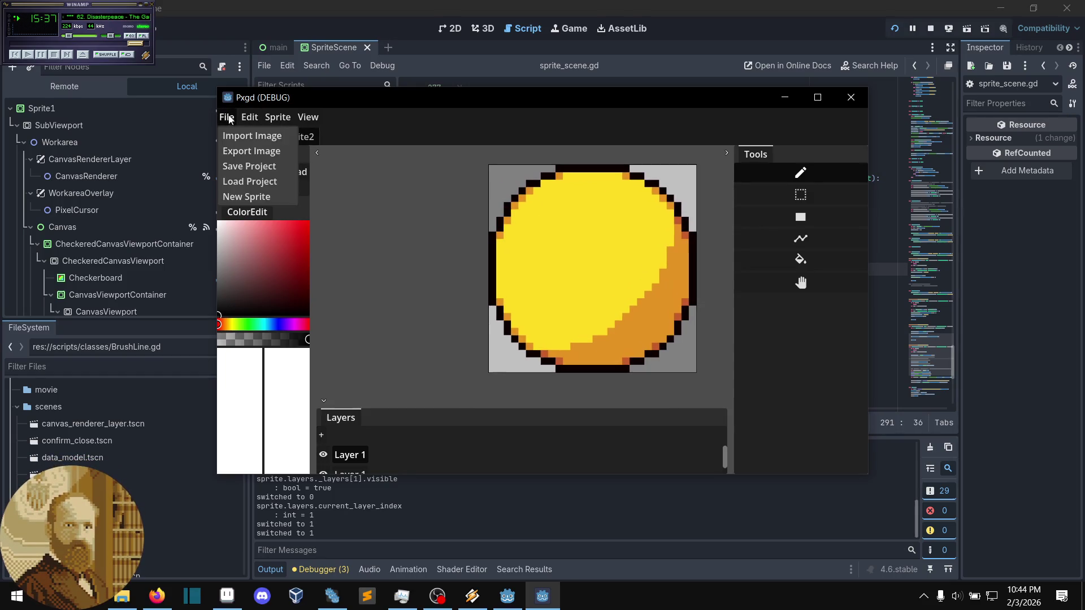
click(254, 159)
click(382, 283)
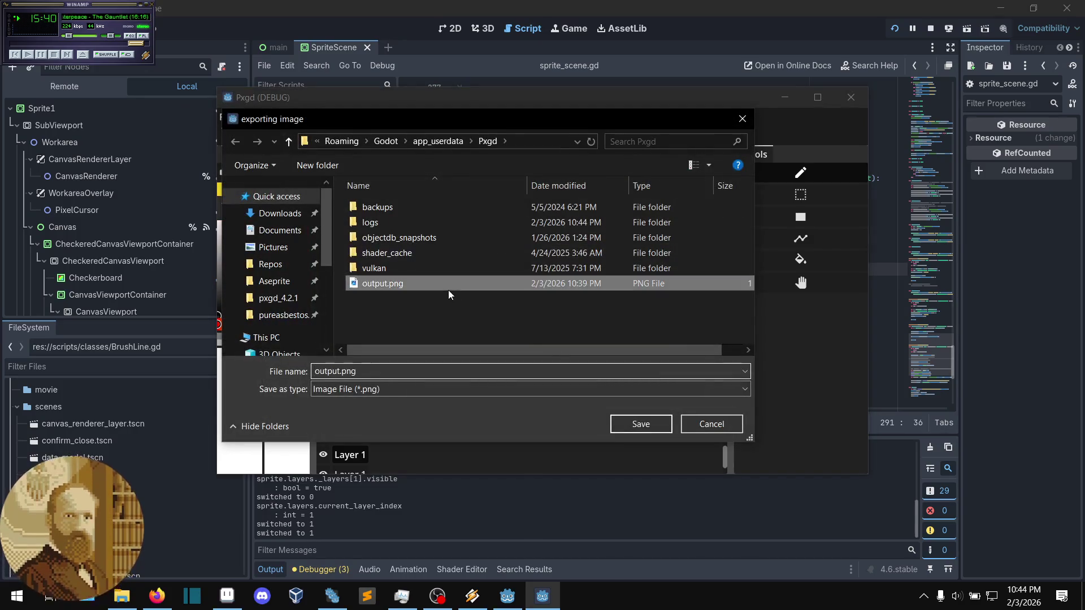
click(657, 428)
click(584, 305)
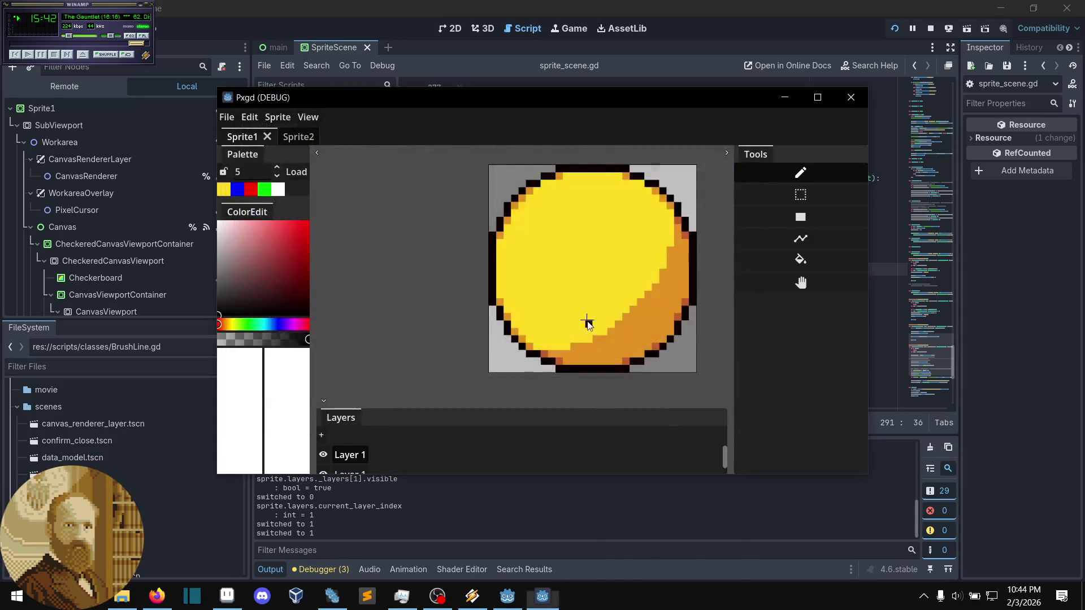
click(122, 597)
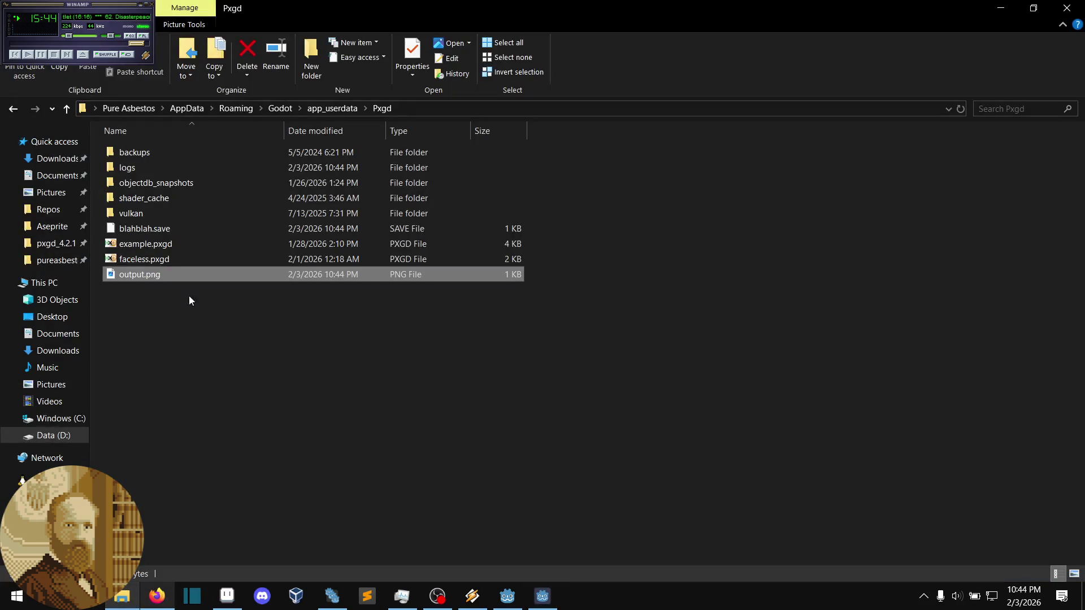
- Open output.png in Aseprite, snip the Pxgd sprite as a screenshot, and close Pxgd
mouse_move(192, 275)
mouse_down()
mouse_move(199, 559)
mouse_move(227, 607)
mouse_move(518, 380)
mouse_move(709, 294)
mouse_up()
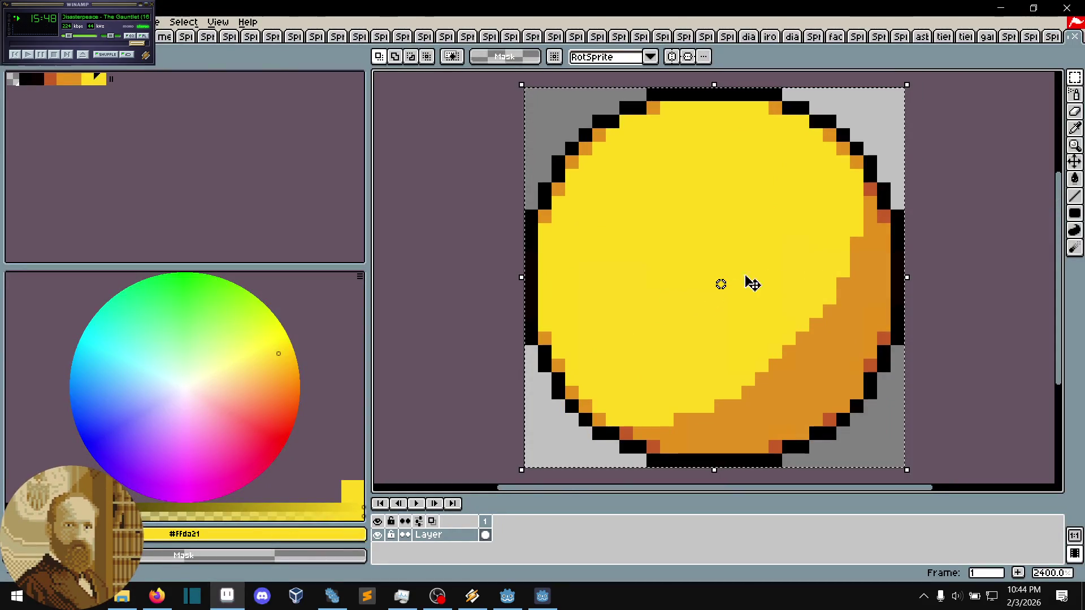
click(543, 597)
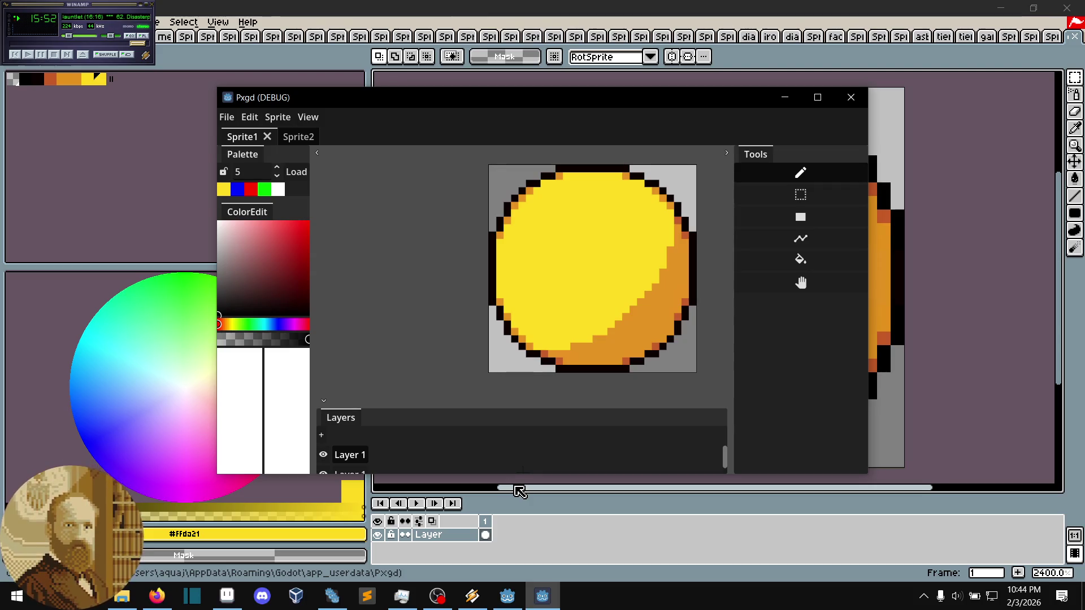
key(super+shift+s)
mouse_move(482, 161)
mouse_down()
mouse_move(597, 232)
mouse_move(706, 383)
mouse_up()
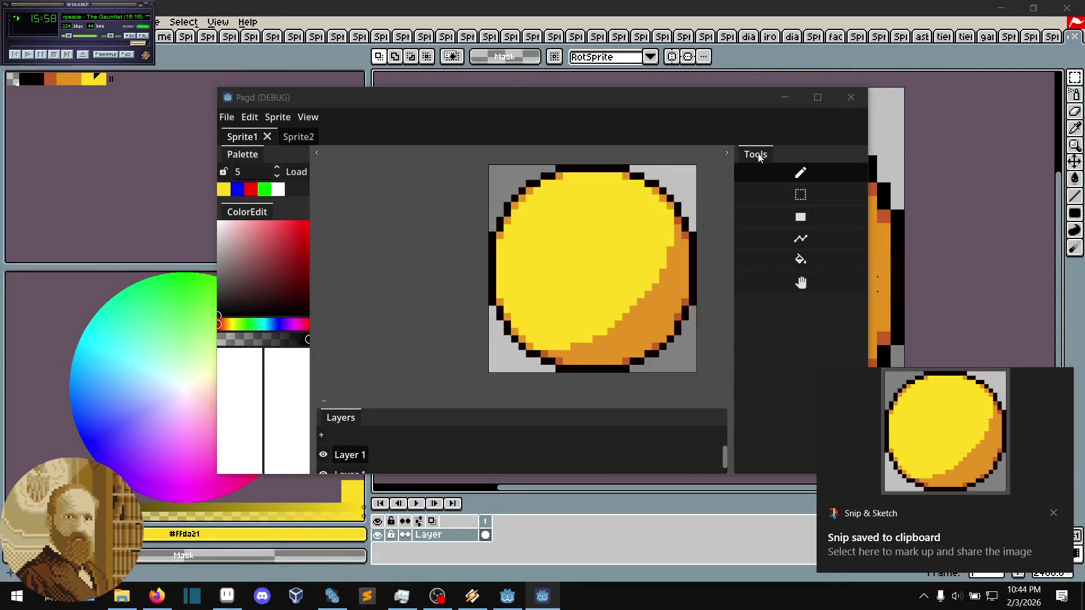
click(853, 101)
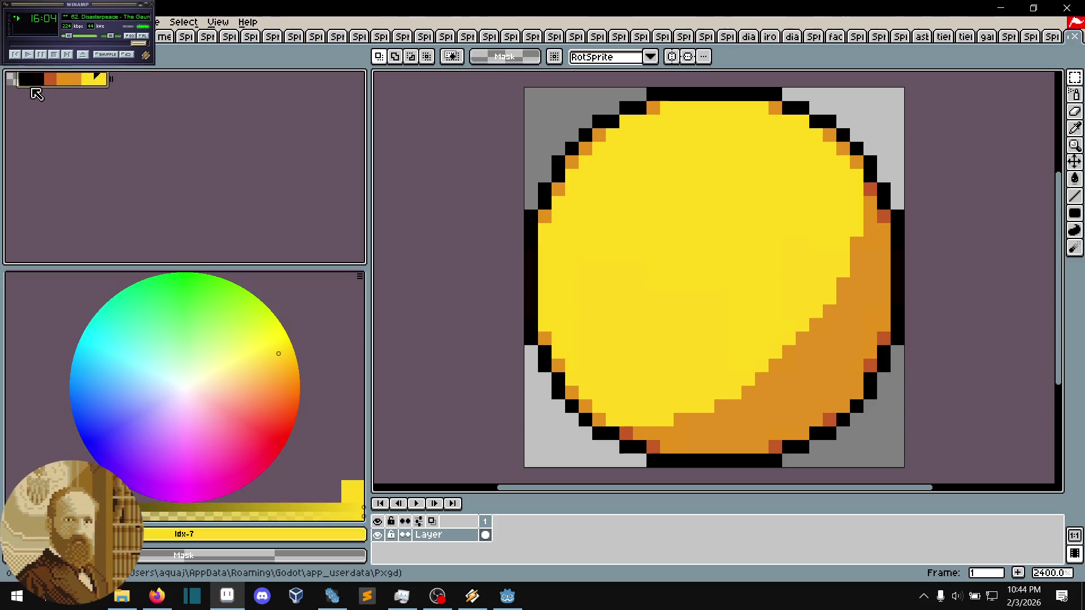
- Compare the black and orange palette swatches, pick the yellow one, and start a new sprite
click(34, 82)
click(63, 81)
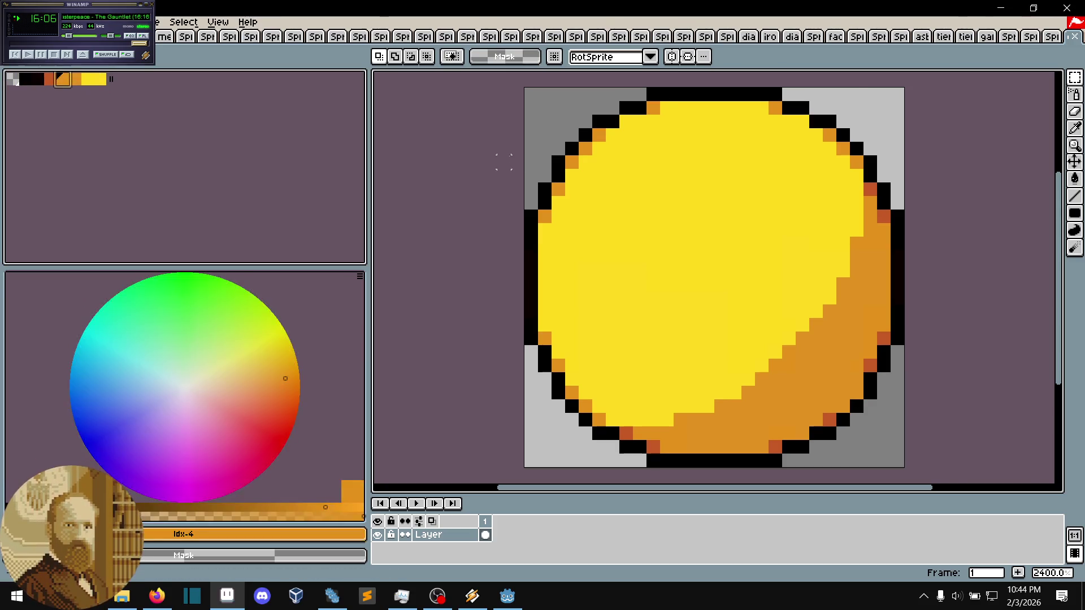
scroll(598, 169, up, 5)
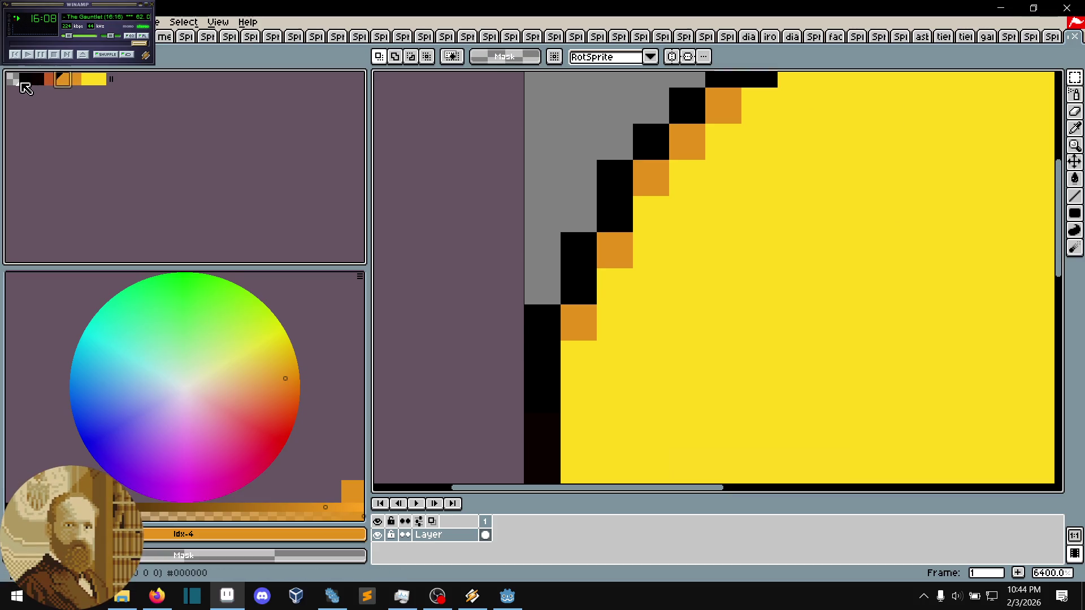
click(38, 83)
click(65, 84)
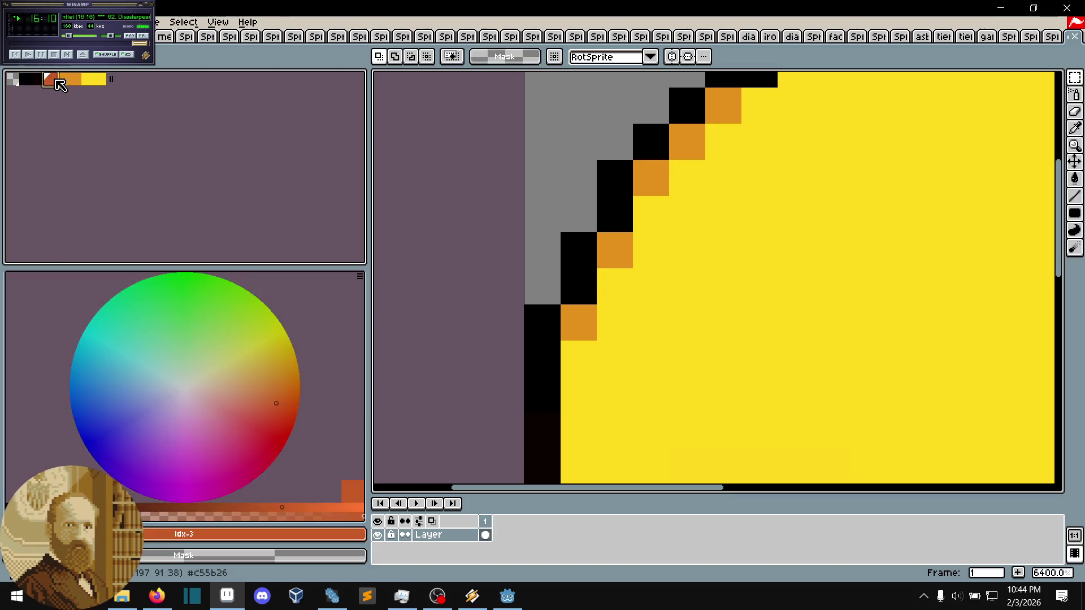
click(97, 81)
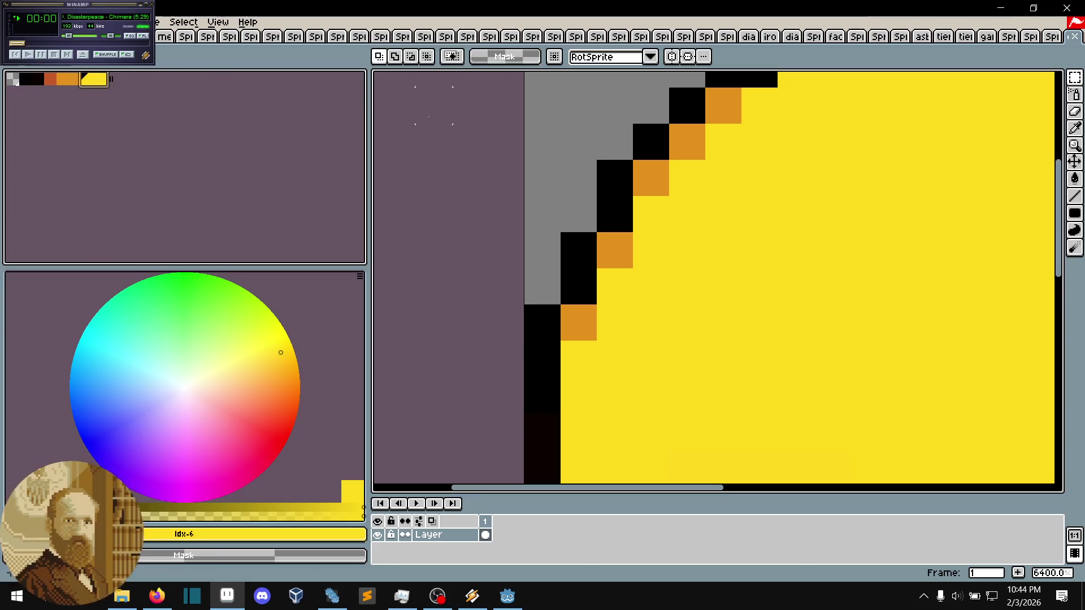
key(alt+f)
- Create a new sprite holding the pasted screenshot of the sun
key(n)
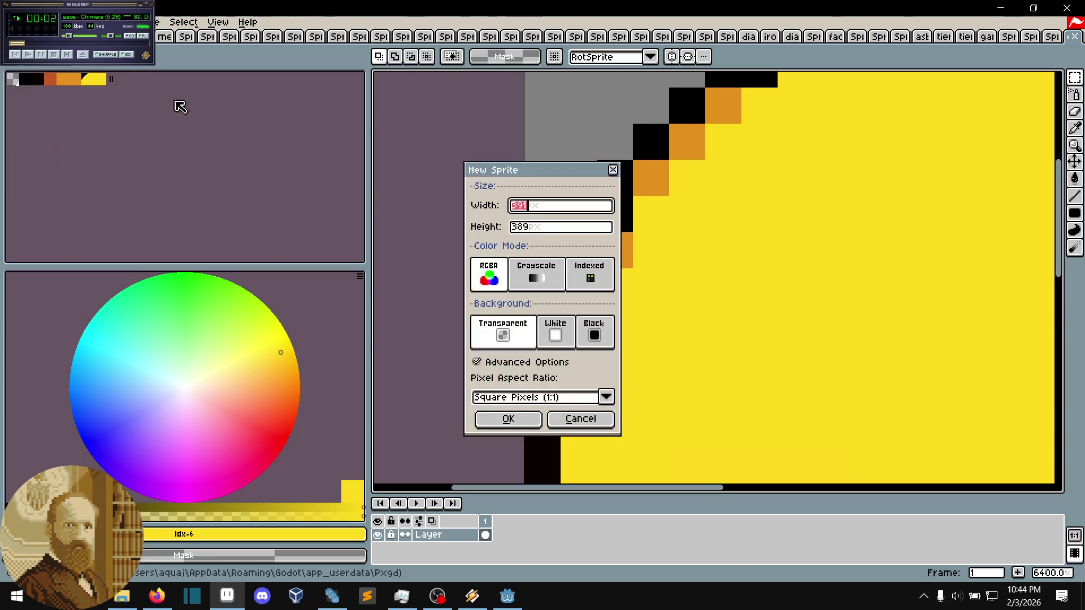
key(Escape)
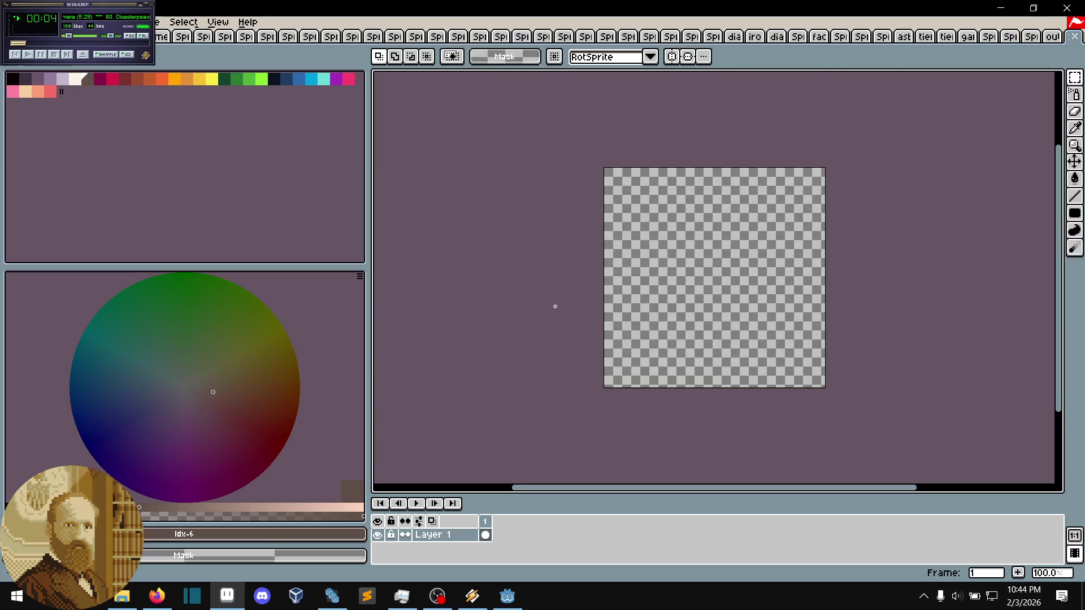
key(ctrl+w)
scroll(714, 276, up, 5)
scroll(823, 179, down, 1)
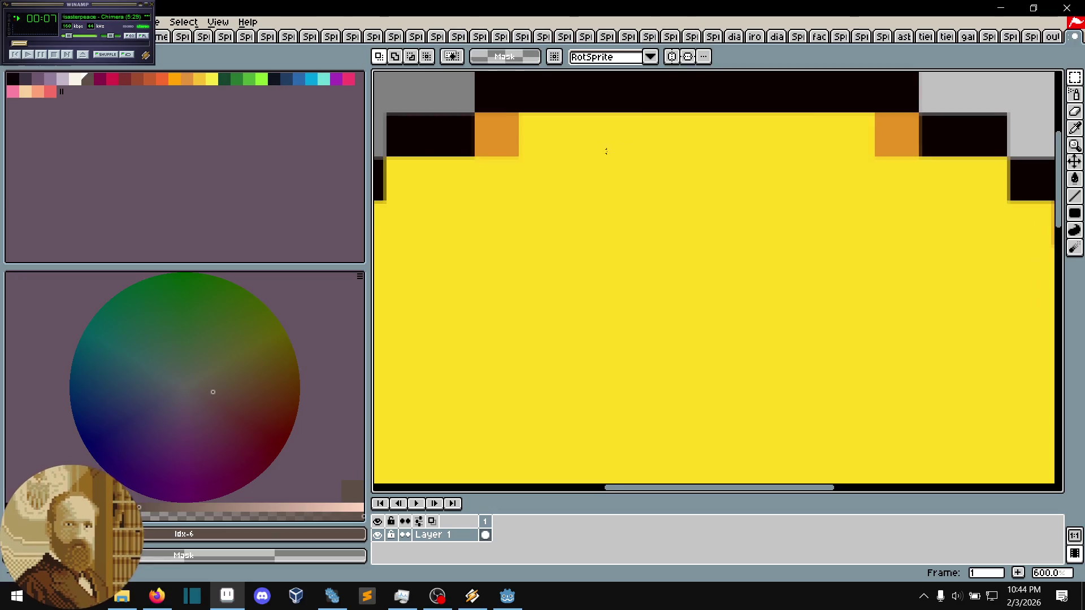
scroll(604, 151, down, 3)
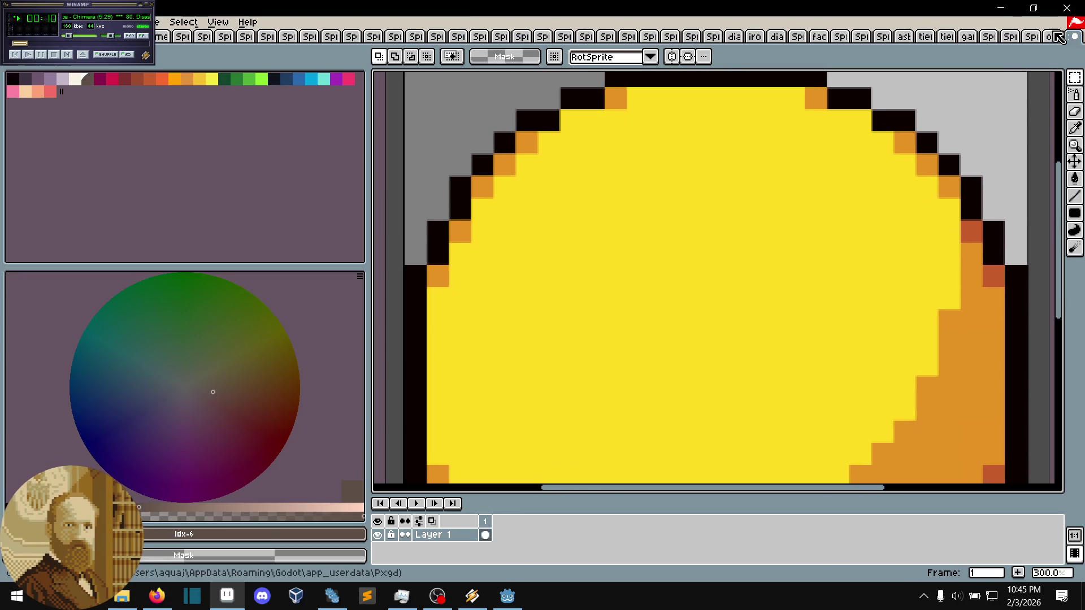
- Copy the original sun onto a new Layer 2, enlarged and centred over the screenshot sun
click(1053, 39)
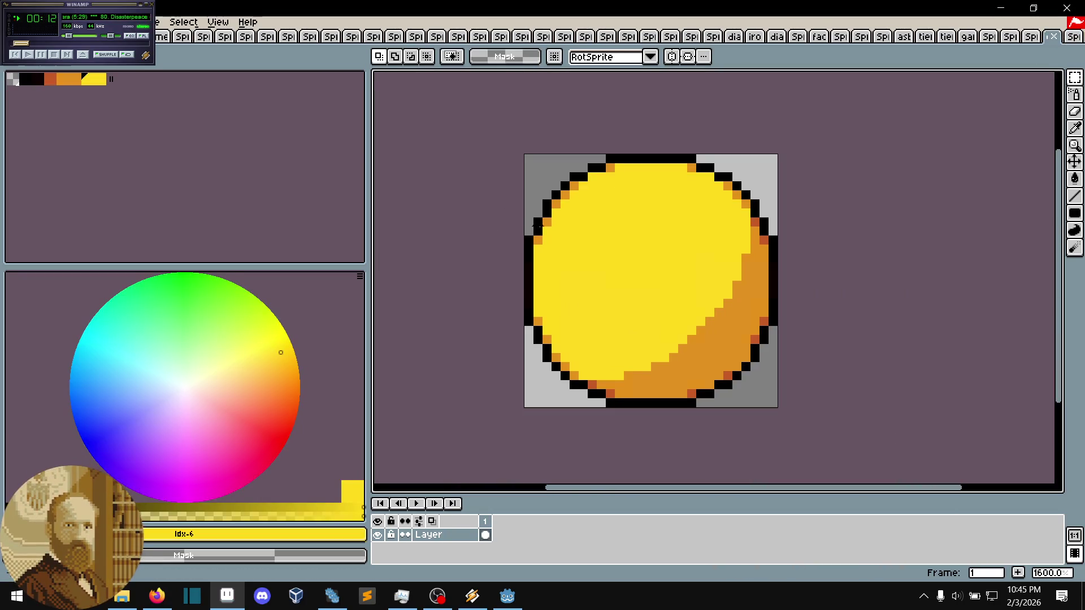
key(ctrl+a)
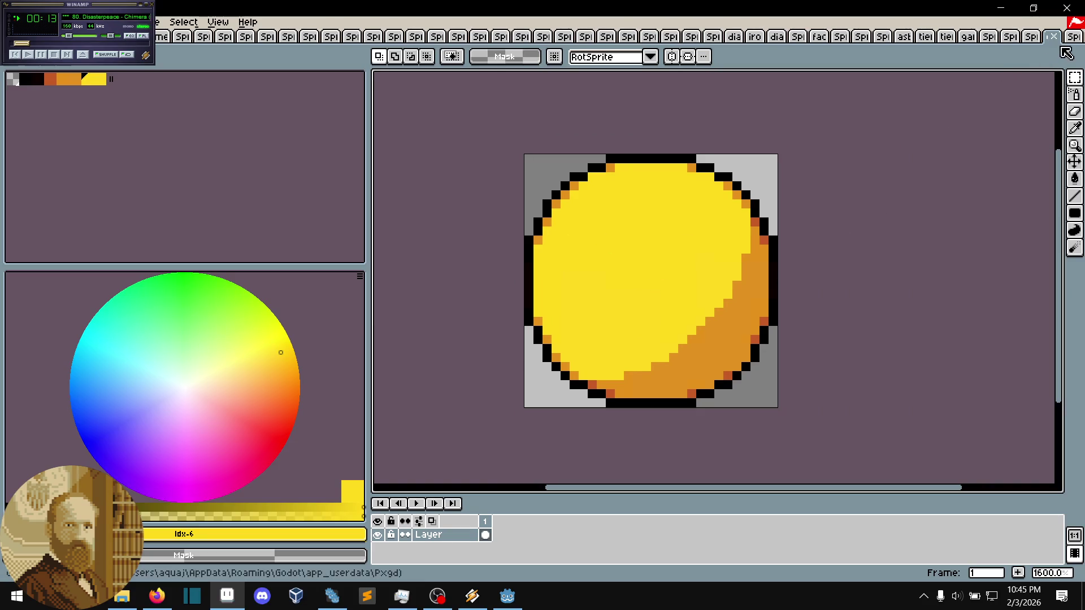
click(1074, 37)
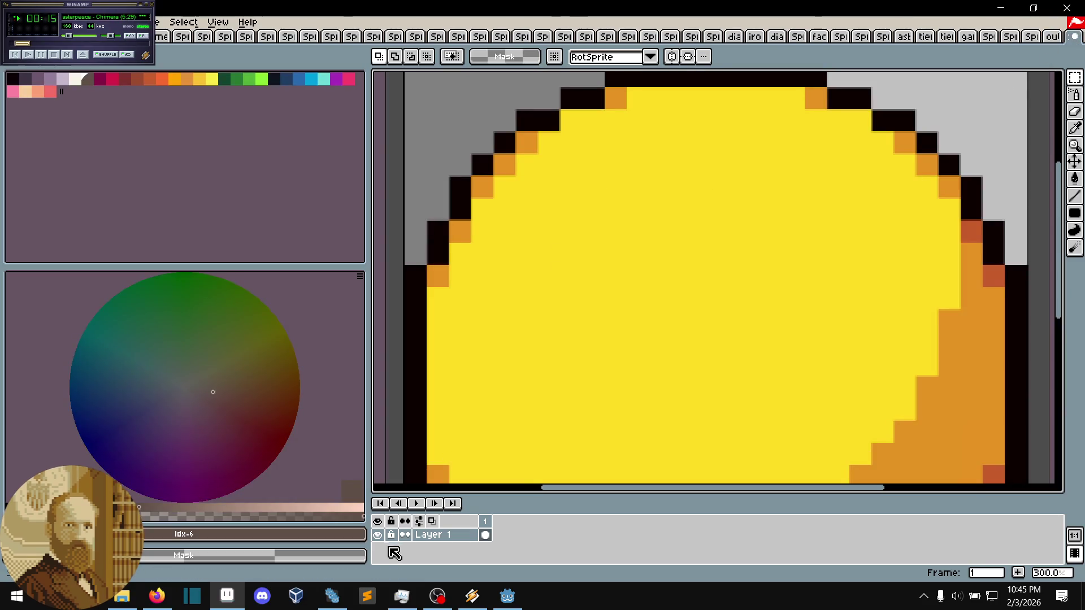
right_click(439, 534)
mouse_move(482, 493)
click(579, 500)
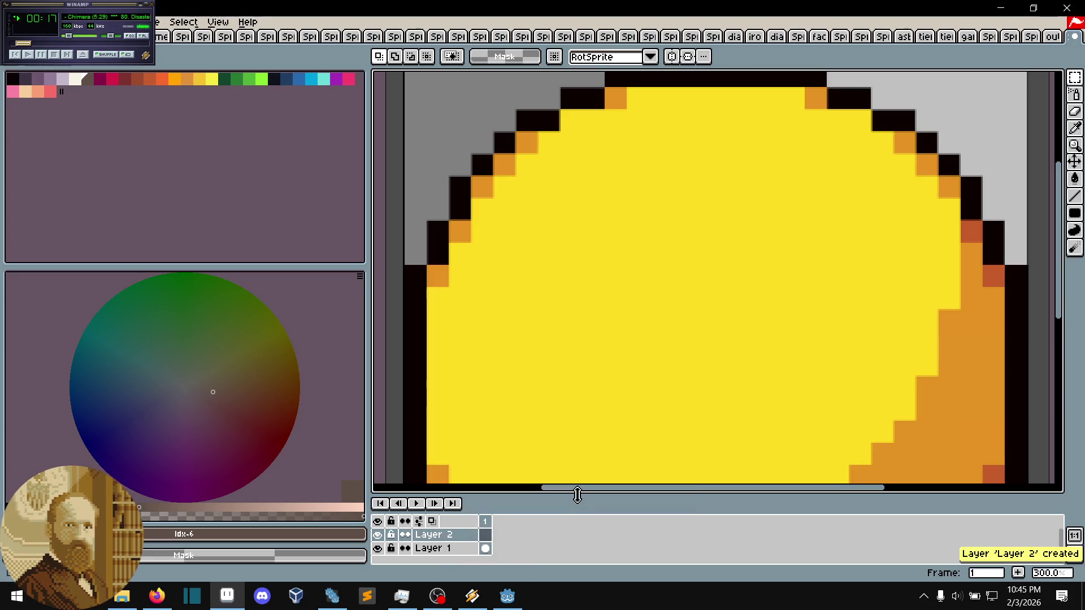
key(ctrl+v)
drag(435, 305, 612, 474)
mouse_move(556, 364)
mouse_down()
mouse_move(710, 320)
mouse_move(703, 307)
mouse_up()
key(Return)
- Sample the pasted sun's yellows, then hide Layer 2 and sample the screenshot sun's yellow
key(i)
click(644, 299)
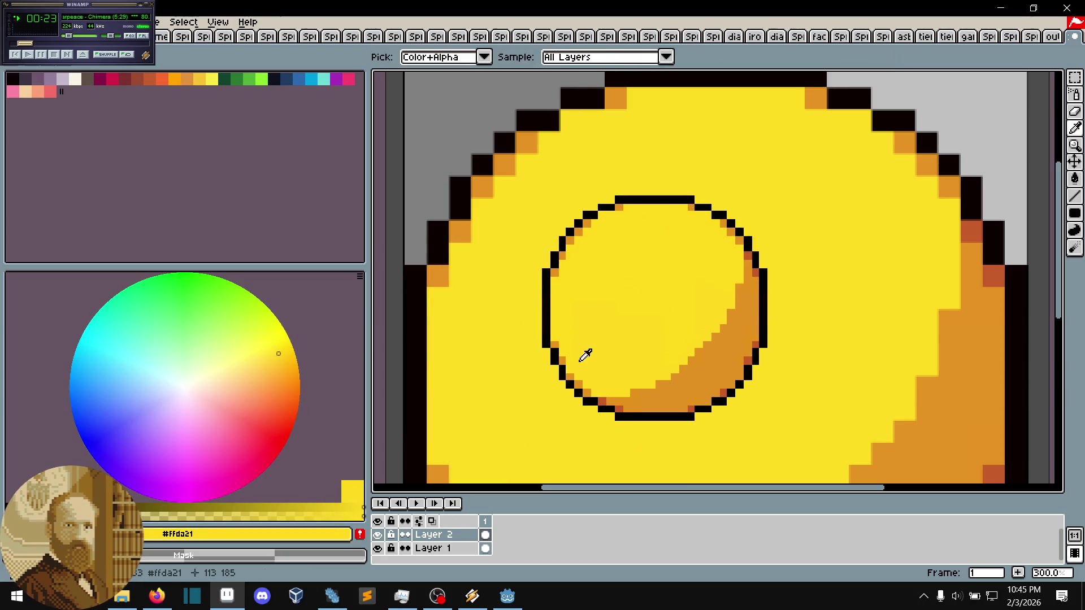
click(615, 340)
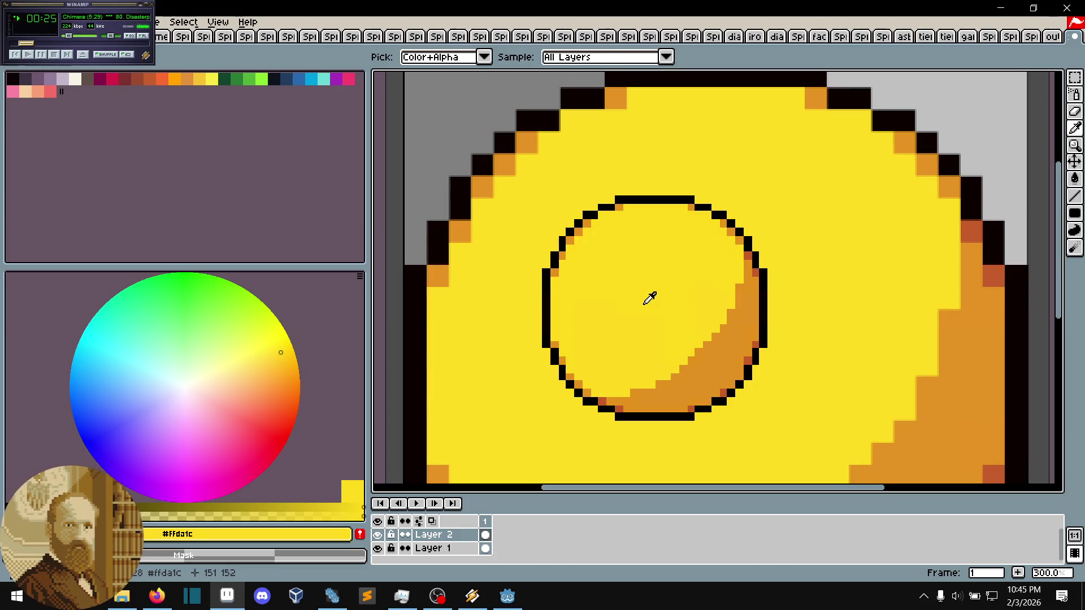
key(m)
click(377, 535)
key(i)
click(653, 440)
drag(593, 323, 638, 218)
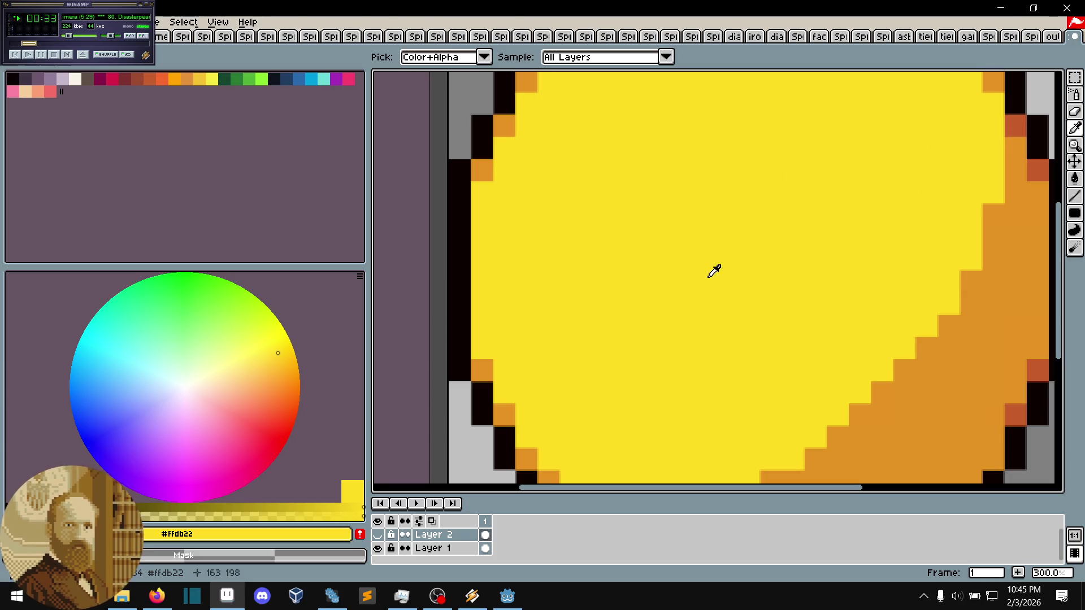
- Show Layer 2 again, sample yellow #ffda21 and the darker circle yellow, then return to Godot
click(377, 534)
click(664, 207)
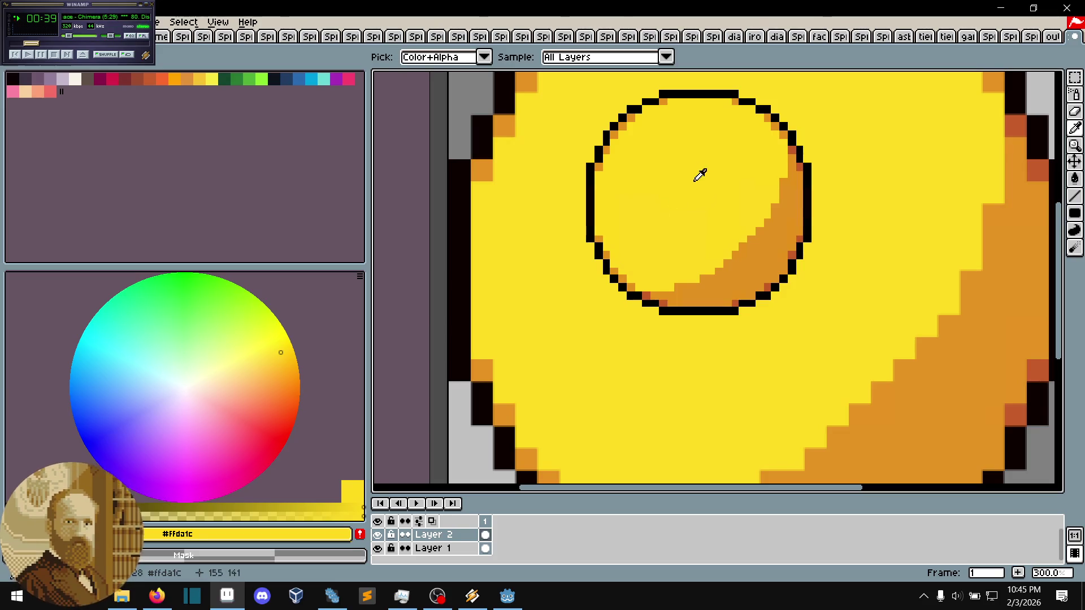
click(719, 191)
key(m)
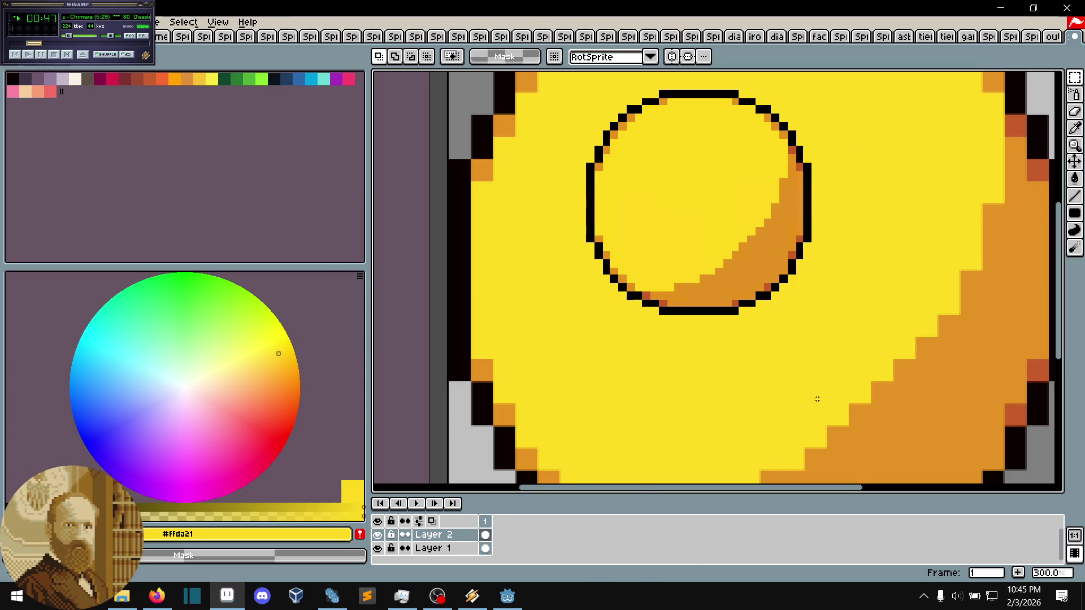
mouse_move(811, 281)
mouse_down()
mouse_move(754, 320)
mouse_move(753, 337)
mouse_up()
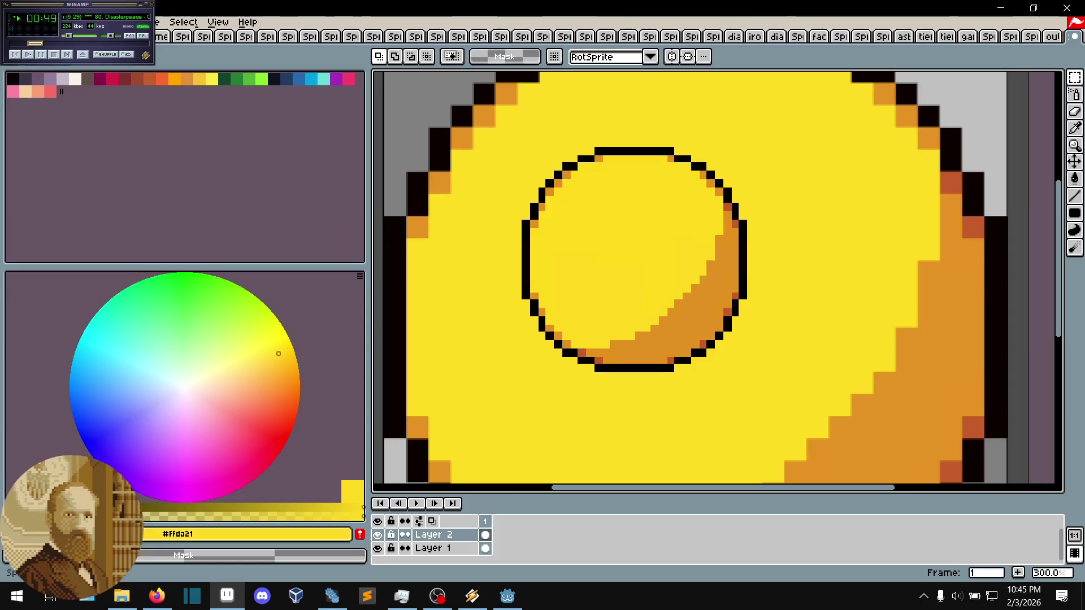
key(alt+Tab)
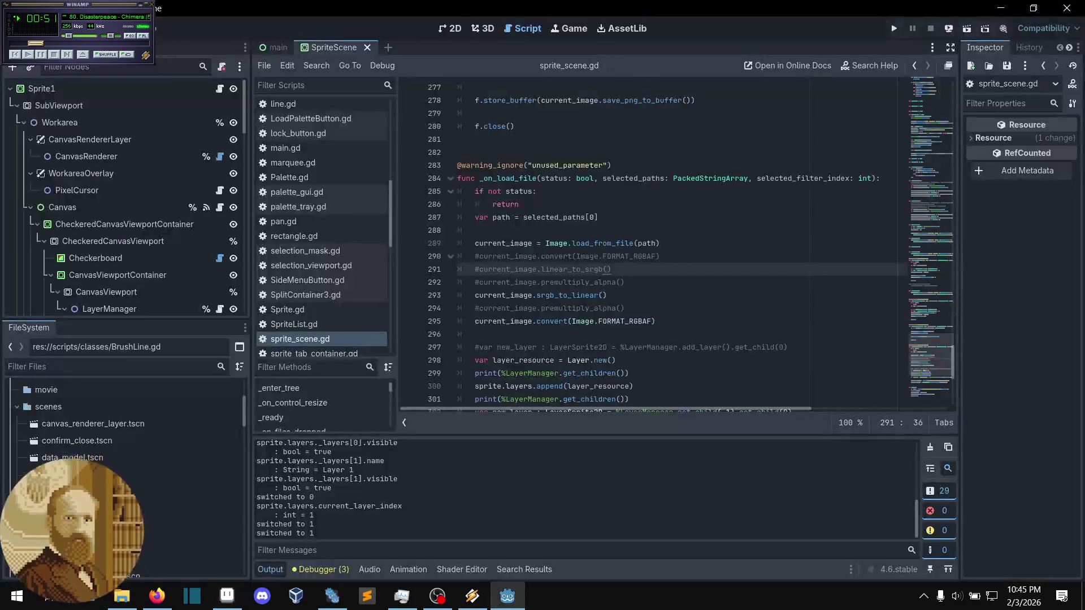
click(128, 146)
click(171, 162)
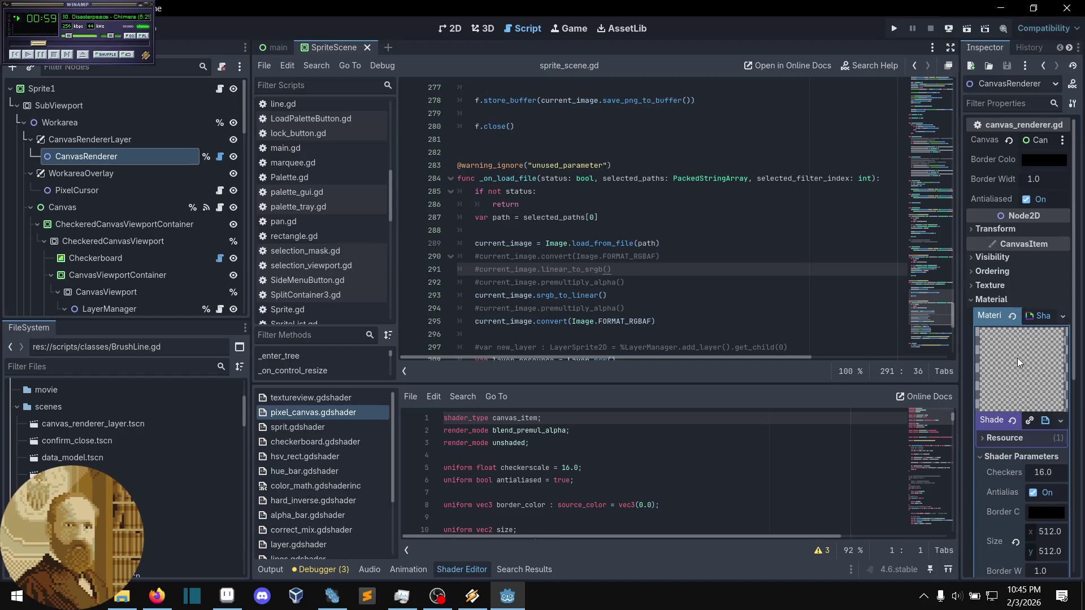
scroll(974, 366, down, 2)
scroll(581, 411, down, 2)
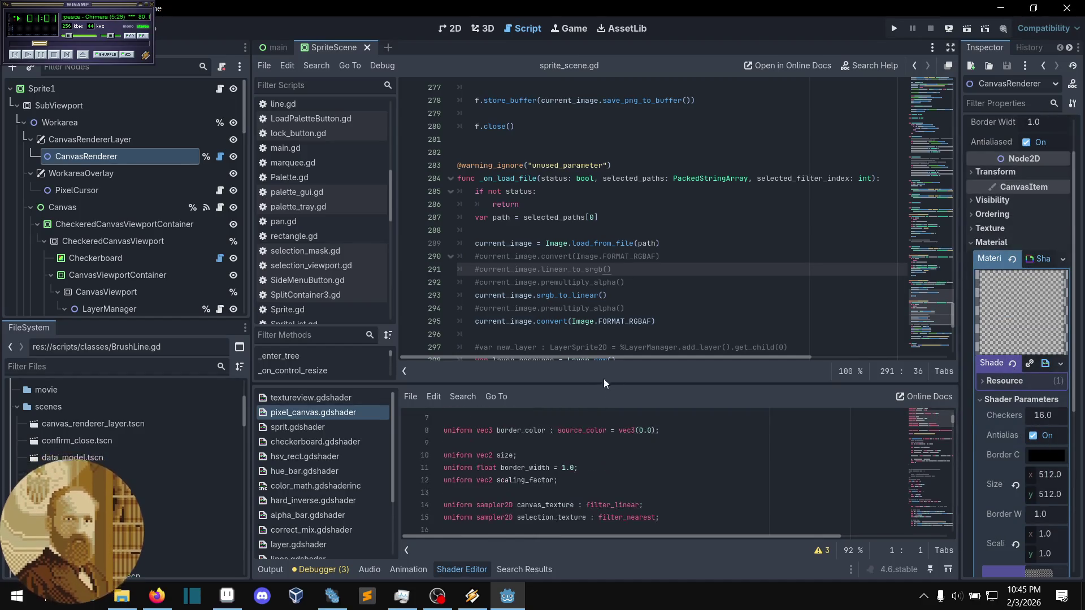
drag(604, 386, 649, 243)
scroll(648, 368, up, 2)
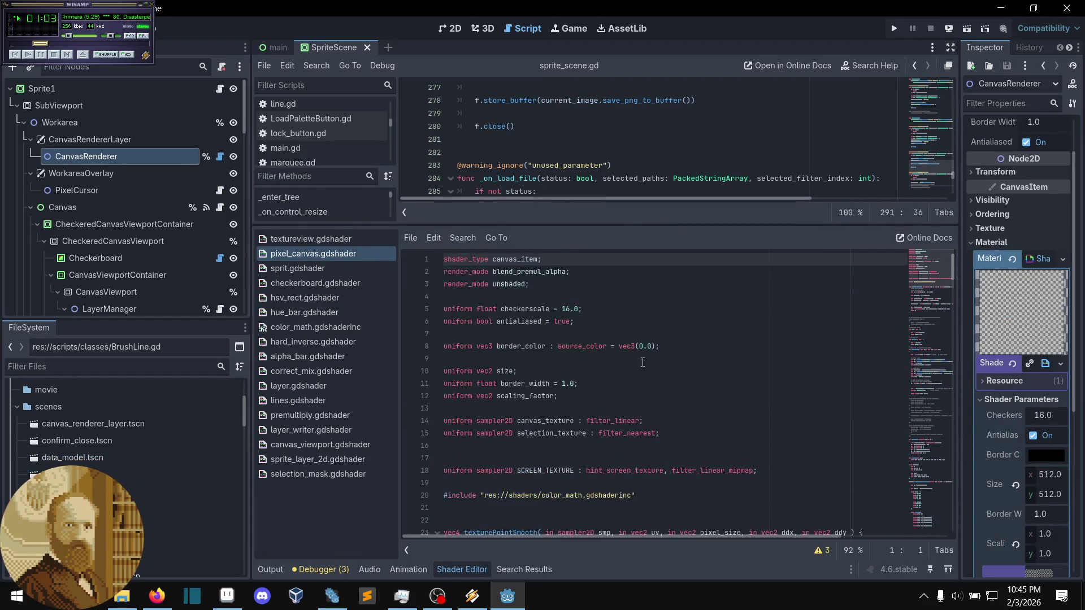
scroll(629, 345, down, 5)
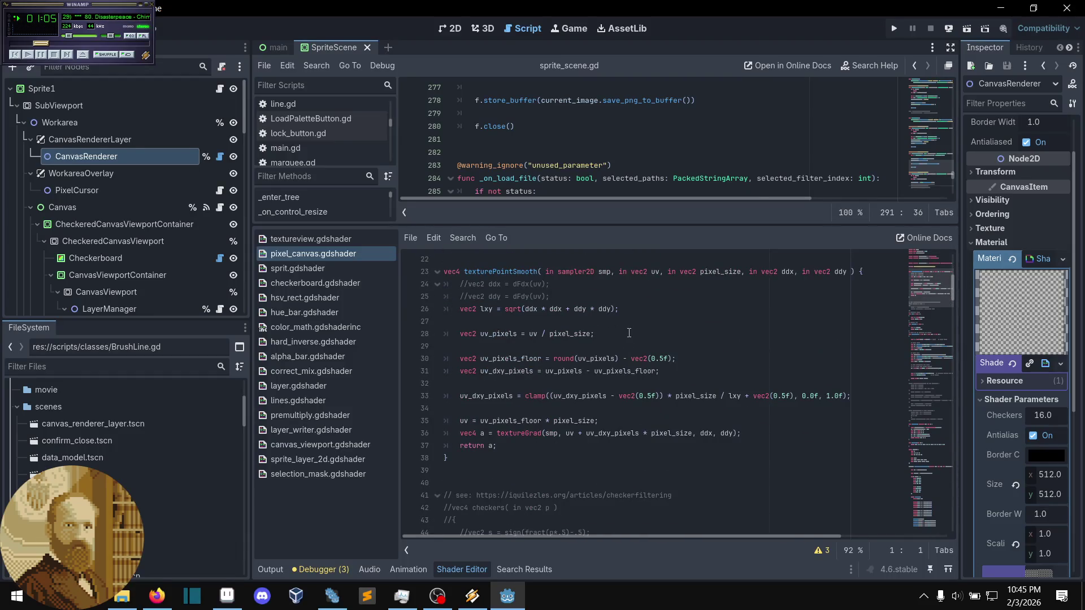
scroll(636, 365, down, 14)
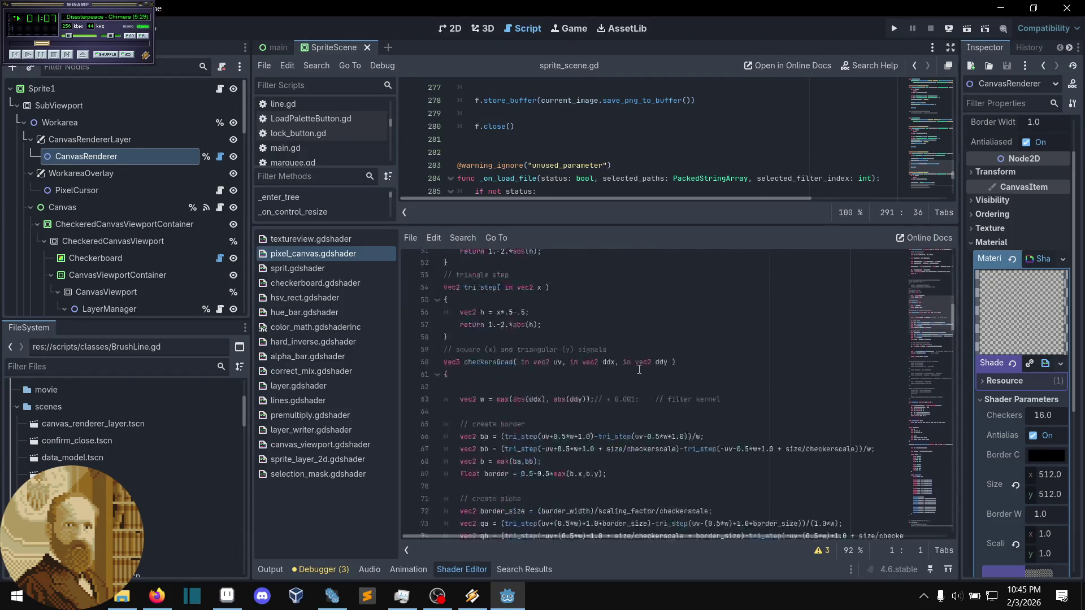
scroll(693, 390, down, 17)
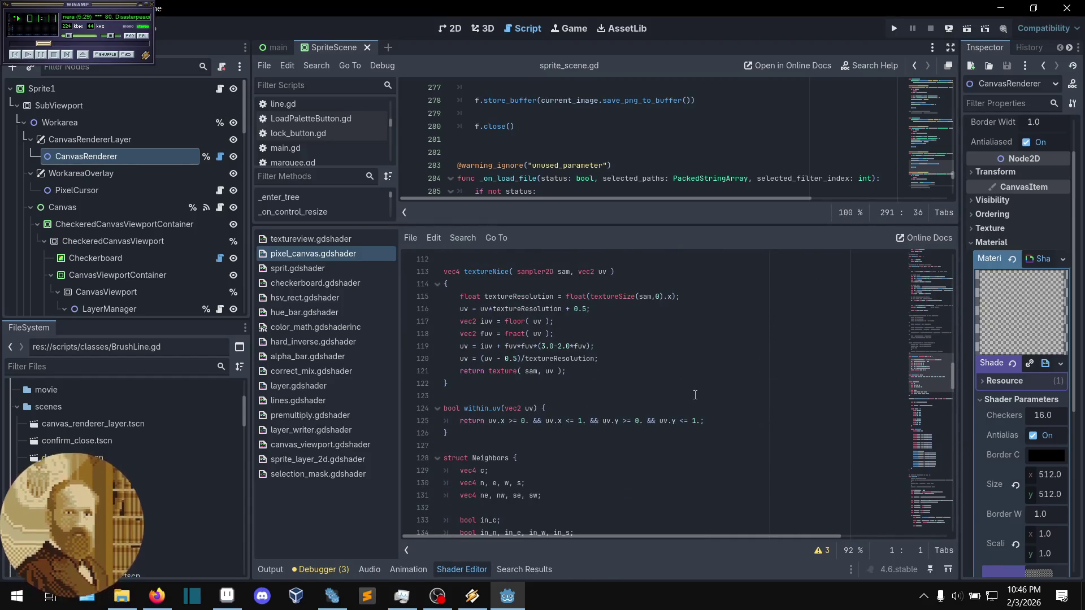
scroll(695, 395, down, 8)
scroll(695, 395, down, 15)
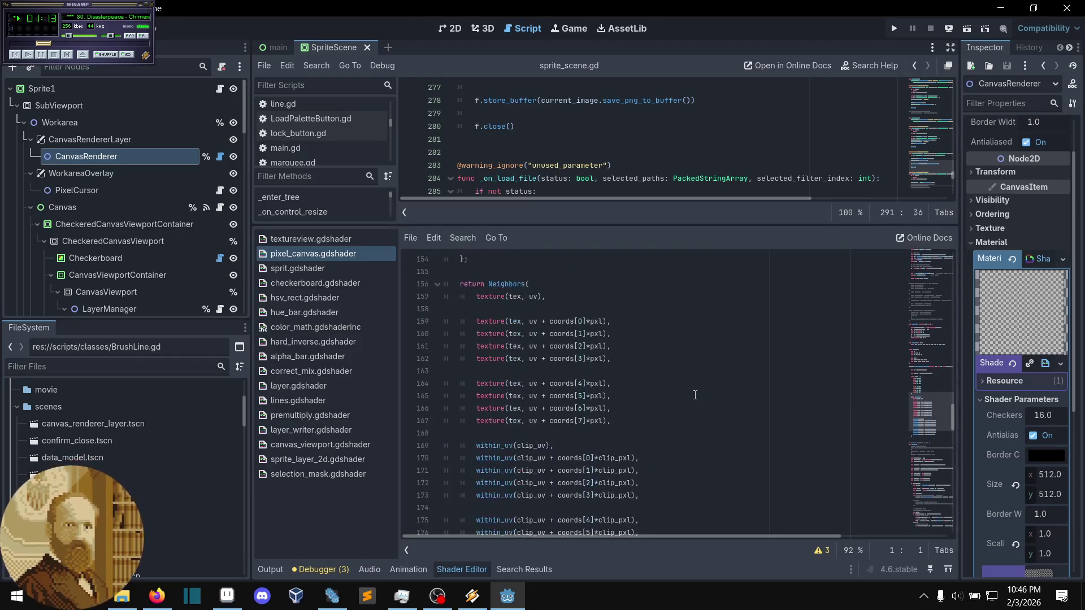
scroll(695, 395, down, 8)
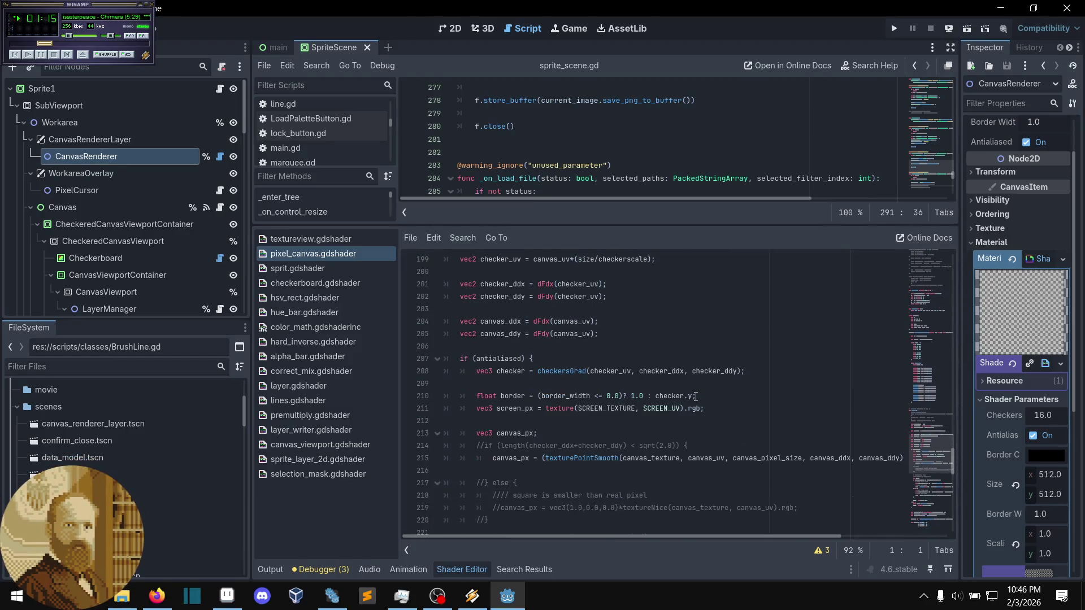
scroll(695, 395, down, 4)
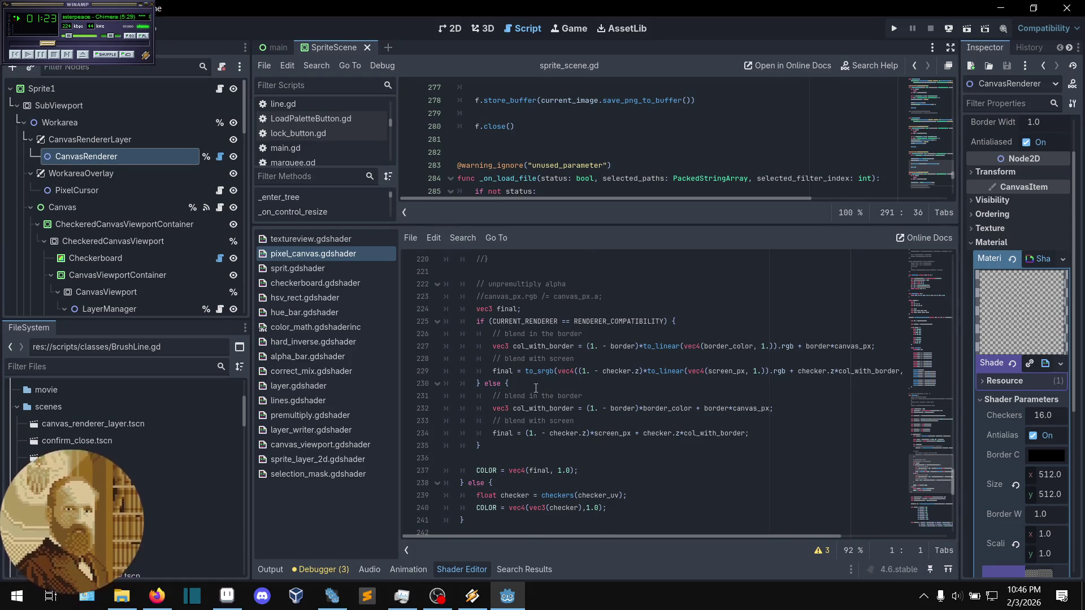
scroll(534, 371, up, 1)
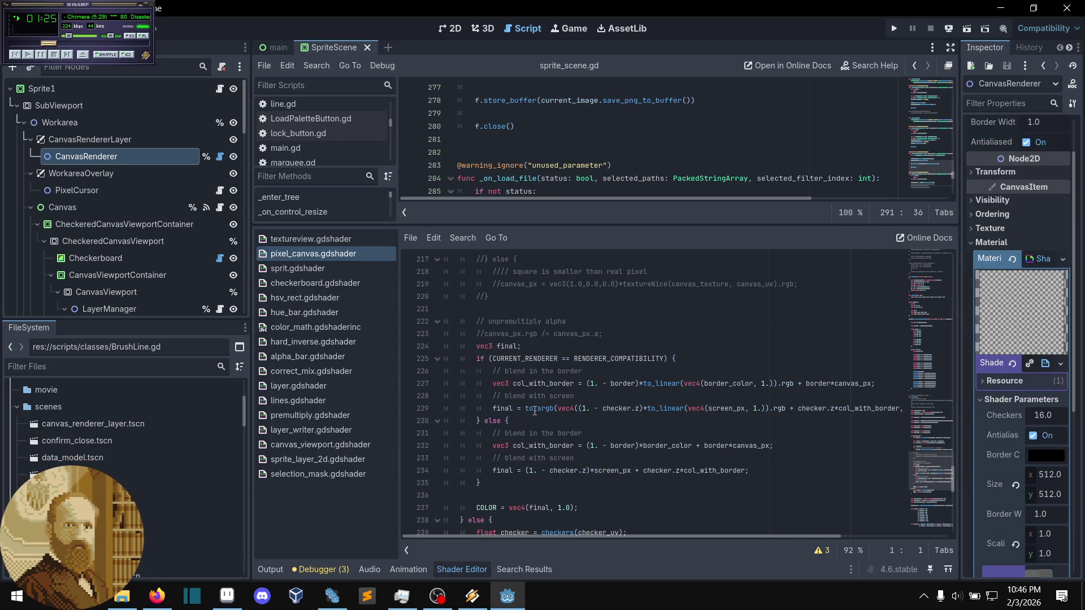
scroll(533, 410, down, 1)
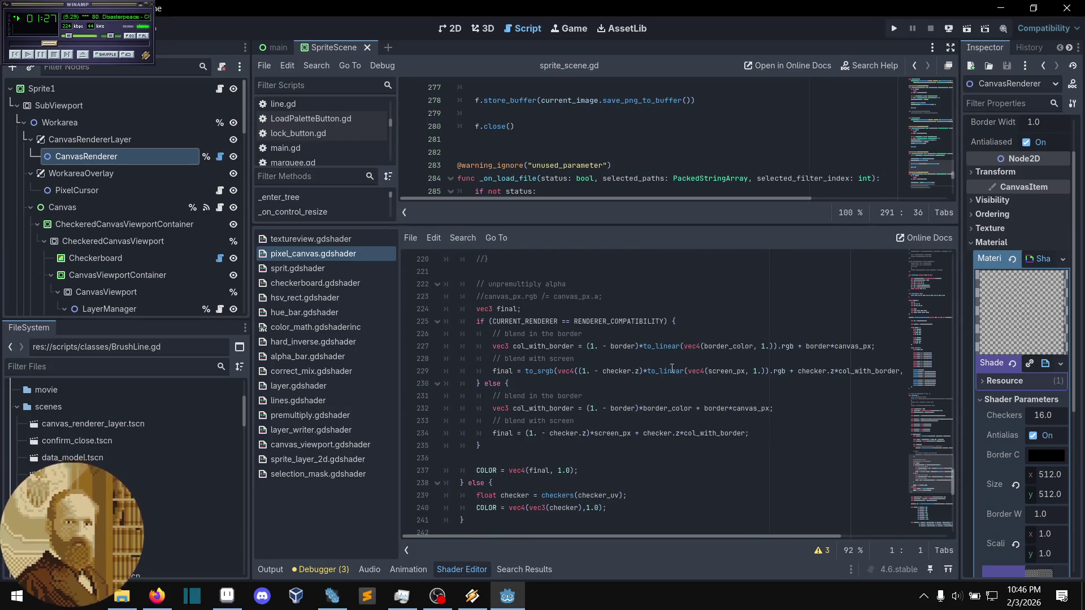
scroll(645, 402, down, 1)
right_click(643, 400)
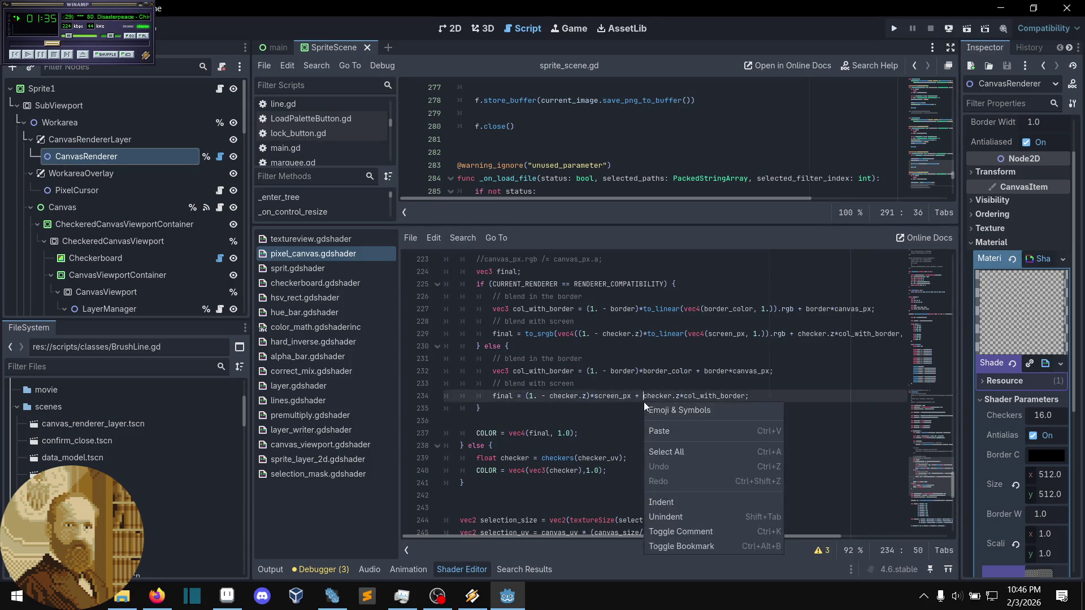
click(628, 383)
click(630, 384)
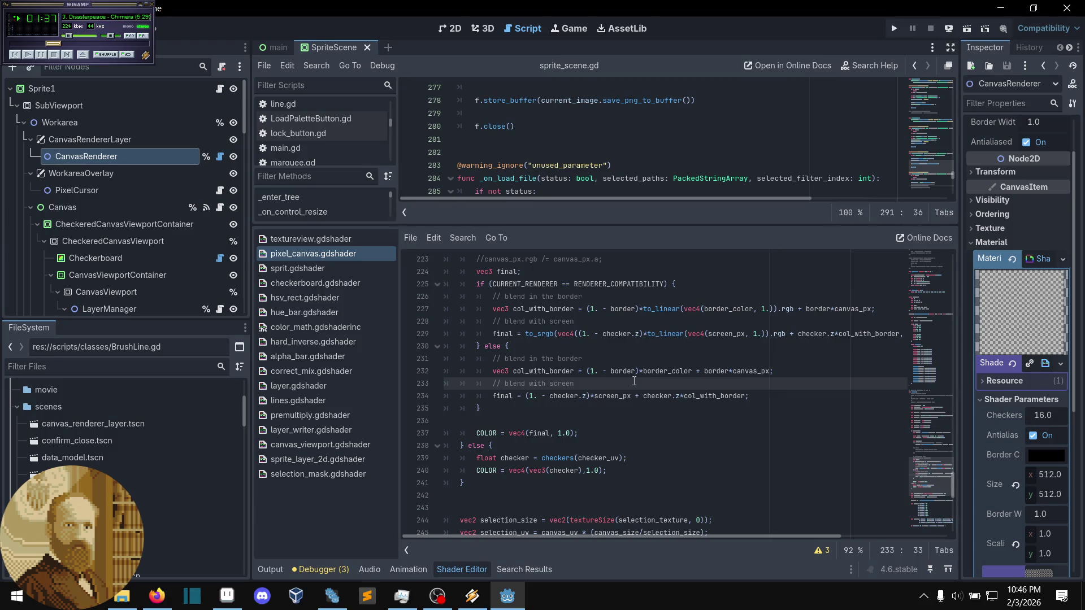
scroll(634, 381, down, 1)
scroll(633, 381, up, 2)
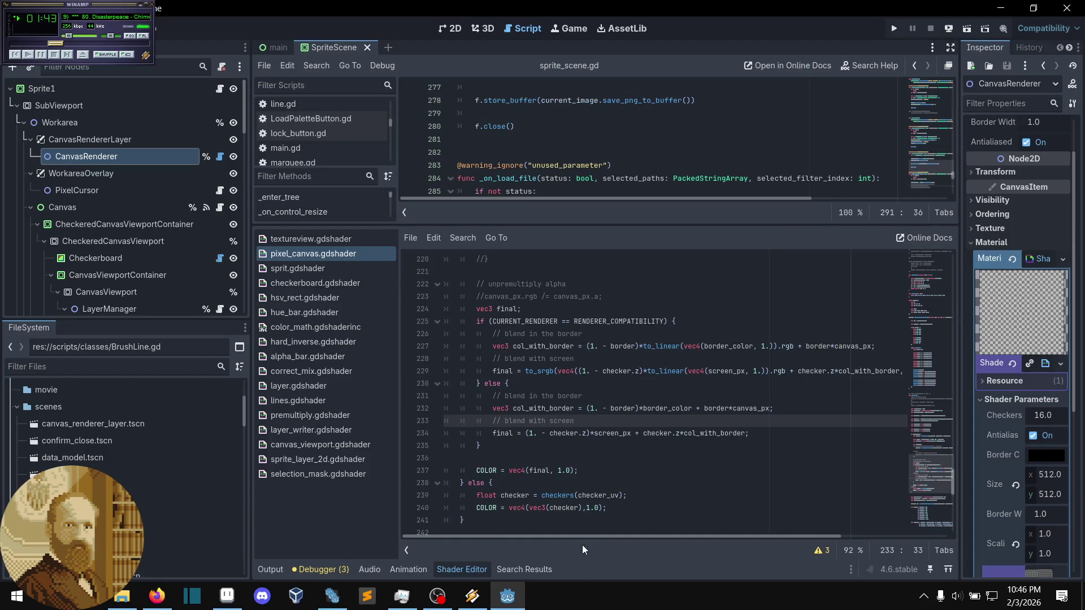
mouse_move(582, 537)
mouse_down()
mouse_move(632, 569)
mouse_move(623, 566)
mouse_up()
click(502, 371)
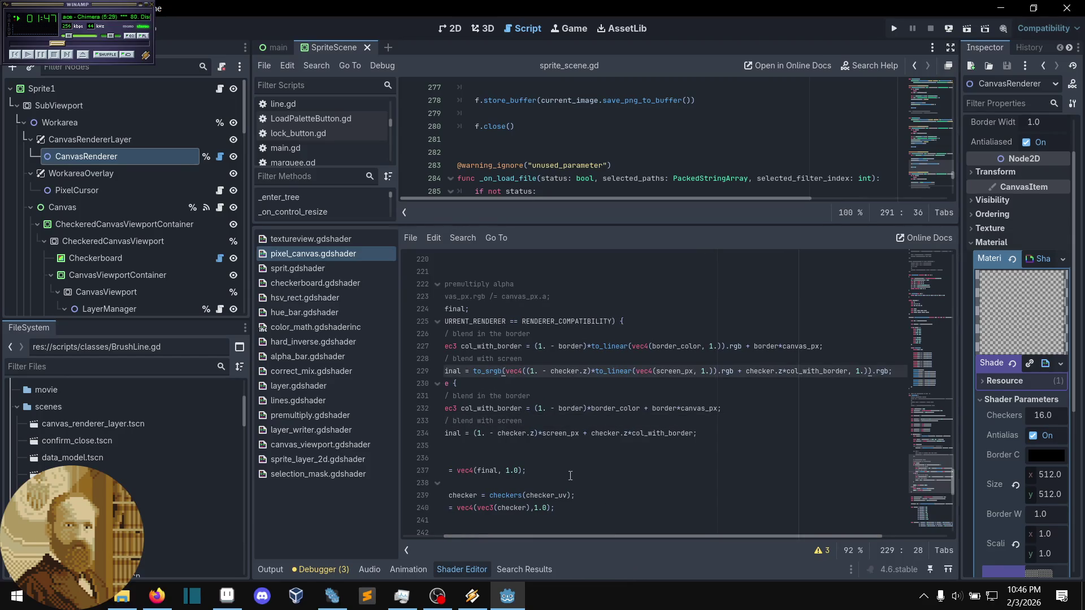
drag(609, 535, 570, 545)
click(621, 409)
key(Up)
key(Up)
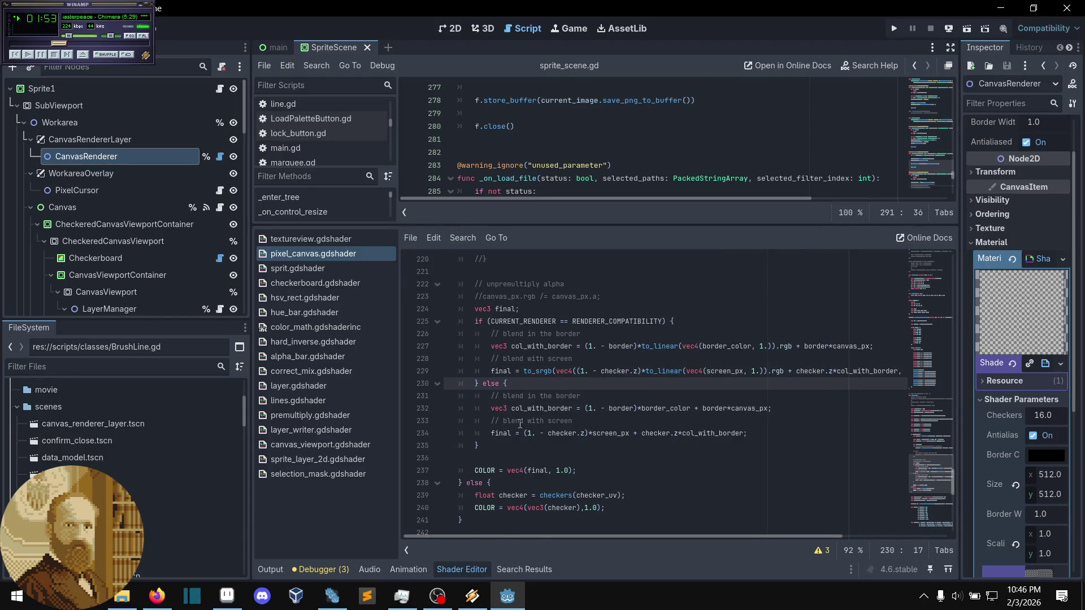
scroll(559, 413, down, 1)
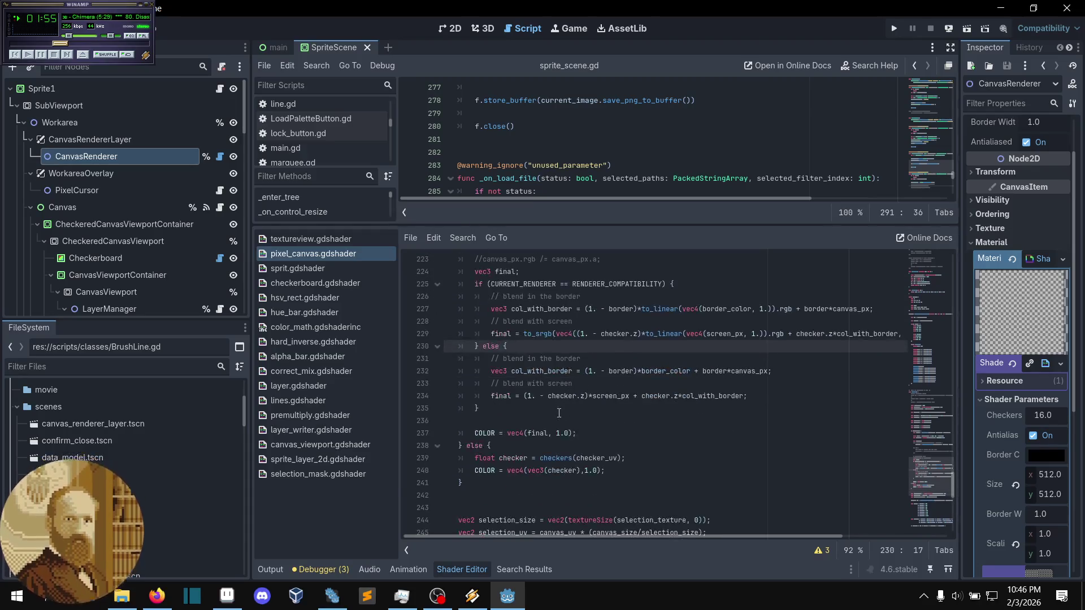
scroll(559, 413, down, 1)
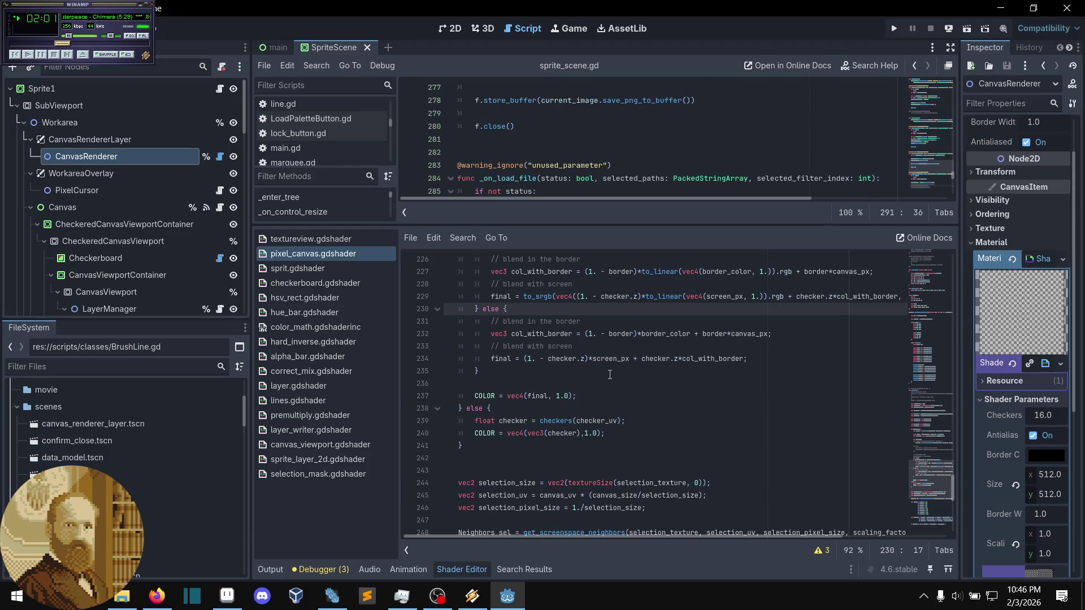
scroll(610, 375, down, 3)
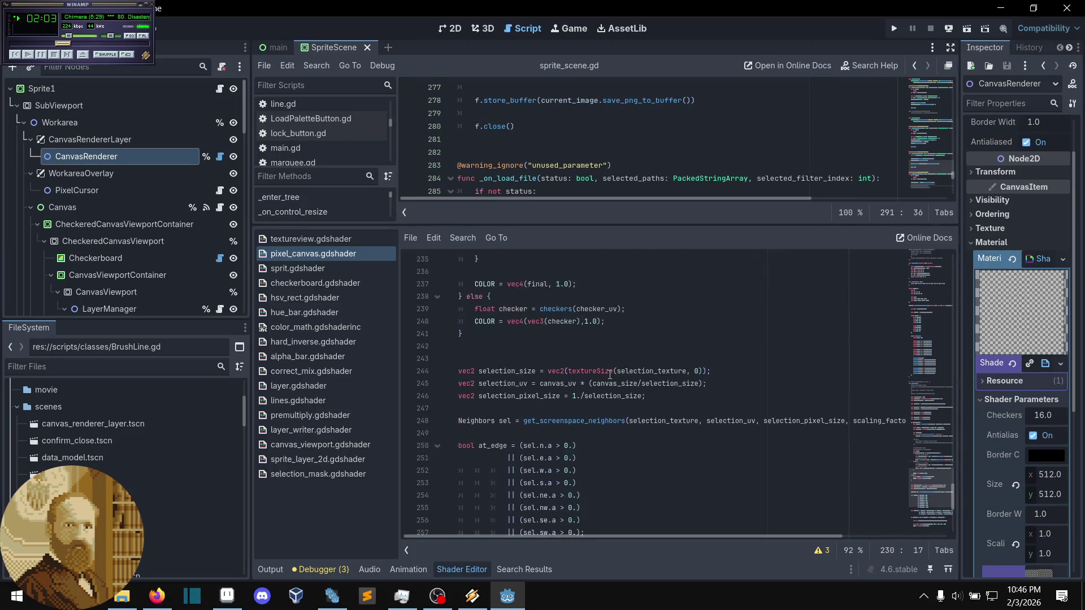
scroll(610, 374, up, 3)
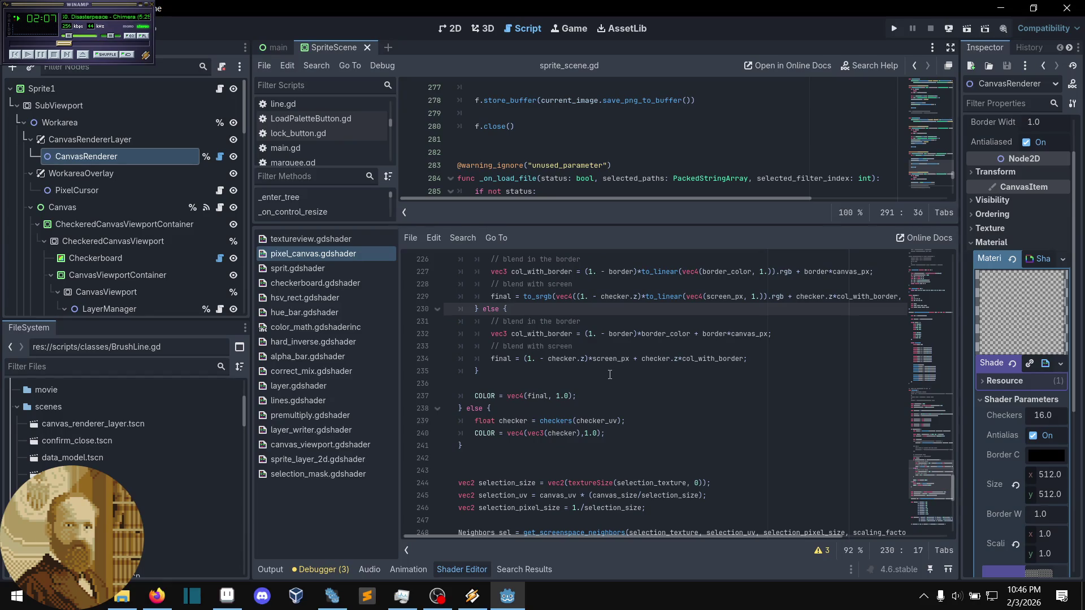
scroll(609, 375, down, 3)
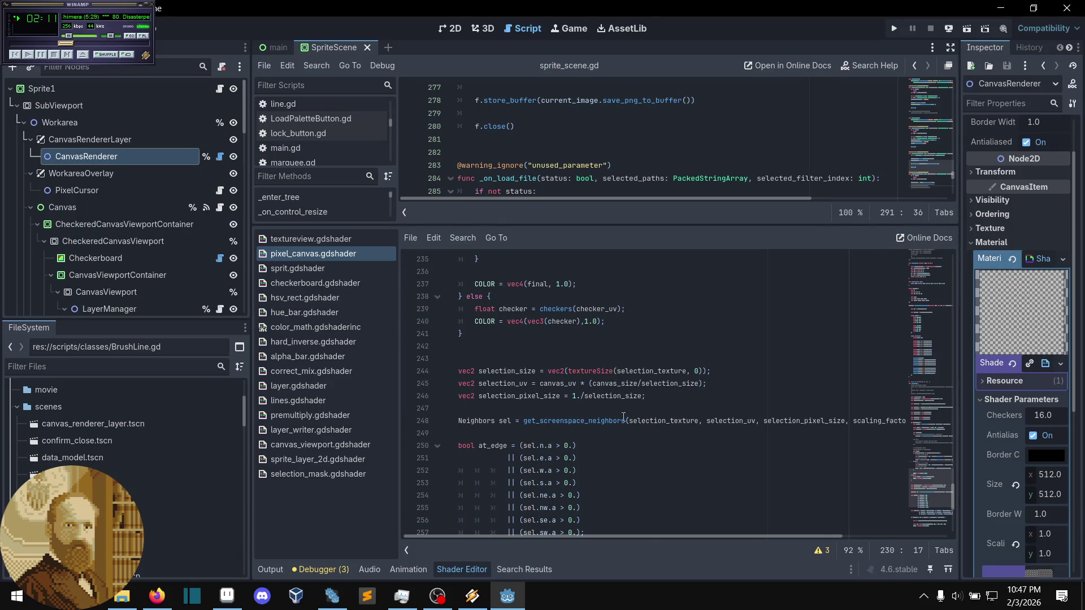
scroll(624, 416, down, 2)
scroll(623, 417, down, 5)
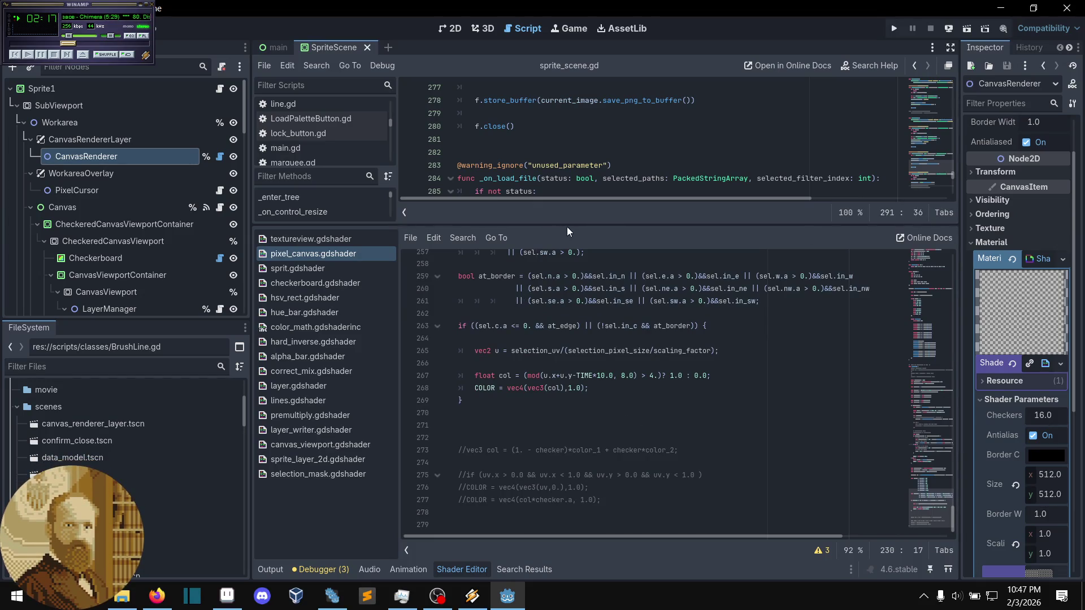
drag(574, 226, 576, 386)
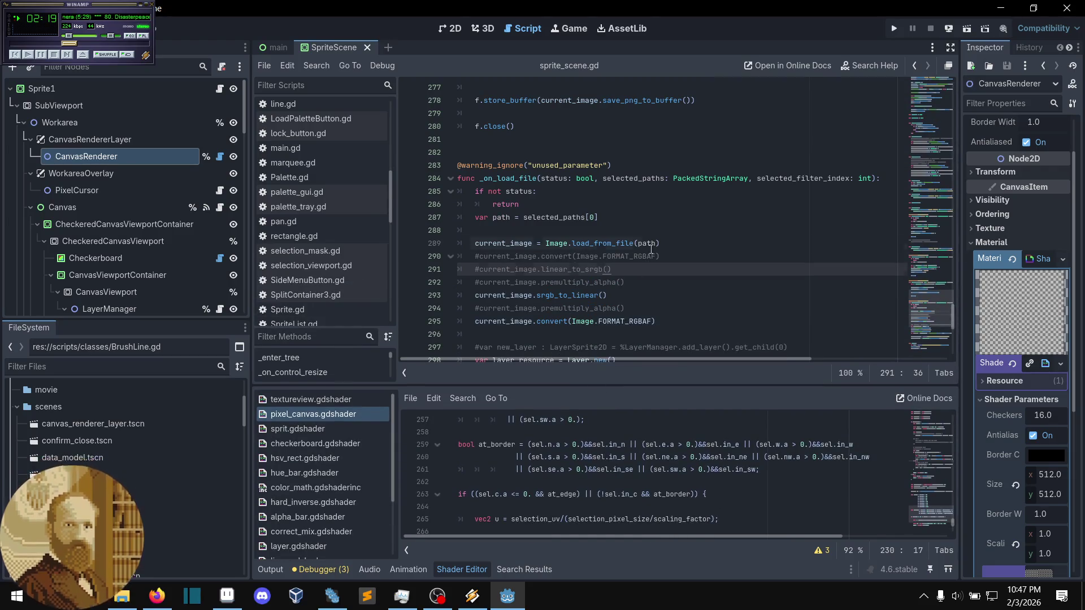
- Scroll the script down past srgb_to_linear around lines 293 and 301
scroll(651, 248, down, 1)
click(680, 252)
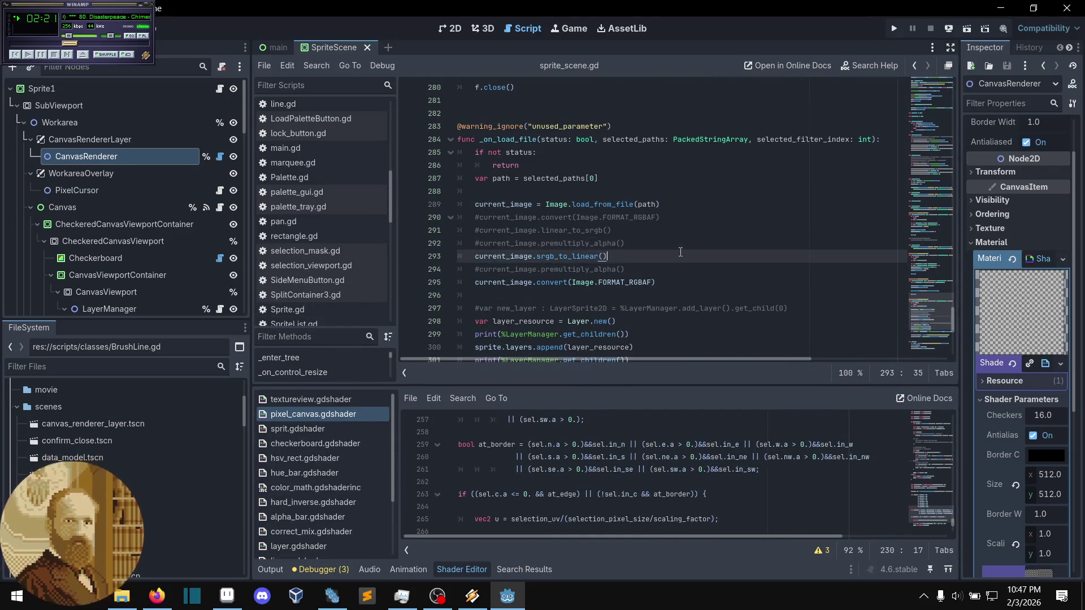
scroll(684, 249, down, 3)
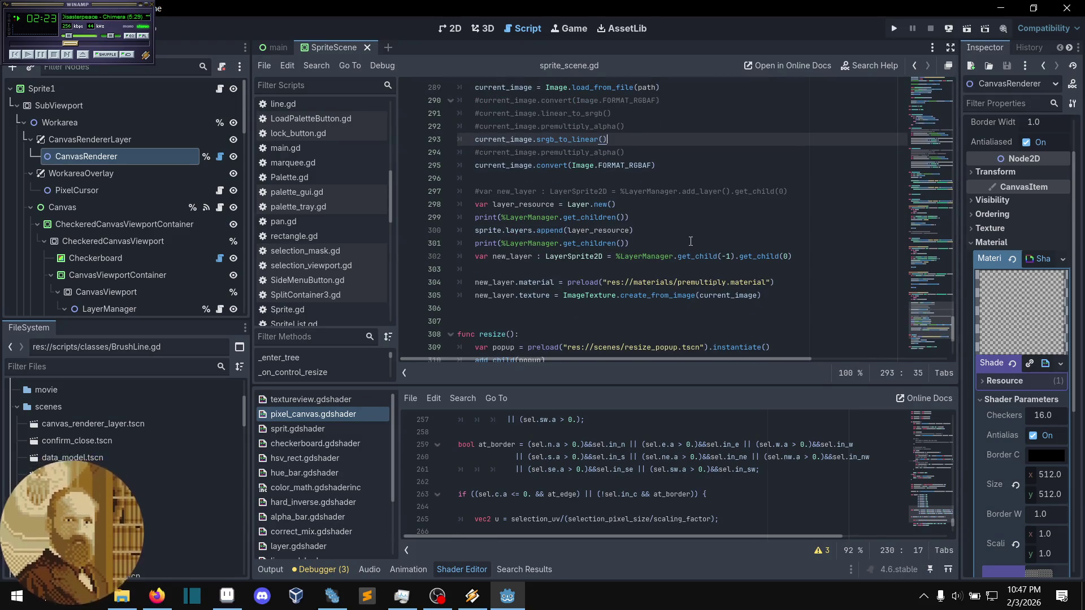
click(691, 241)
scroll(691, 242, down, 1)
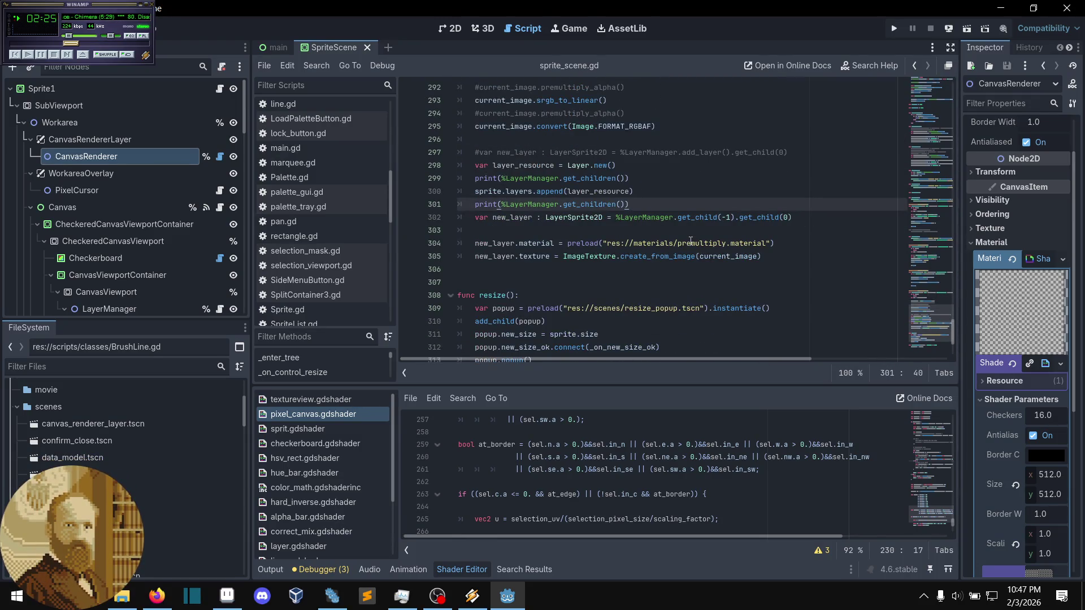
scroll(691, 242, down, 1)
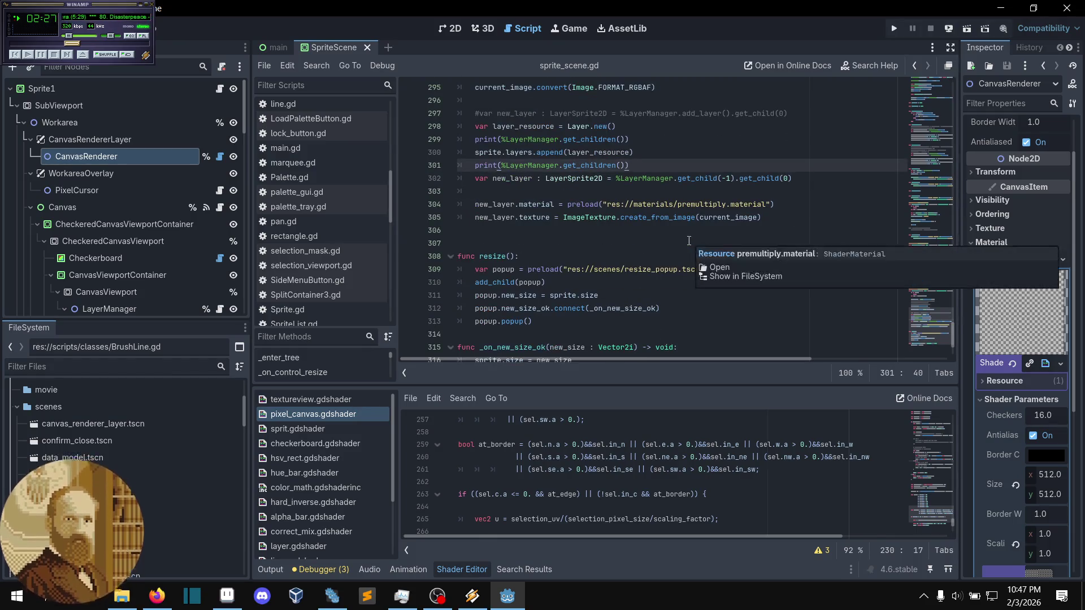
scroll(687, 236, down, 1)
scroll(687, 237, down, 1)
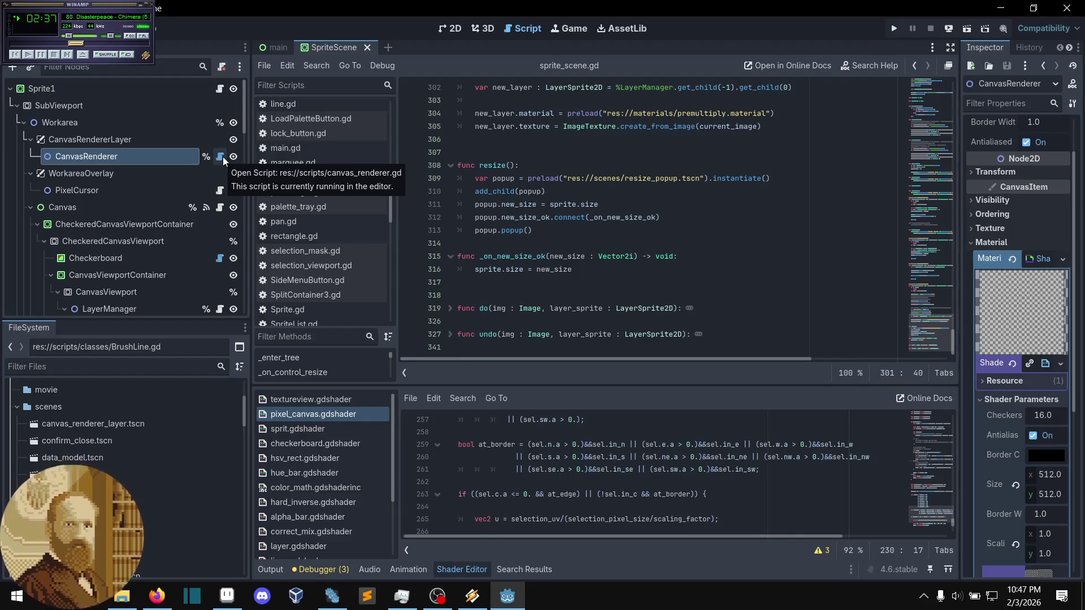
- Open the CanvasRenderer script, then return to sprite_scene.gd around line 315
click(224, 159)
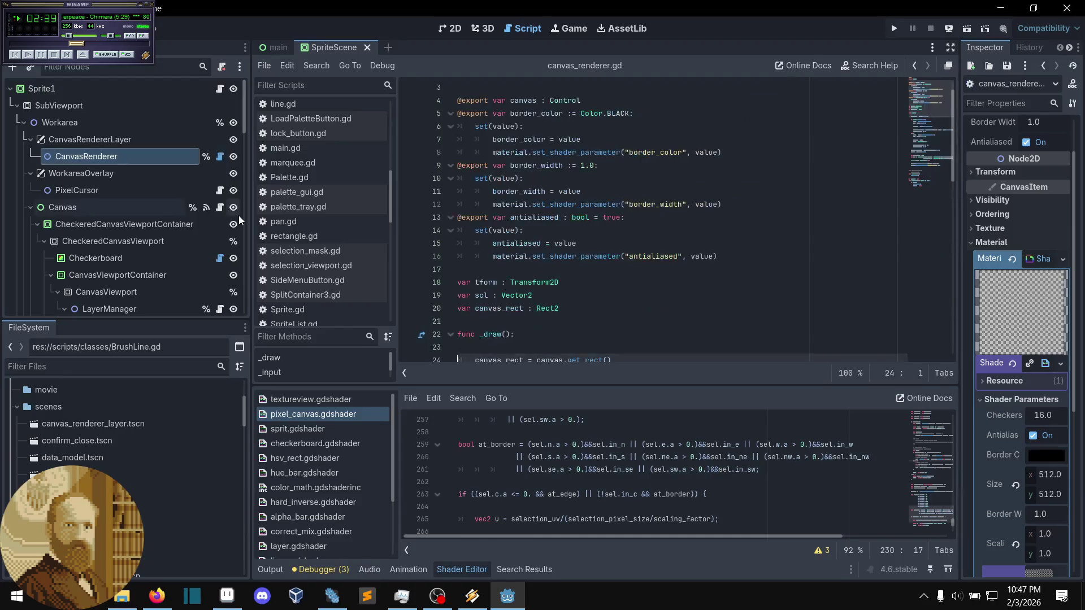
click(220, 89)
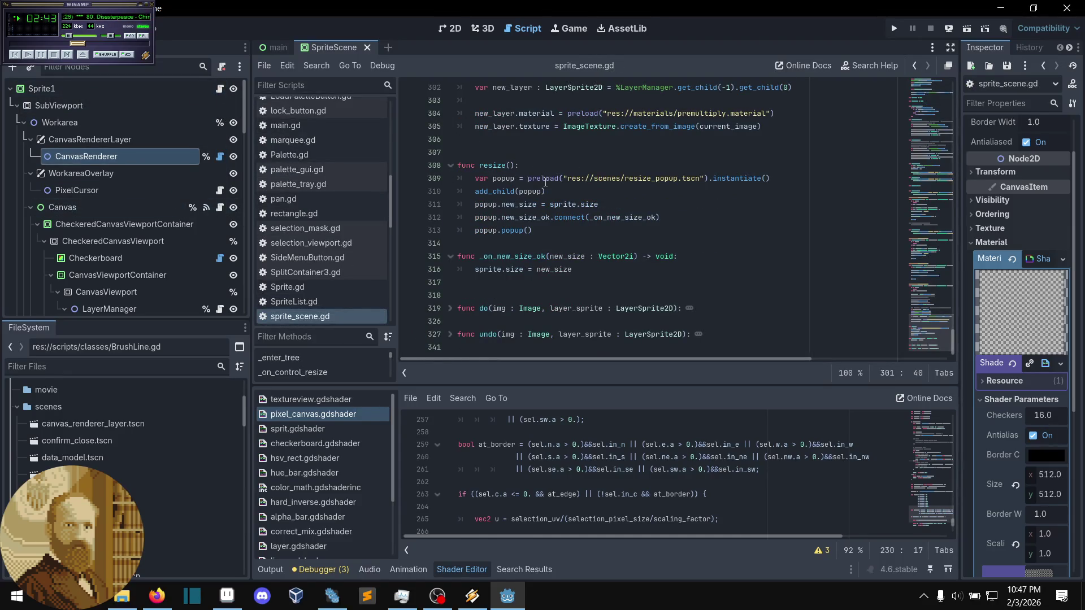
mouse_move(546, 182)
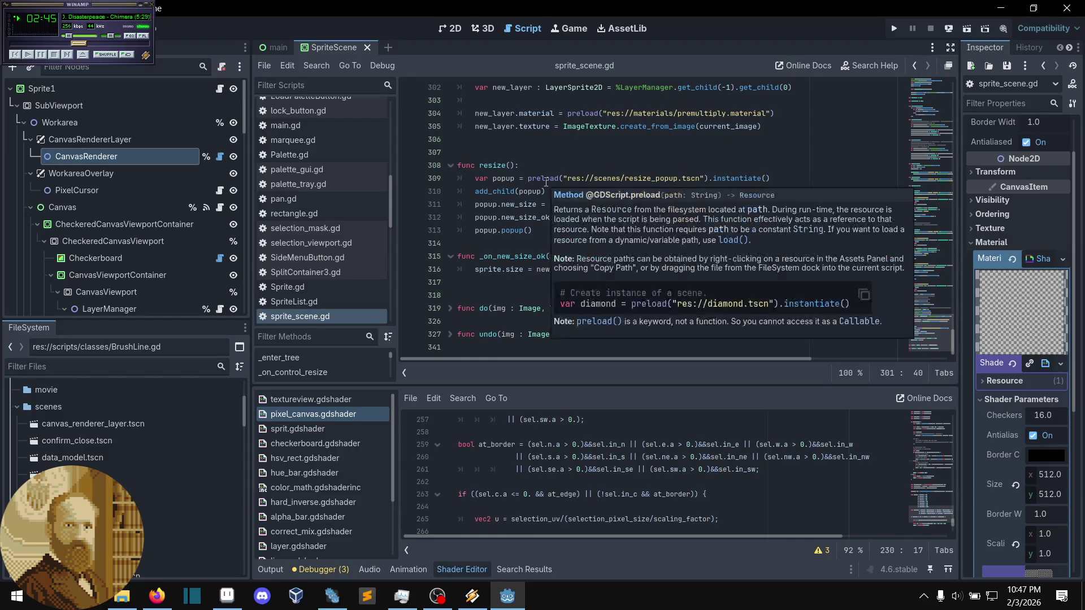
key(alt+Tab)
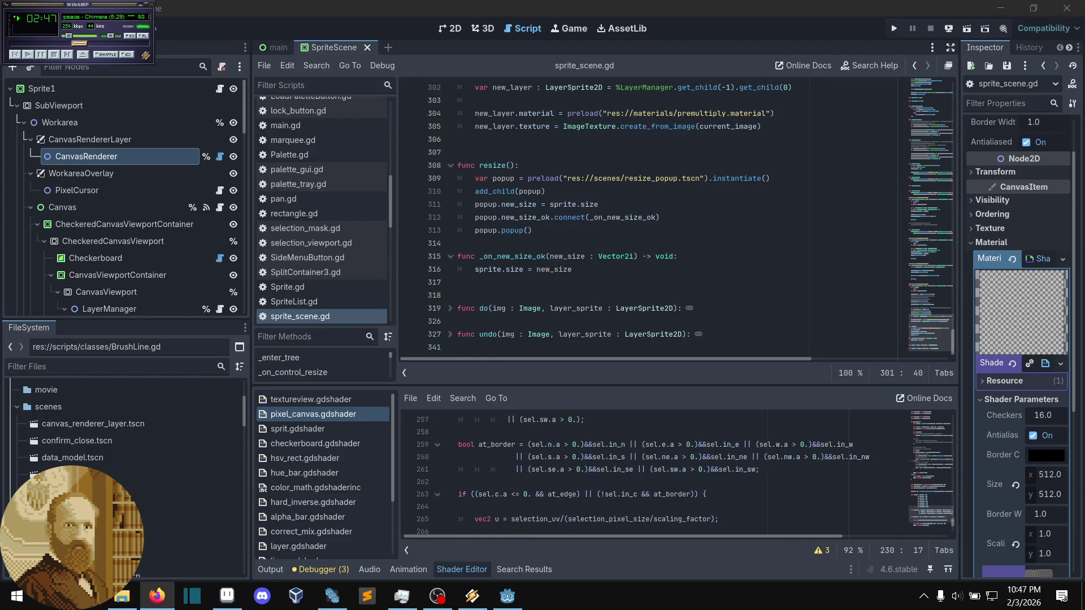
click(687, 259)
scroll(632, 266, up, 3)
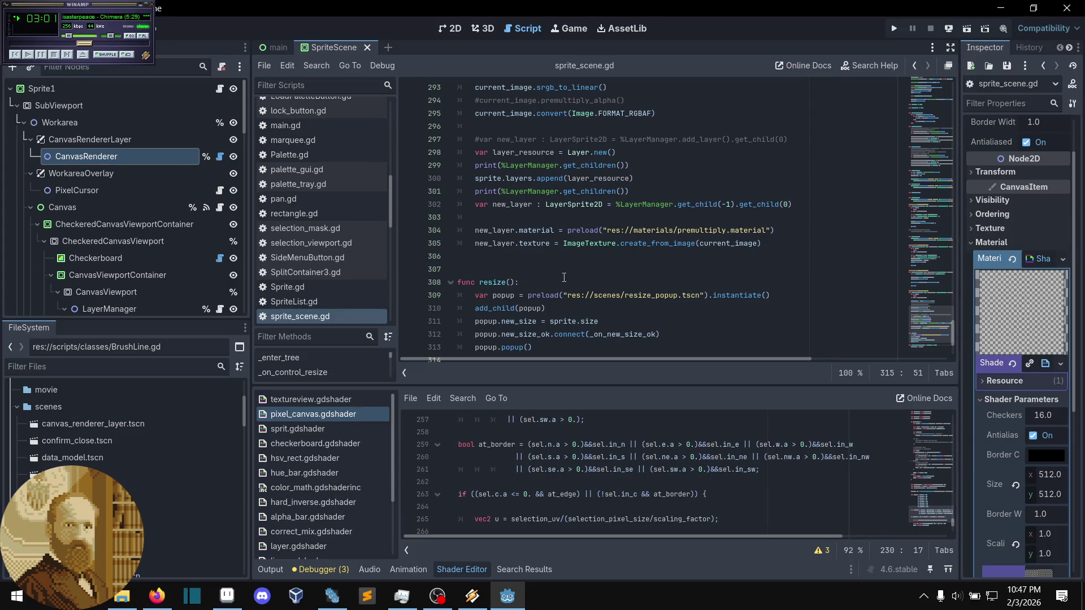
- Scroll sprite_scene.gd to bring _on_save_file and _on_load_file into view
scroll(612, 203, down, 3)
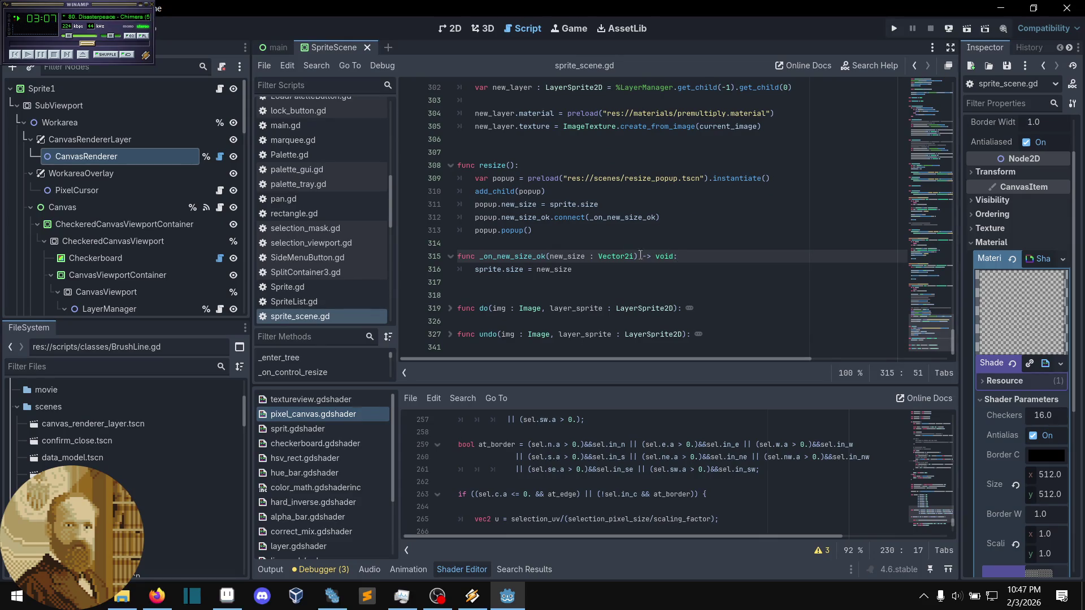
scroll(643, 257, up, 18)
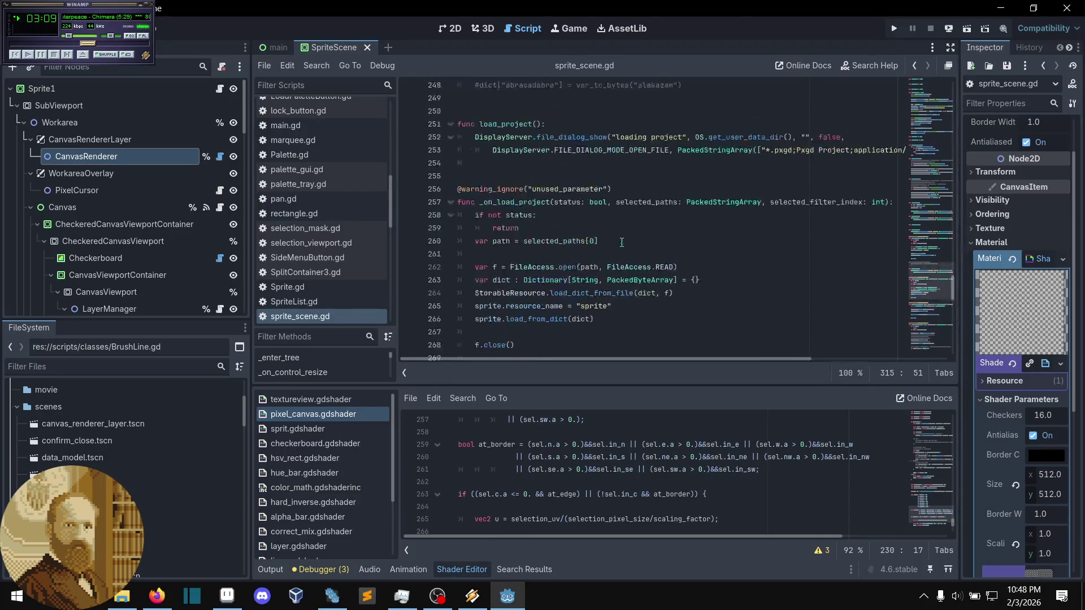
scroll(621, 242, up, 6)
scroll(629, 257, up, 11)
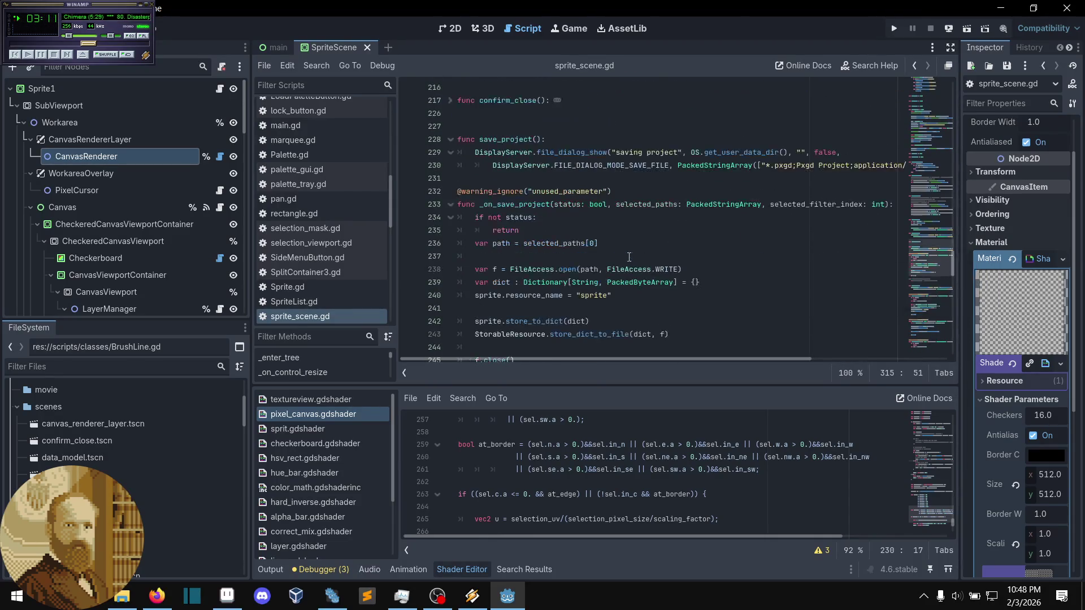
scroll(630, 257, up, 8)
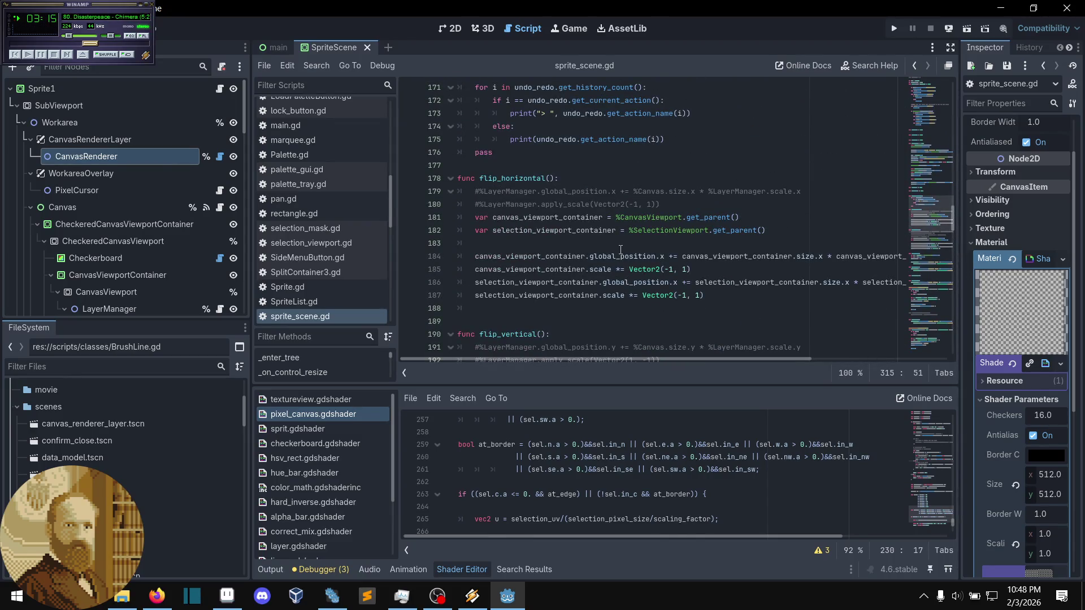
scroll(620, 249, up, 3)
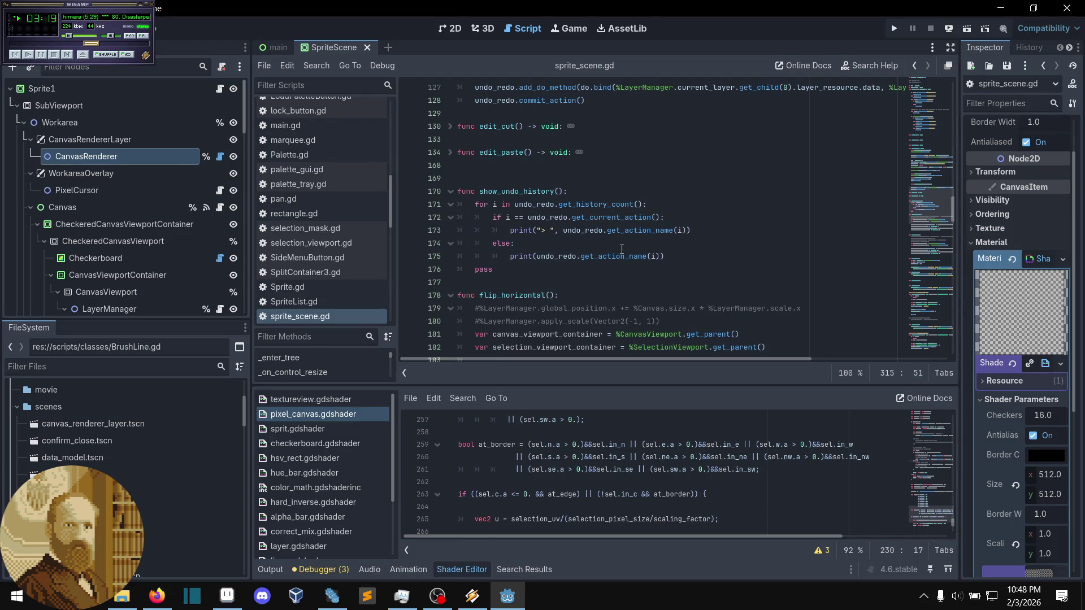
scroll(648, 256, down, 20)
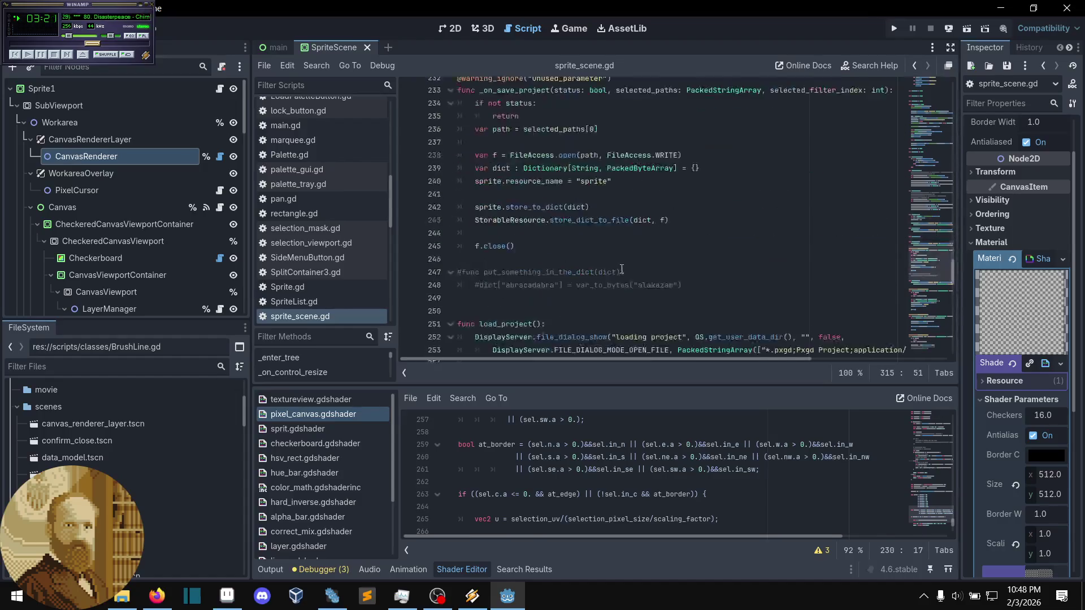
scroll(622, 265, down, 5)
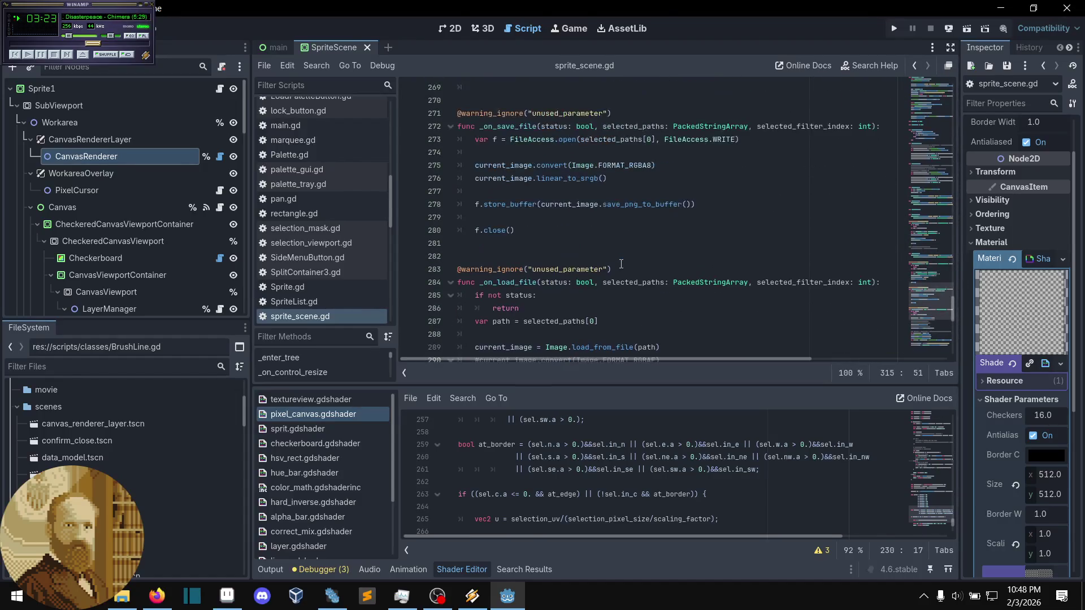
scroll(624, 258, down, 5)
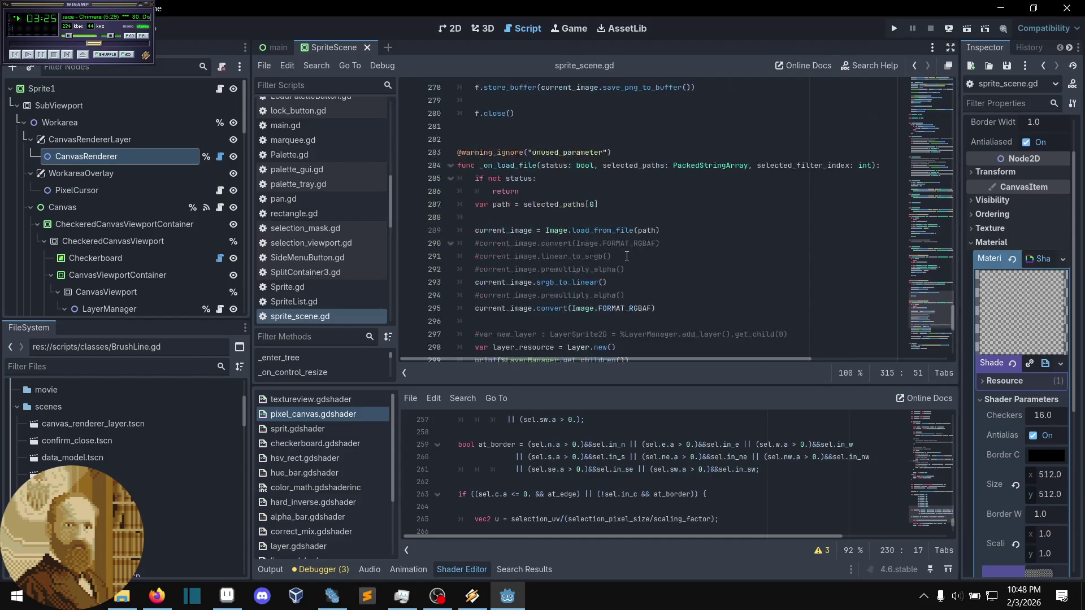
scroll(627, 256, up, 4)
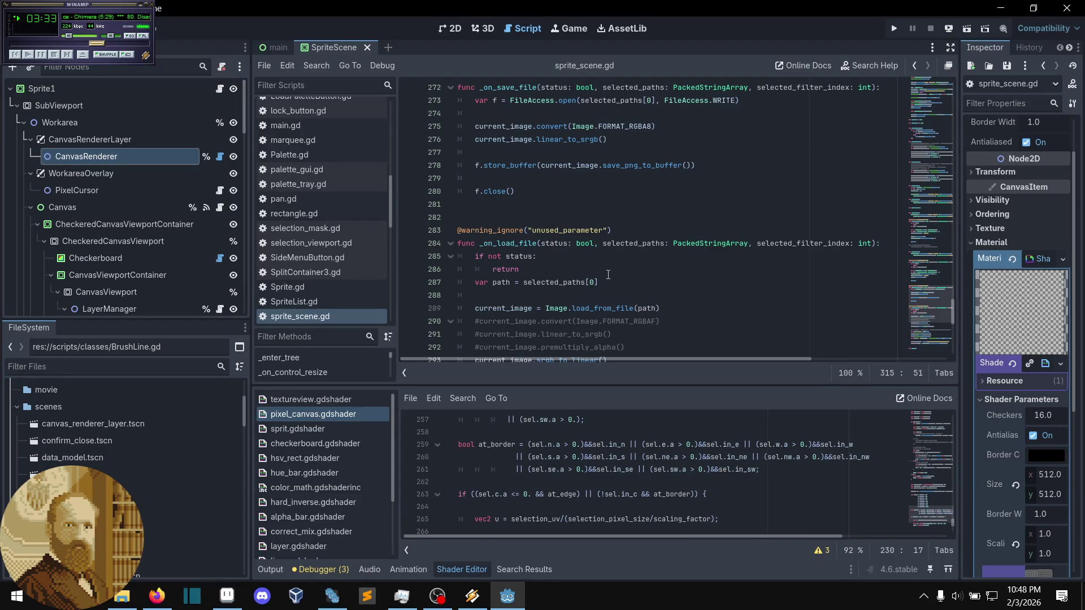
scroll(608, 274, up, 2)
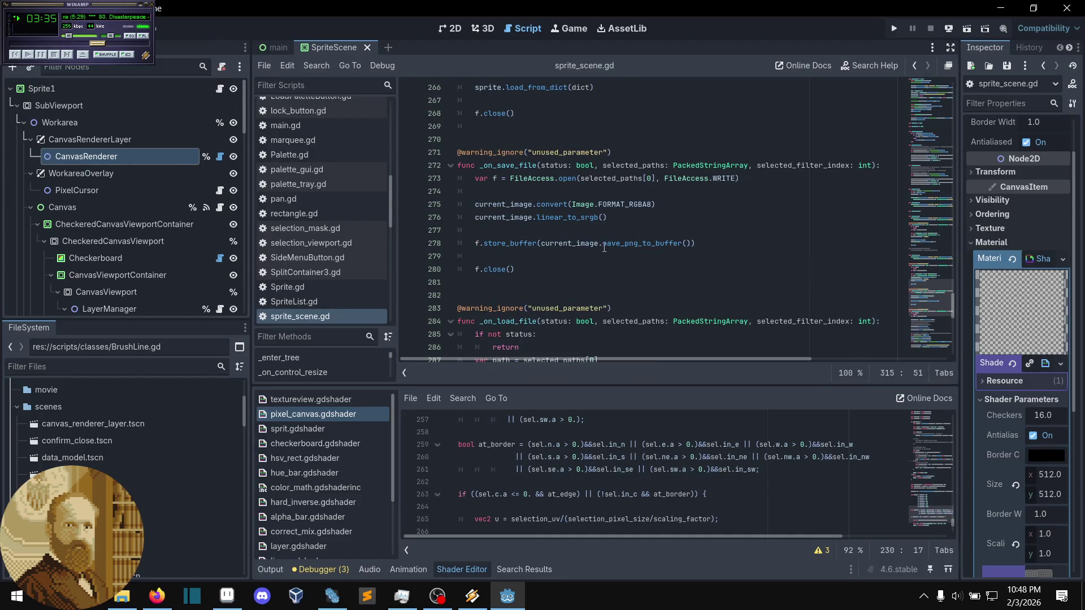
- Read the store_buffer and save_png_to_buffer tooltips, then place the cursor on empty line 277
mouse_move(607, 247)
mouse_move(506, 244)
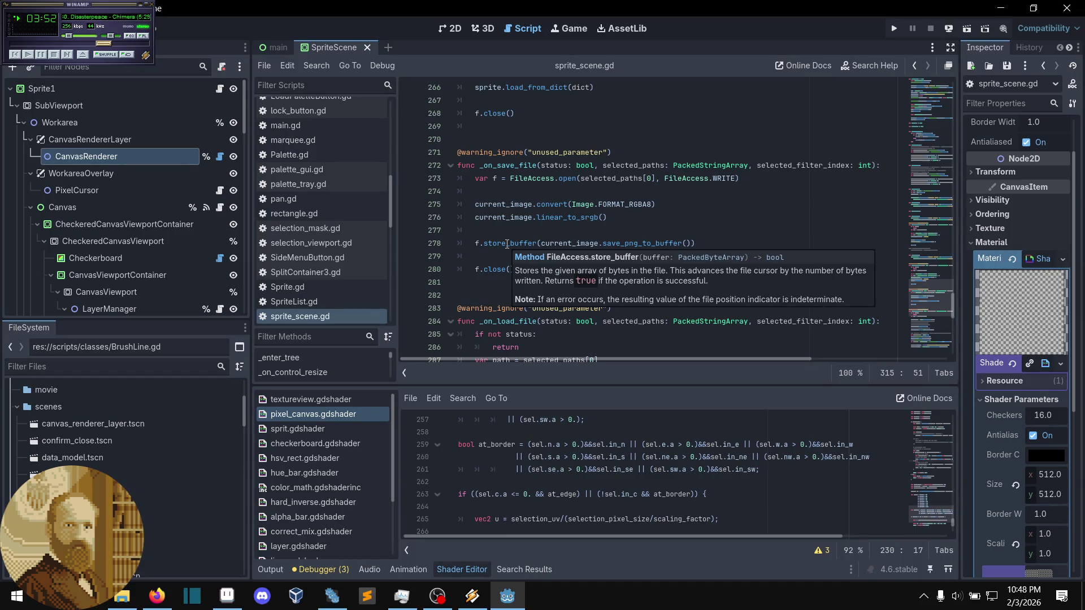
click(526, 226)
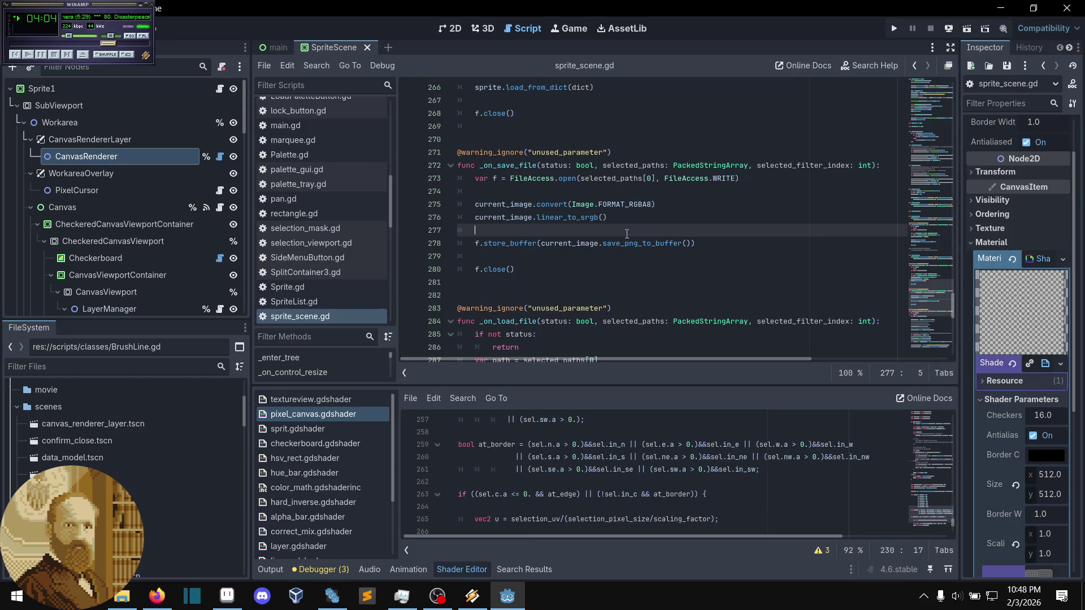
- Draft a current_image.save_png call on line 277, then delete the unfinished line
text(current)
key(Return)
text(.save_png)
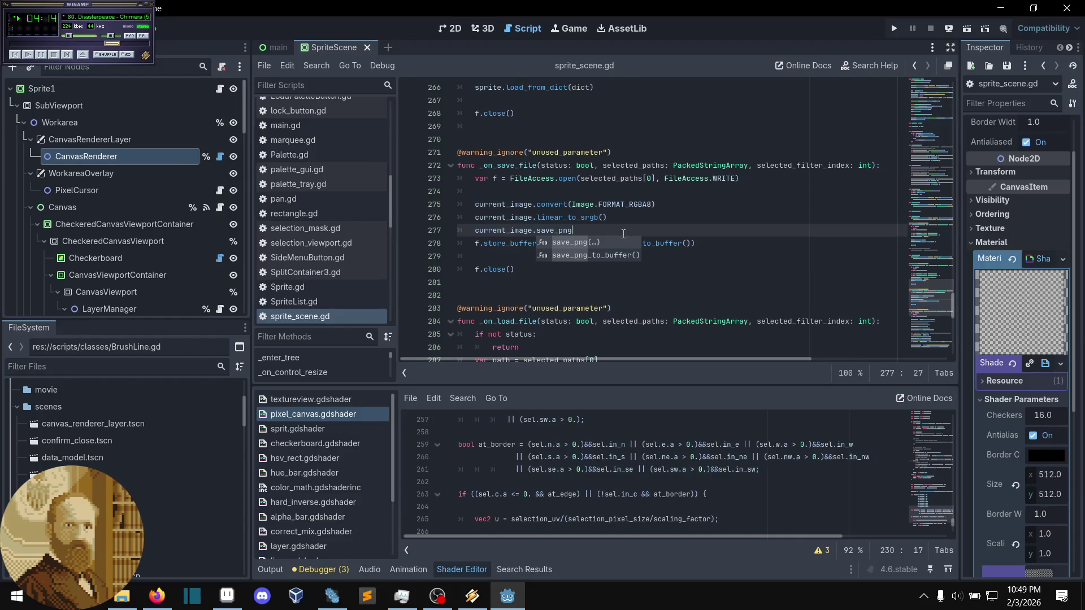
click(602, 242)
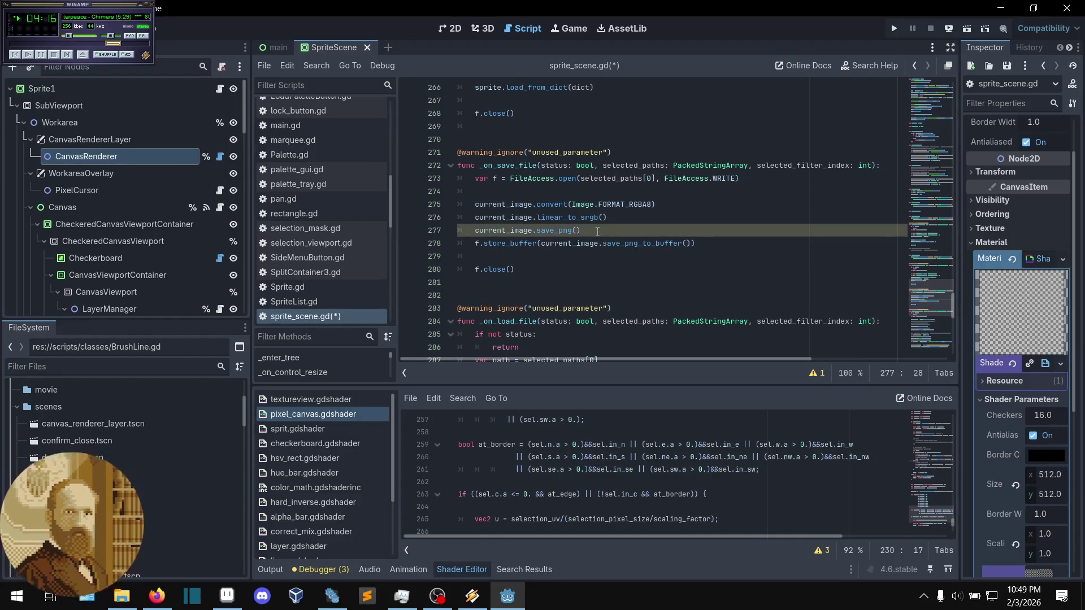
drag(581, 230, 475, 231)
key(BackSpace)
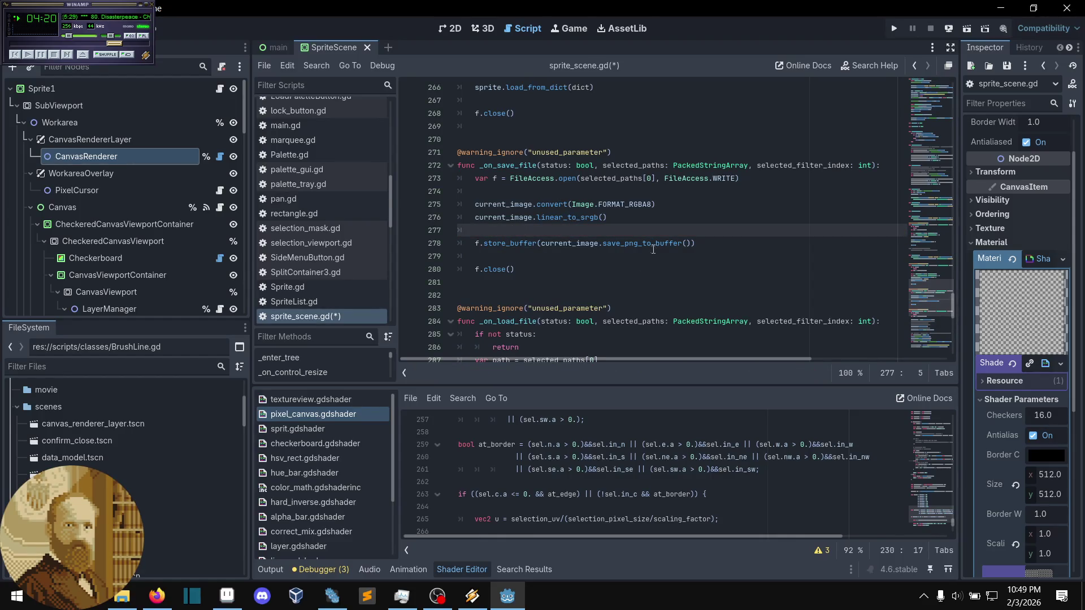
- Comment out the FileAccess.open, store_buffer and close lines with Ctrl+K
click(629, 248)
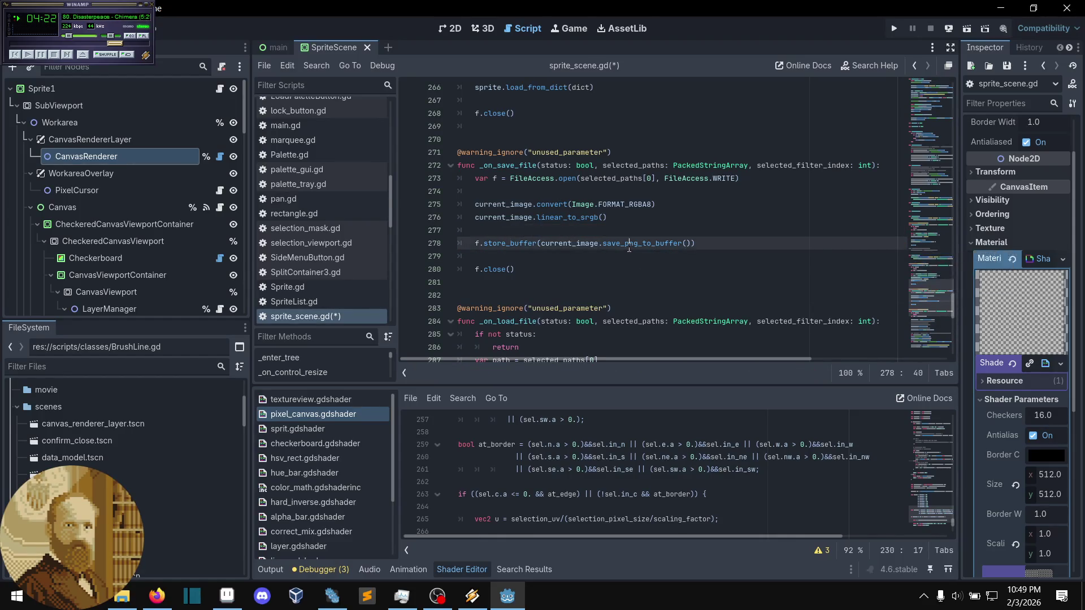
click(623, 179)
key(ctrl+k)
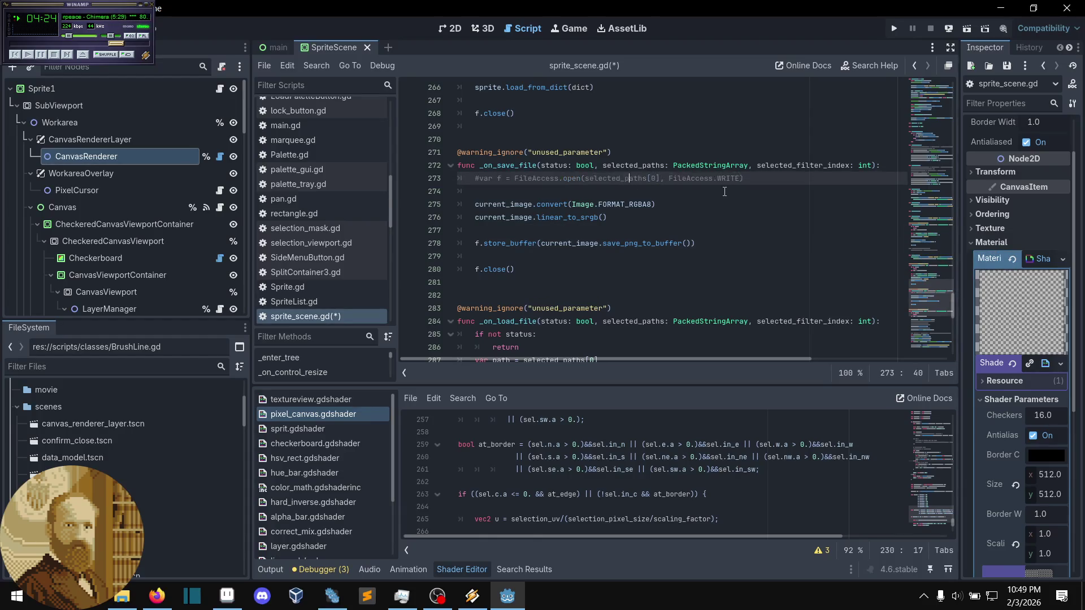
drag(625, 243, 613, 266)
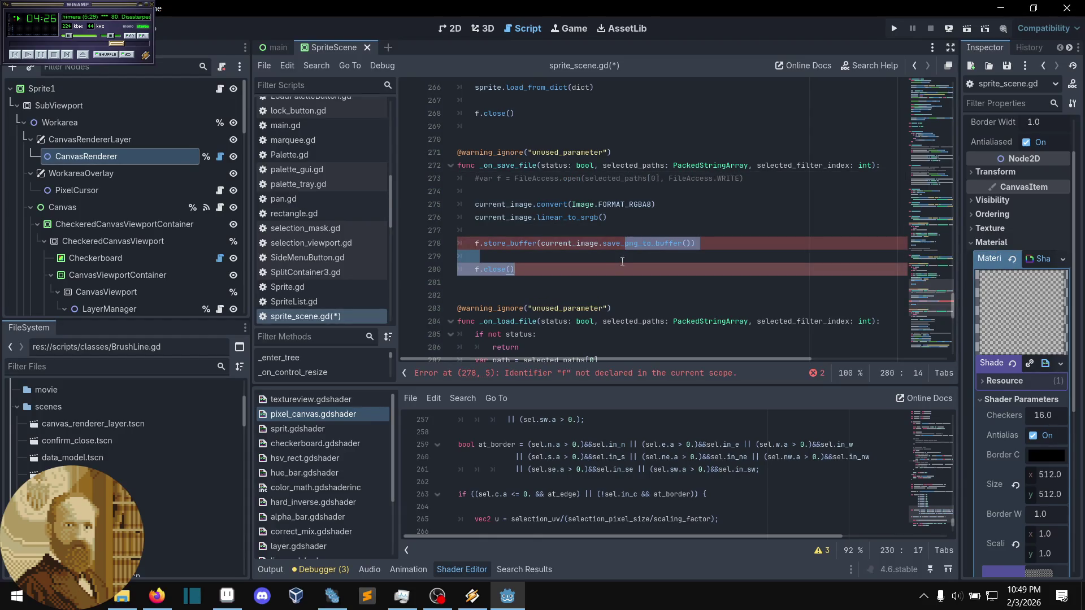
key(ctrl+k)
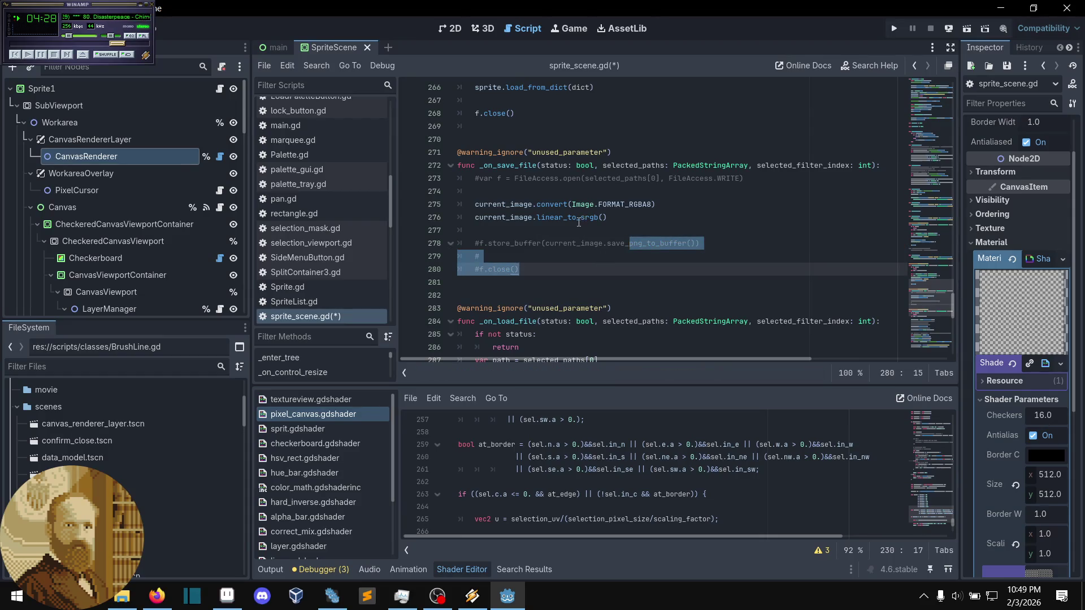
- Write current_image.save_png(selected_paths[0]) on line 277 and save the script
click(577, 230)
text(current_image.save_png())
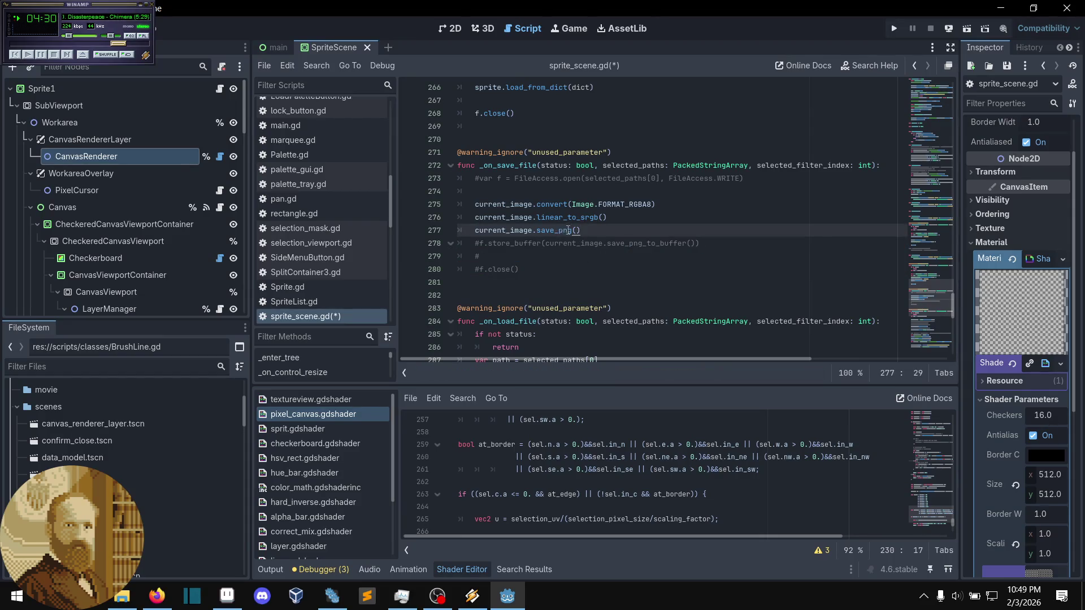
key(Left)
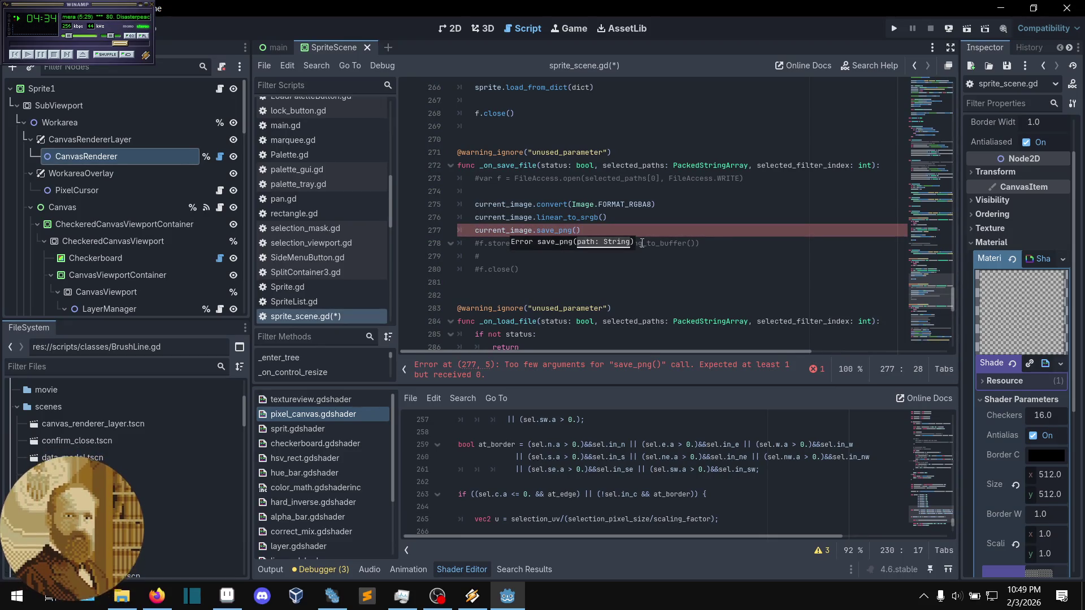
text(sl)
key(BackSpace)
text(e)
text(ec)
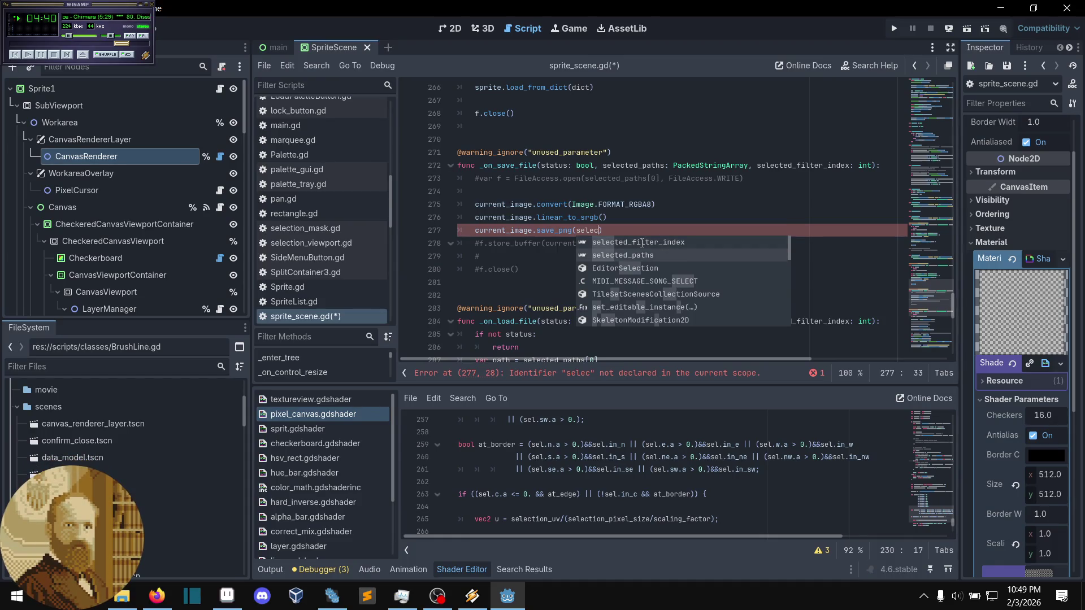
key(Return)
text([0)
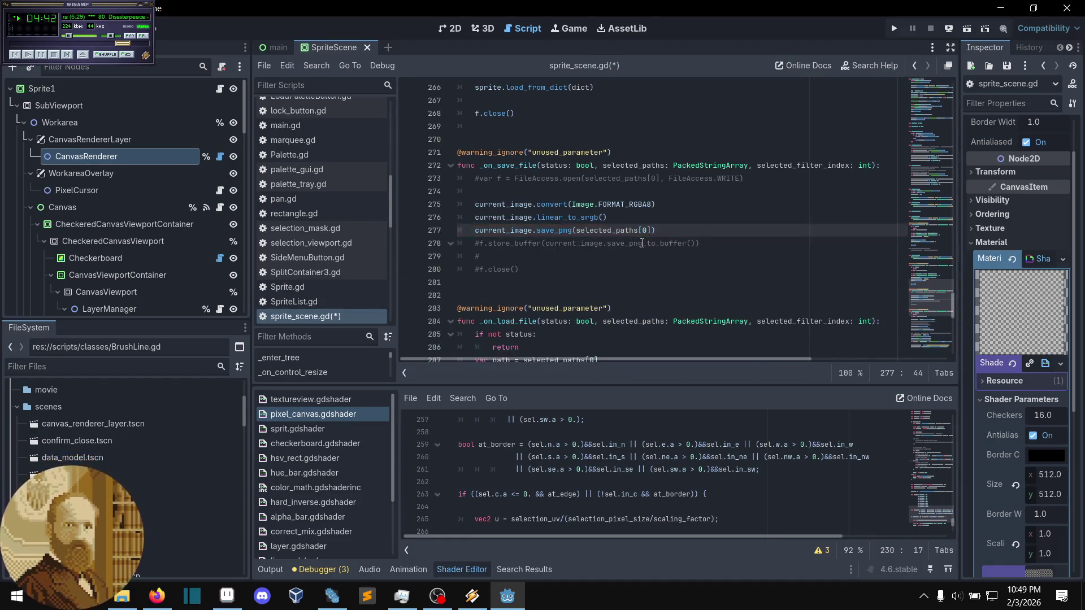
click(673, 243)
key(ctrl+s)
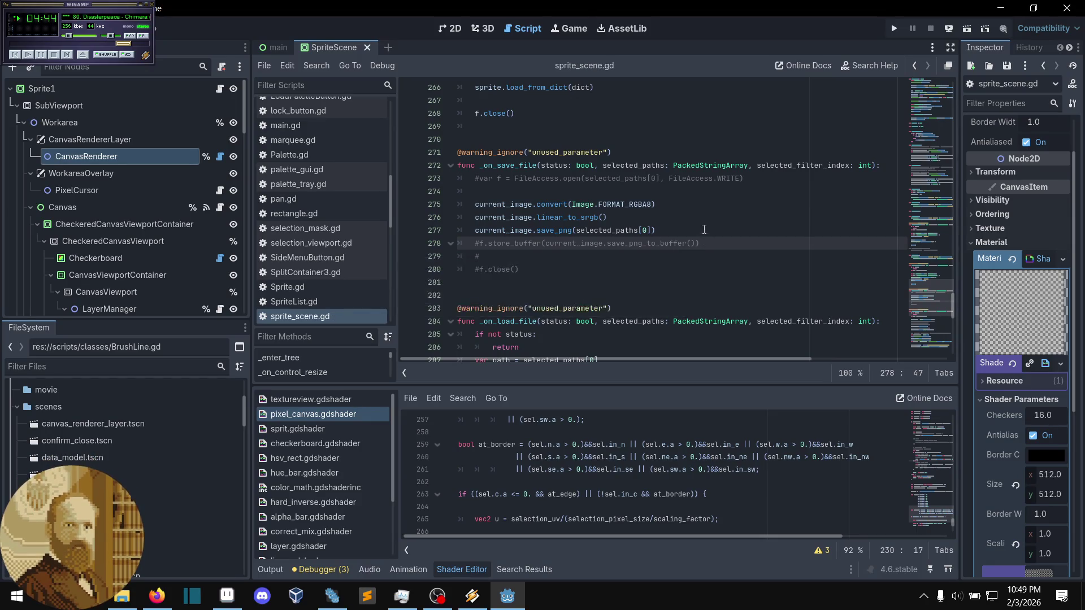
- Review the edited lines 275–277 of _on_save_file
click(704, 230)
scroll(704, 230, down, 2)
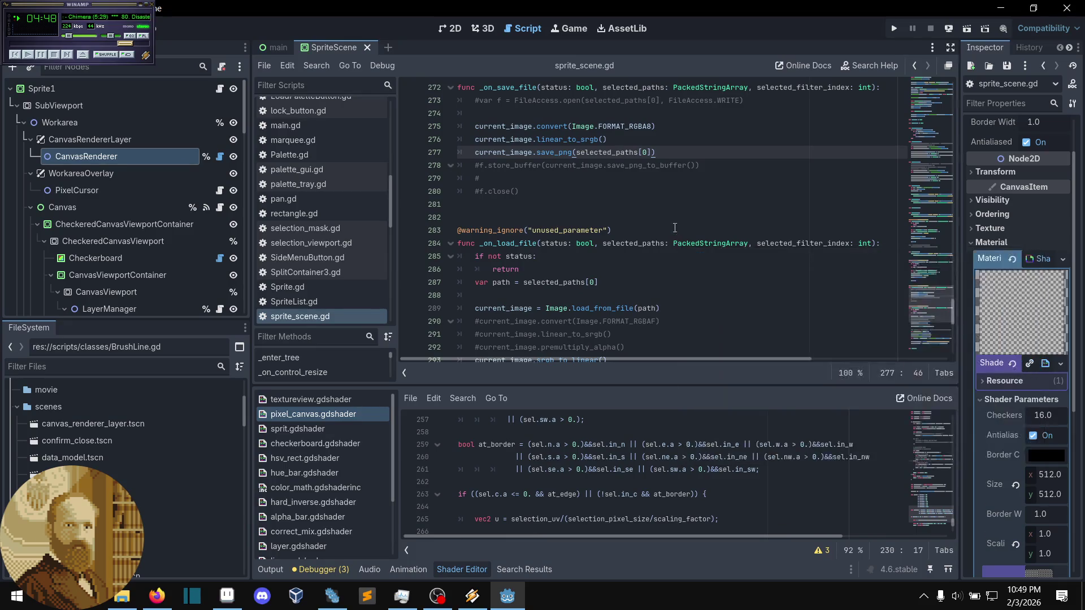
scroll(654, 186, up, 2)
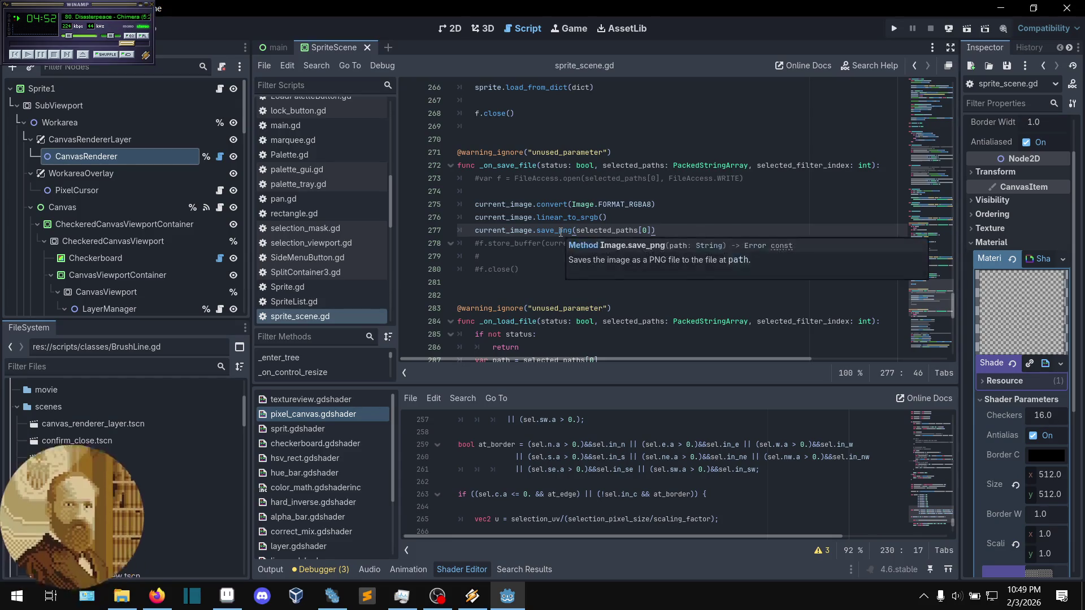
click(662, 218)
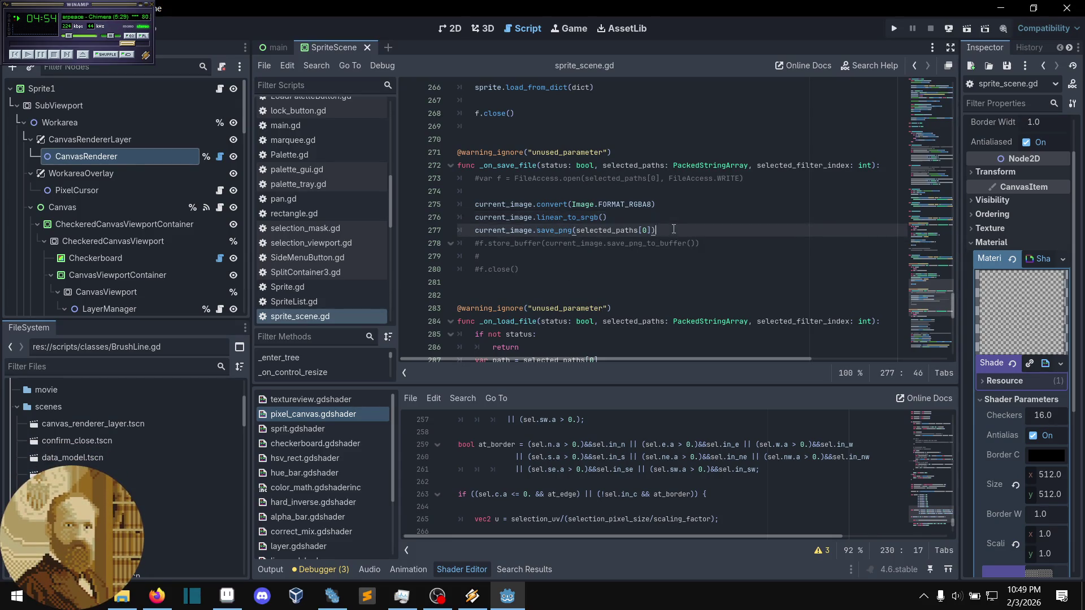
click(689, 199)
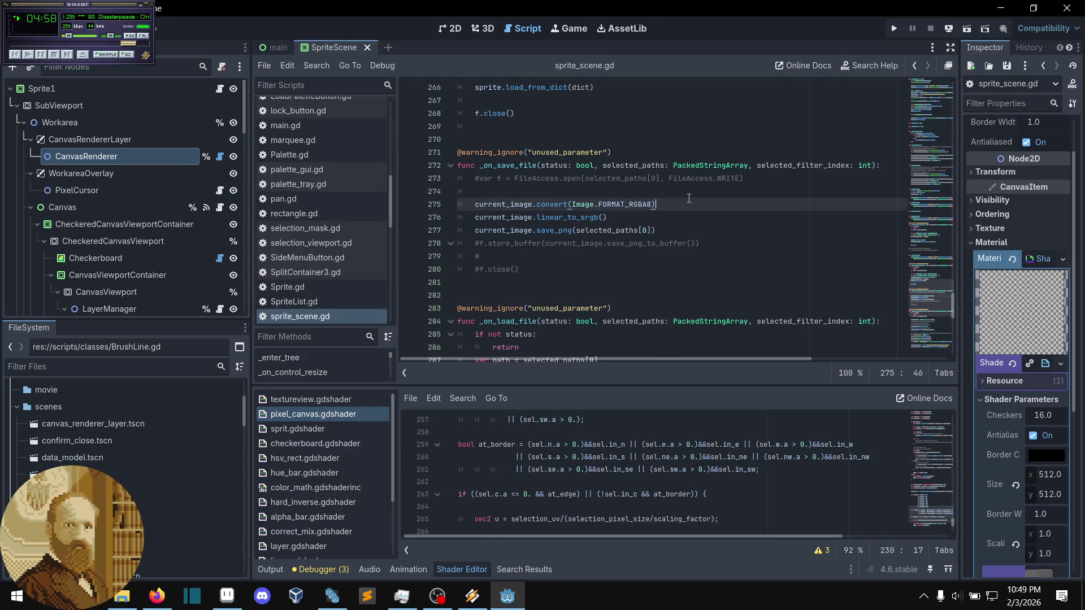
scroll(689, 198, down, 1)
scroll(689, 198, up, 1)
- Run the project and load the faceless.pxgd project in Pxgd
click(895, 28)
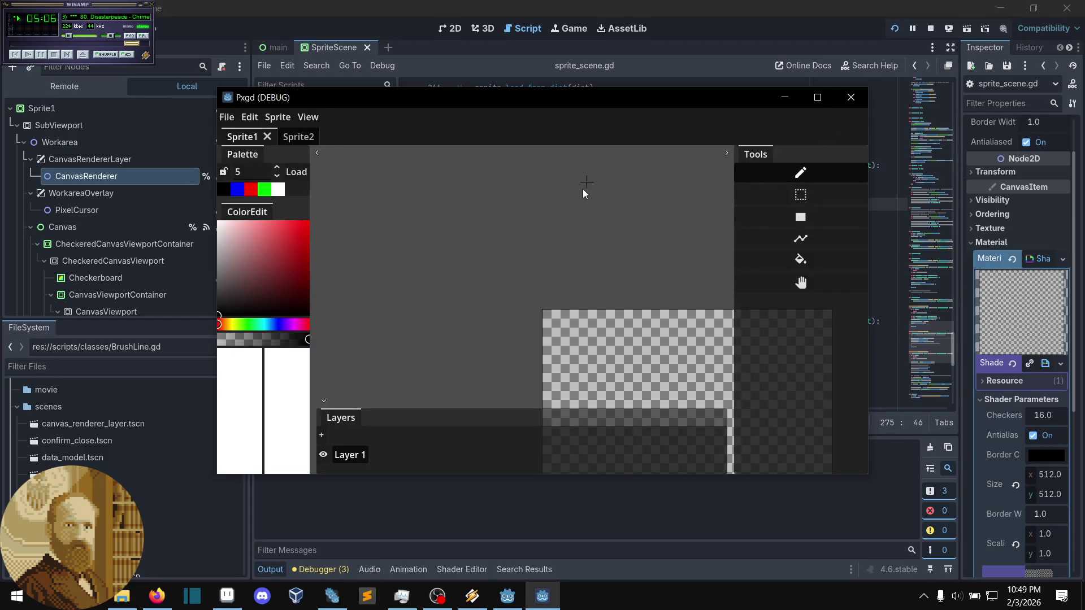
click(226, 117)
click(242, 181)
click(421, 297)
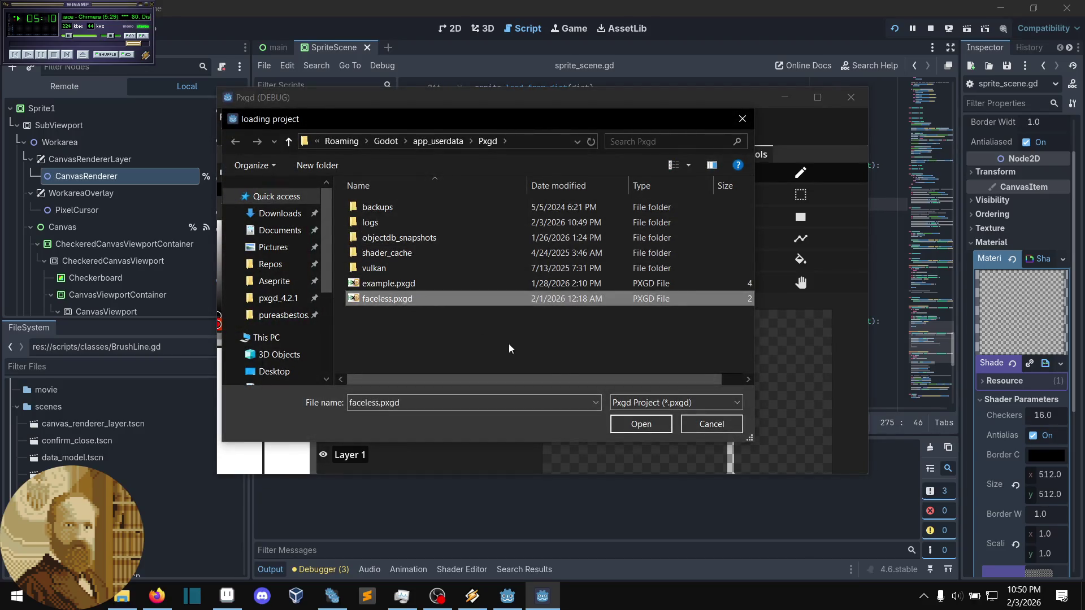
click(644, 425)
scroll(541, 326, up, 5)
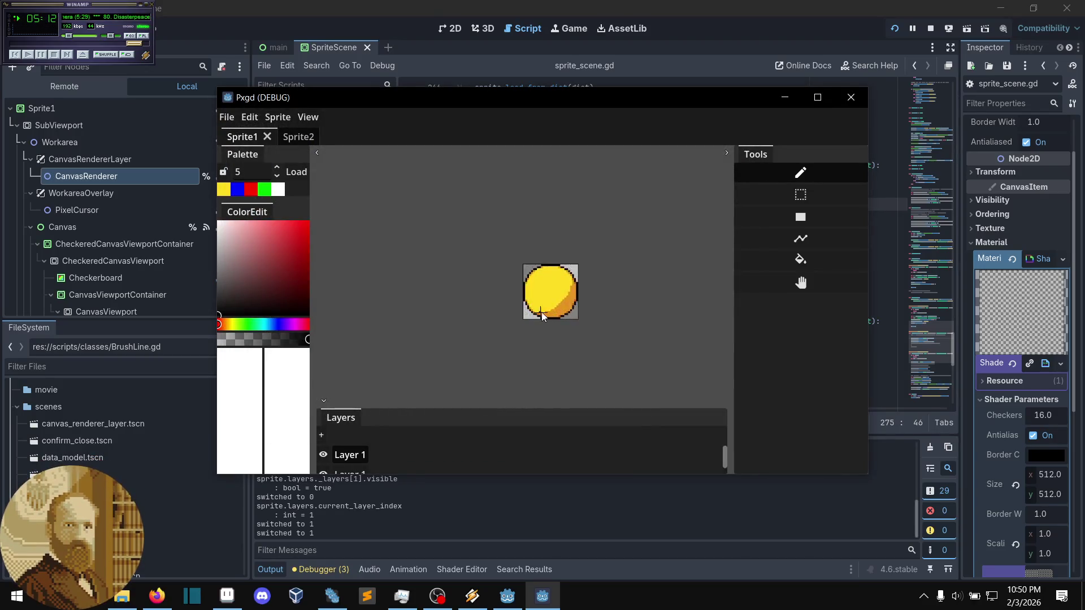
- Export the sprite over output.png, confirming the replacement, and drag the file toward Aseprite
click(227, 116)
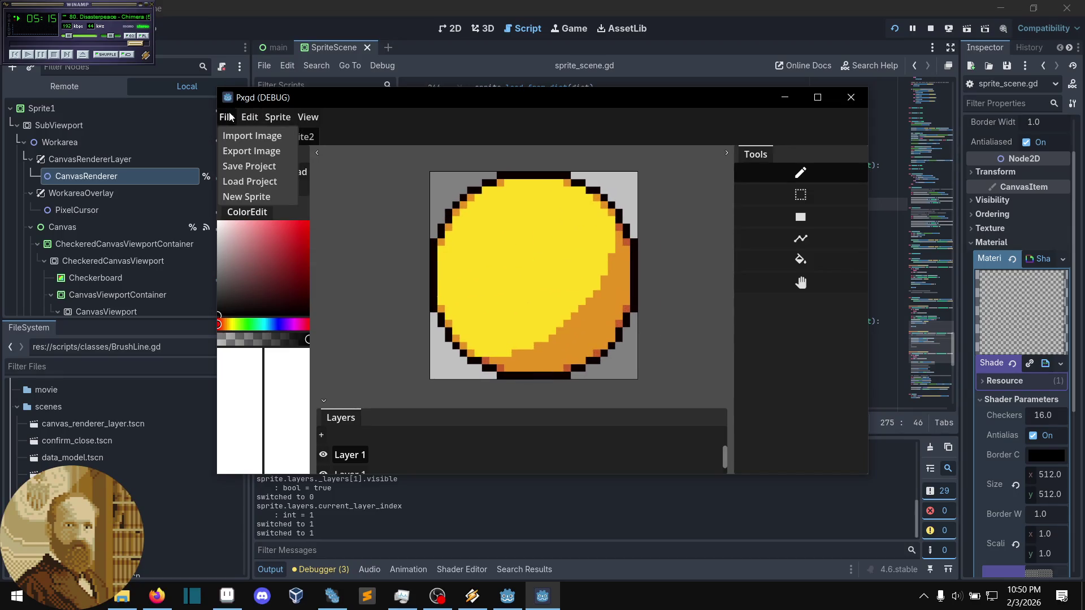
click(252, 151)
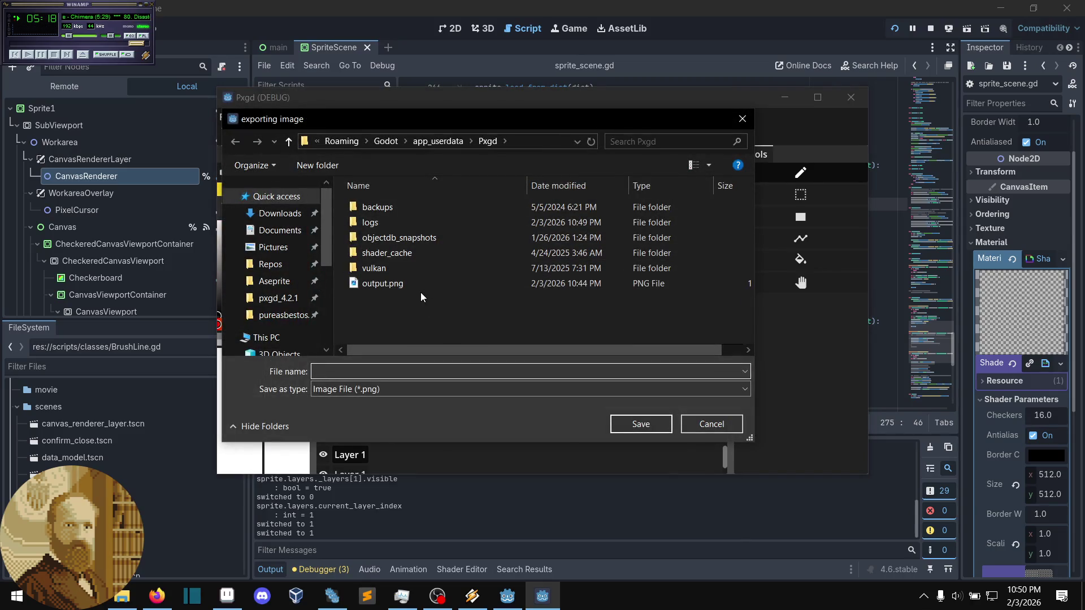
click(420, 289)
click(642, 423)
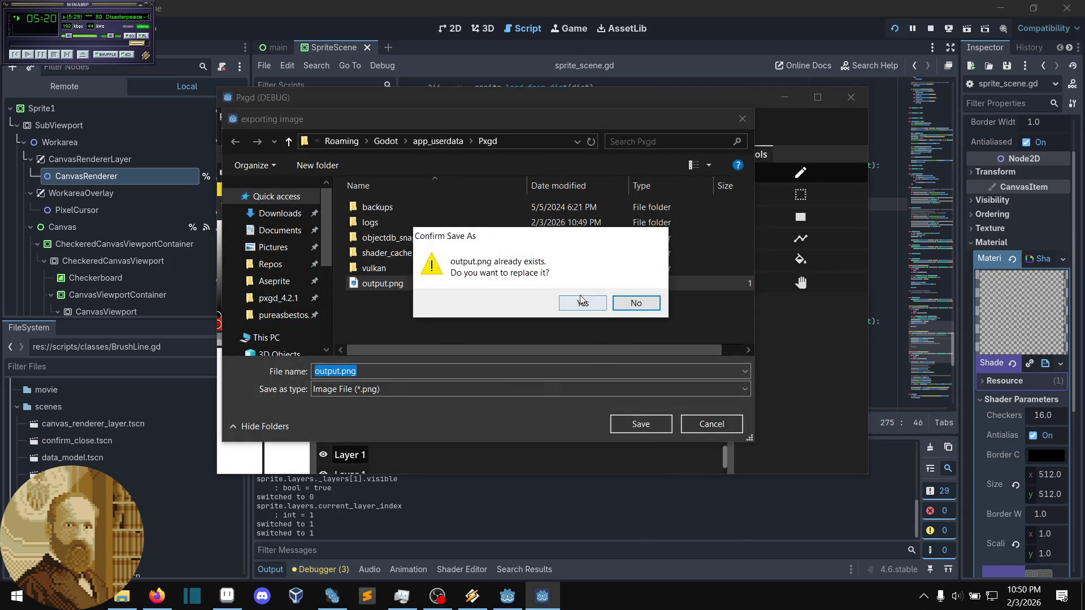
click(581, 301)
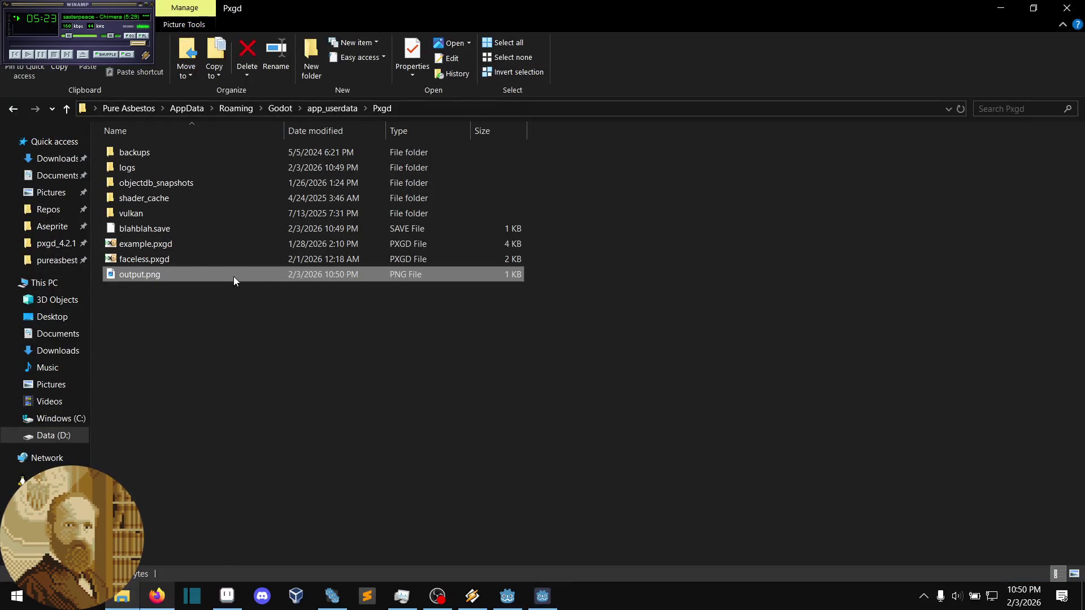
mouse_move(233, 276)
mouse_down()
mouse_move(227, 593)
mouse_move(510, 349)
mouse_move(625, 303)
mouse_up()
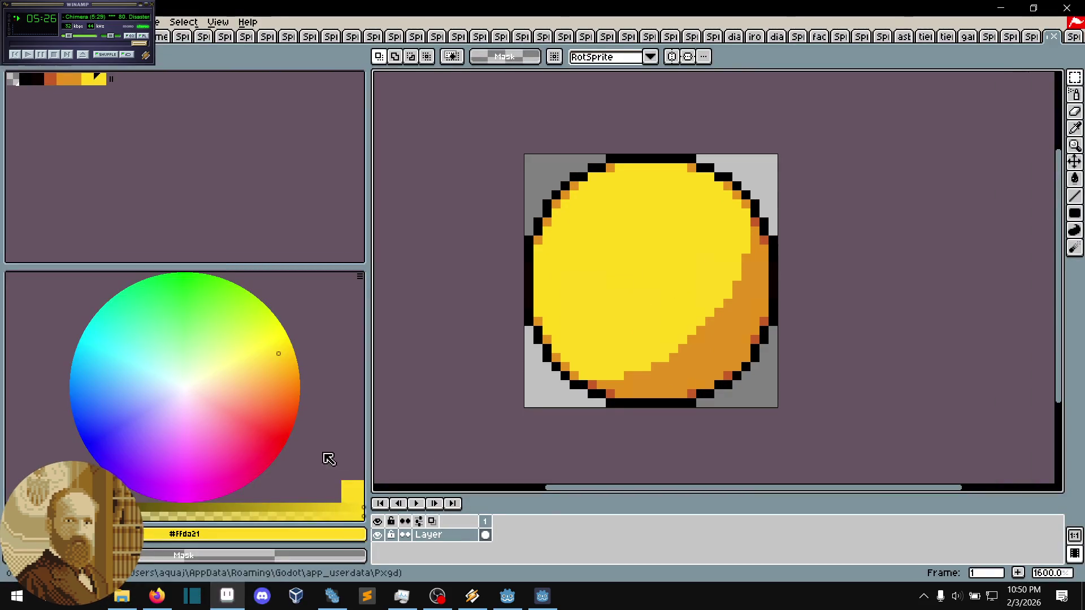
- Open output.png in Aseprite beside Pxgd and snip the Pxgd sun preview
click(543, 596)
mouse_move(602, 100)
mouse_down()
mouse_move(927, 154)
mouse_move(422, 245)
mouse_move(269, 124)
mouse_up()
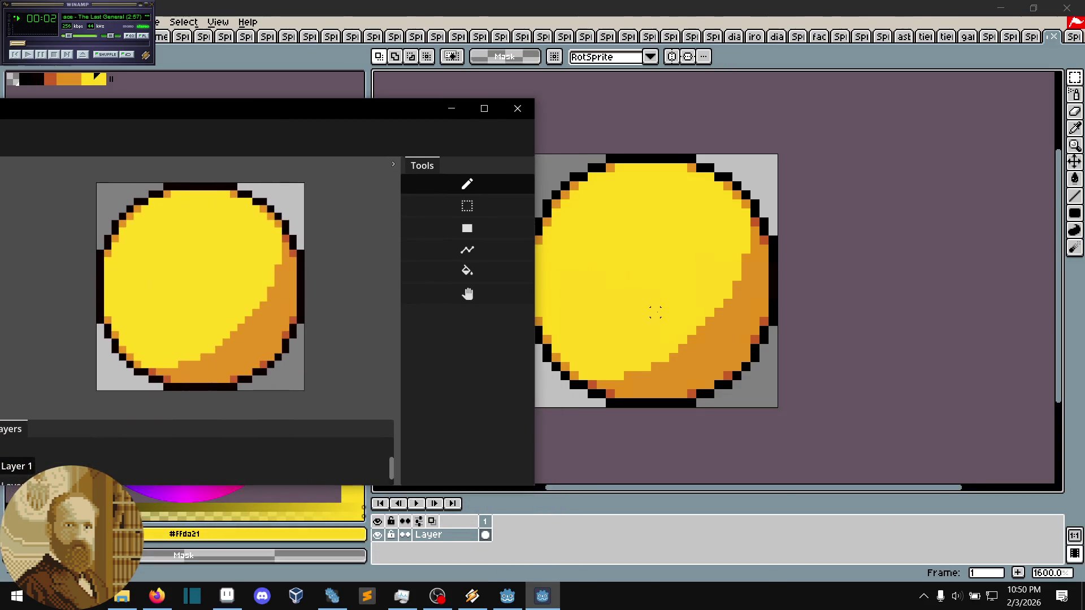
scroll(654, 310, up, 2)
scroll(654, 310, down, 1)
click(286, 298)
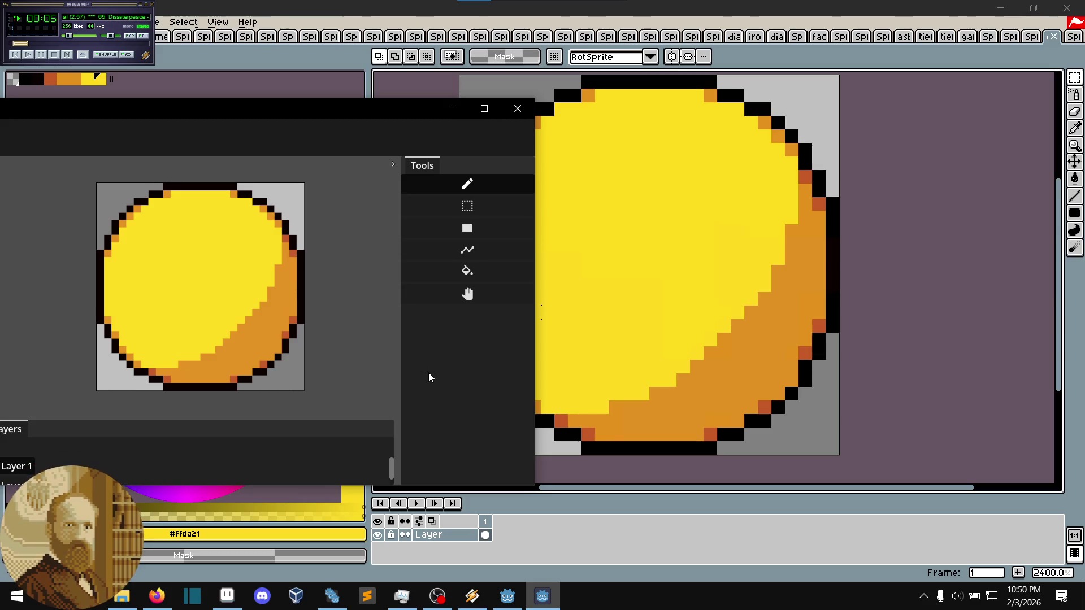
key(super+shift+s)
mouse_move(93, 178)
mouse_down()
mouse_move(317, 382)
mouse_move(315, 400)
mouse_up()
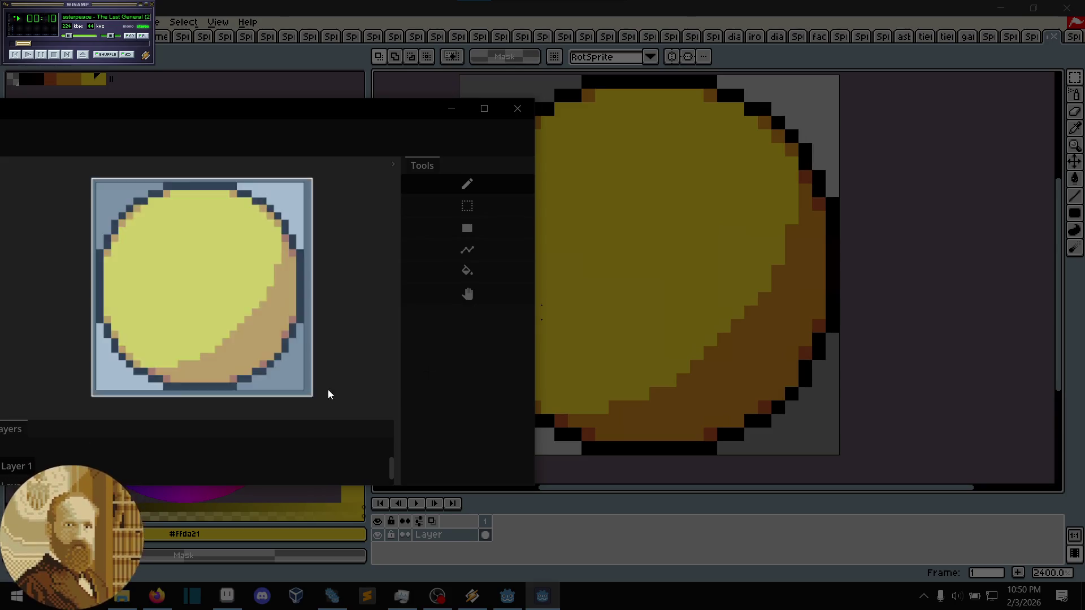
click(534, 404)
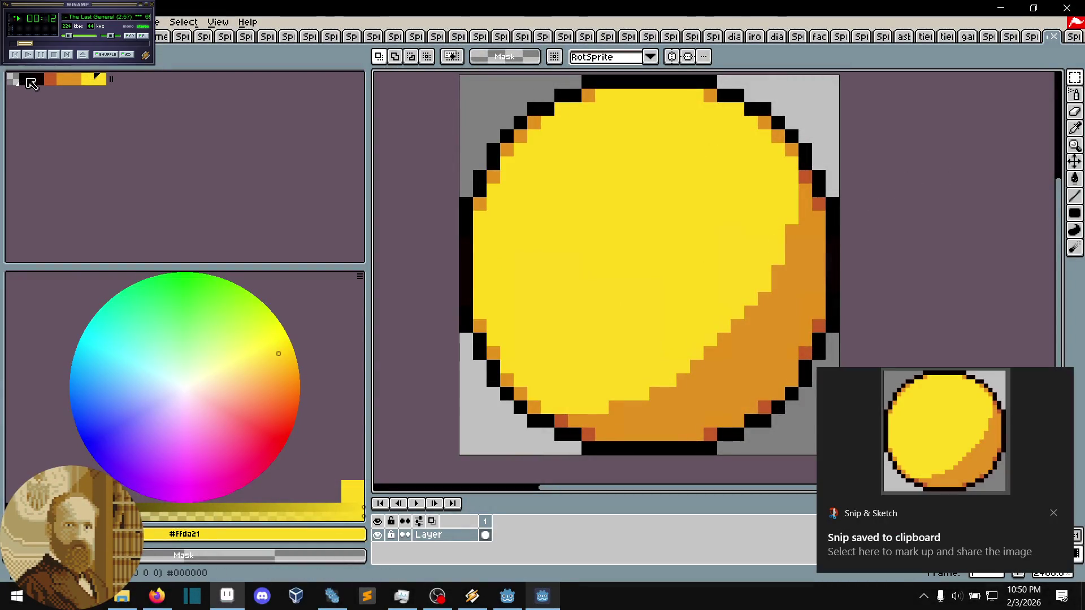
- Inspect the black, dark, orange and next palette swatches of the exported sun
click(25, 80)
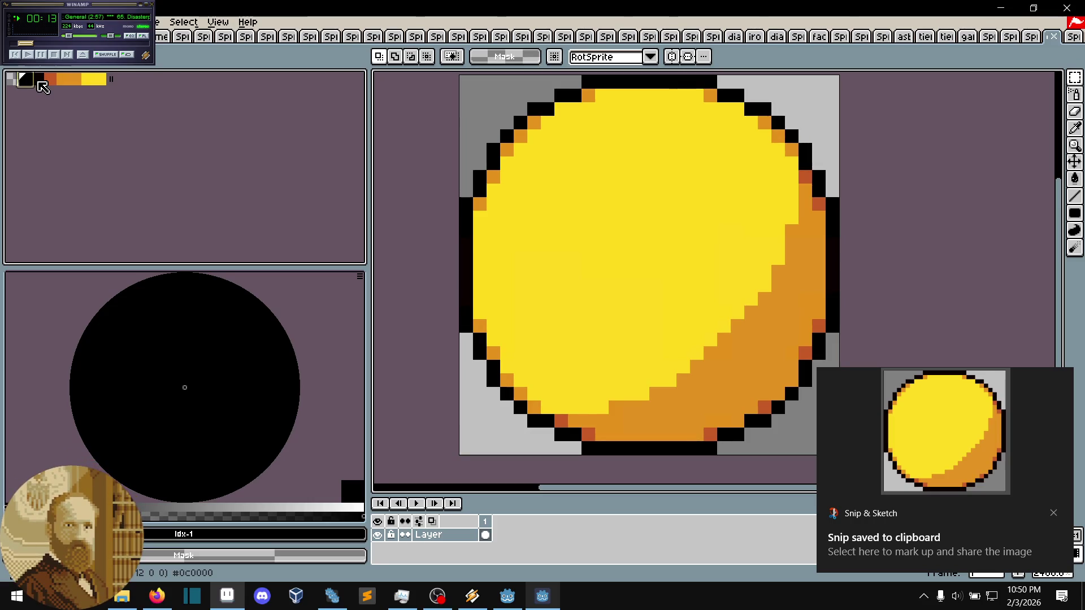
click(38, 82)
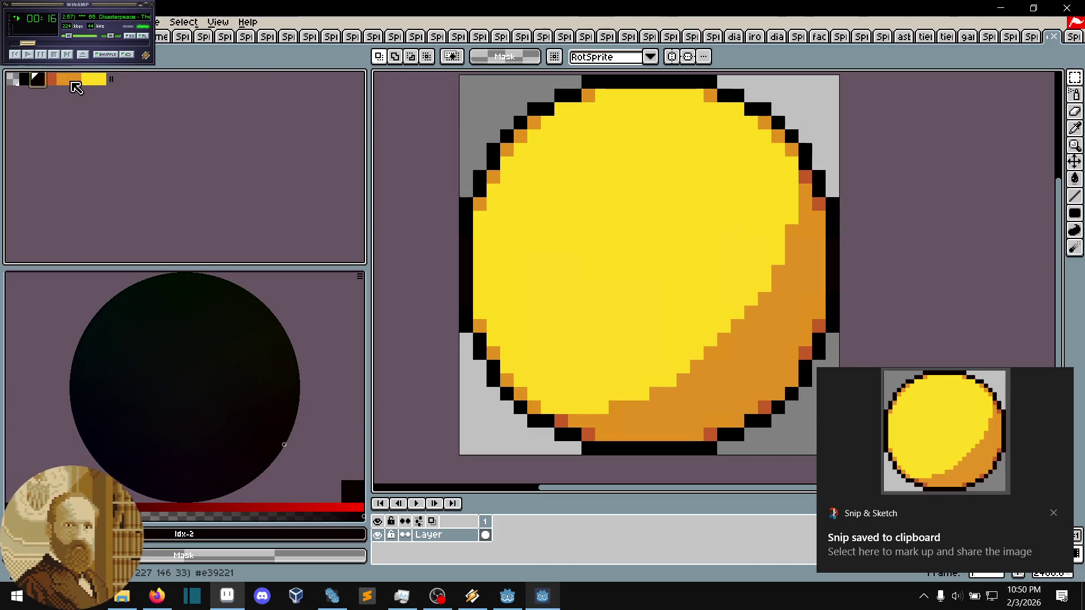
click(63, 81)
click(78, 82)
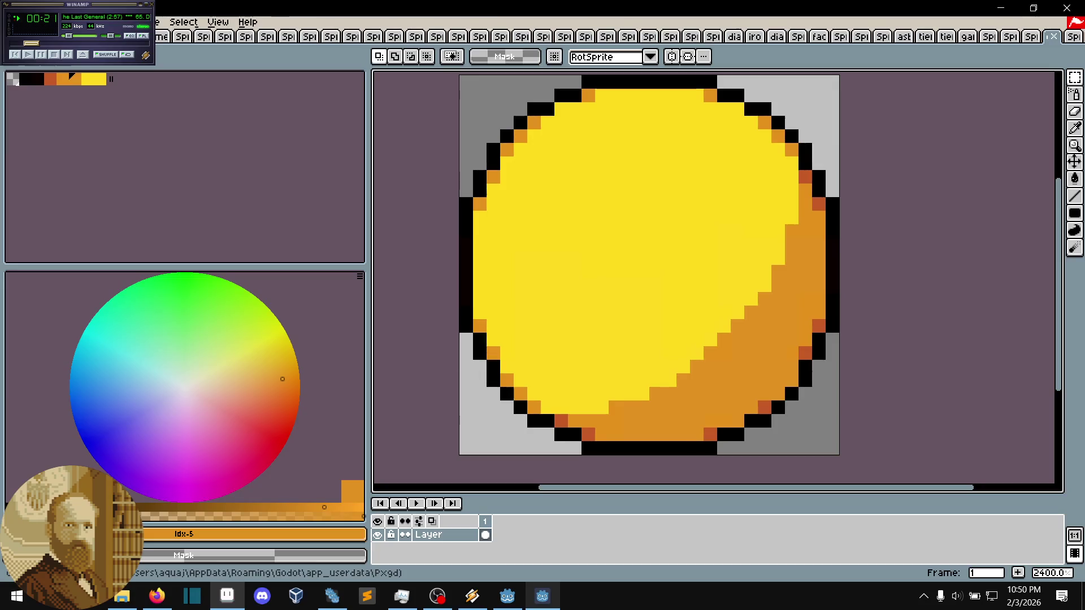
key(alt+f)
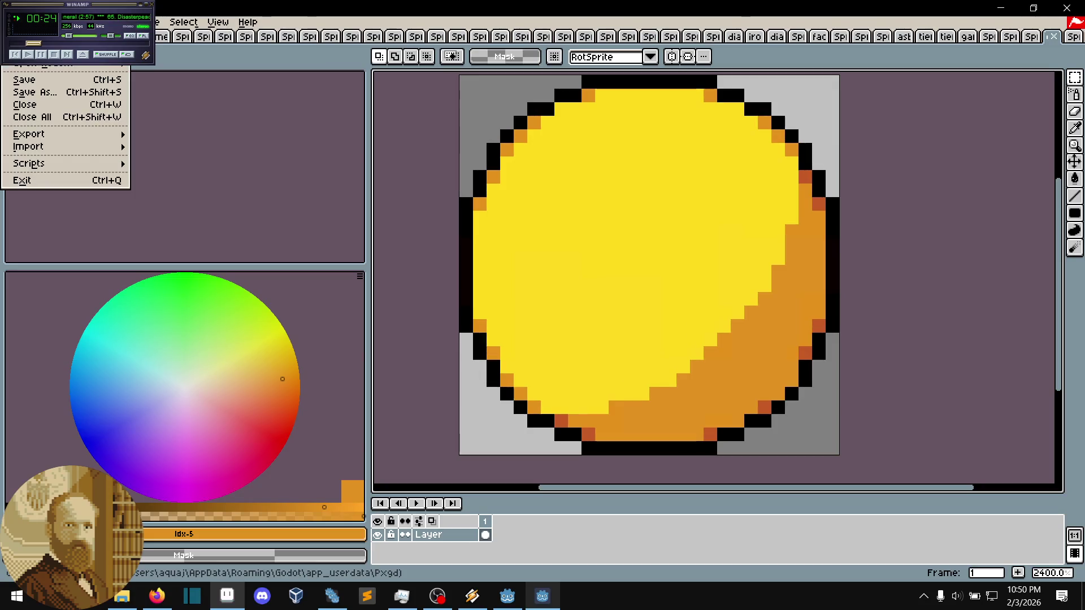
- Create a new blank image and paste the snipped sun into it
key(ctrl+n)
click(507, 418)
key(ctrl+v)
click(516, 406)
- Reopen output.png in Aseprite by dropping it from its folder
click(1032, 36)
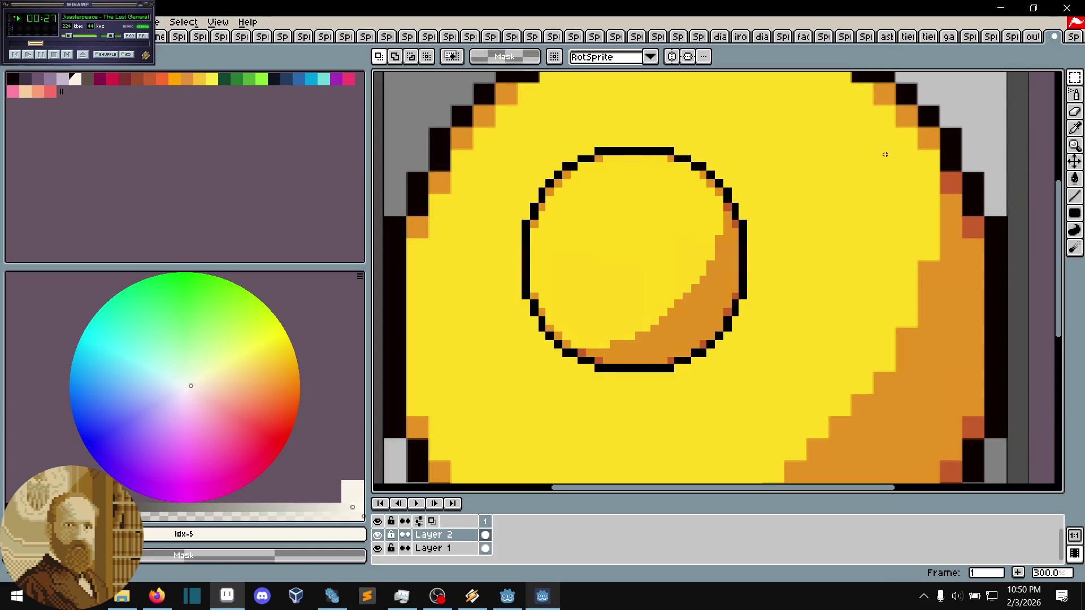
click(1029, 38)
click(1028, 38)
click(1036, 39)
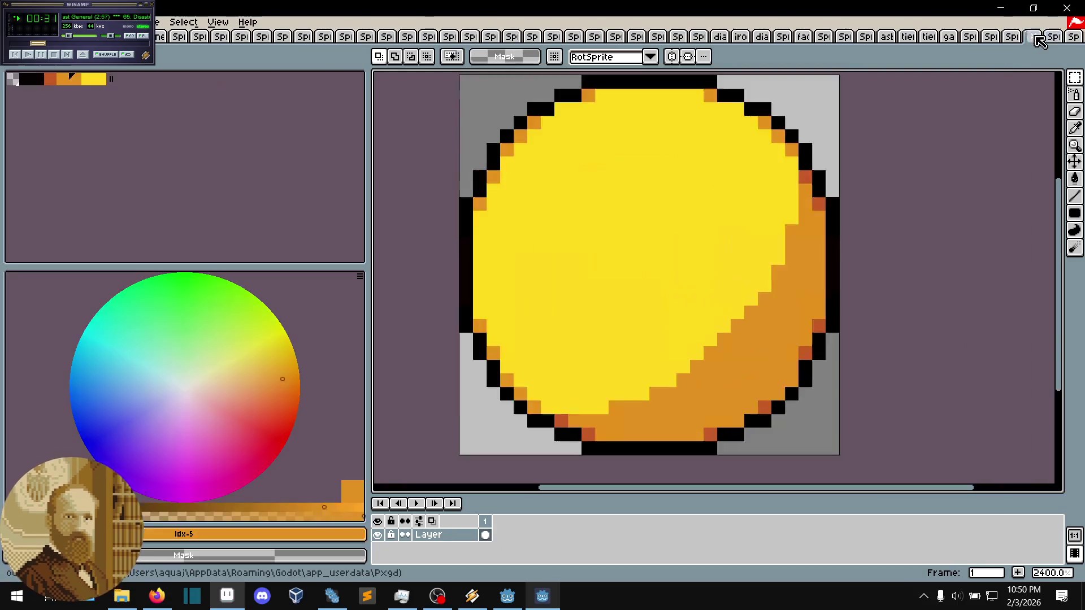
click(1035, 39)
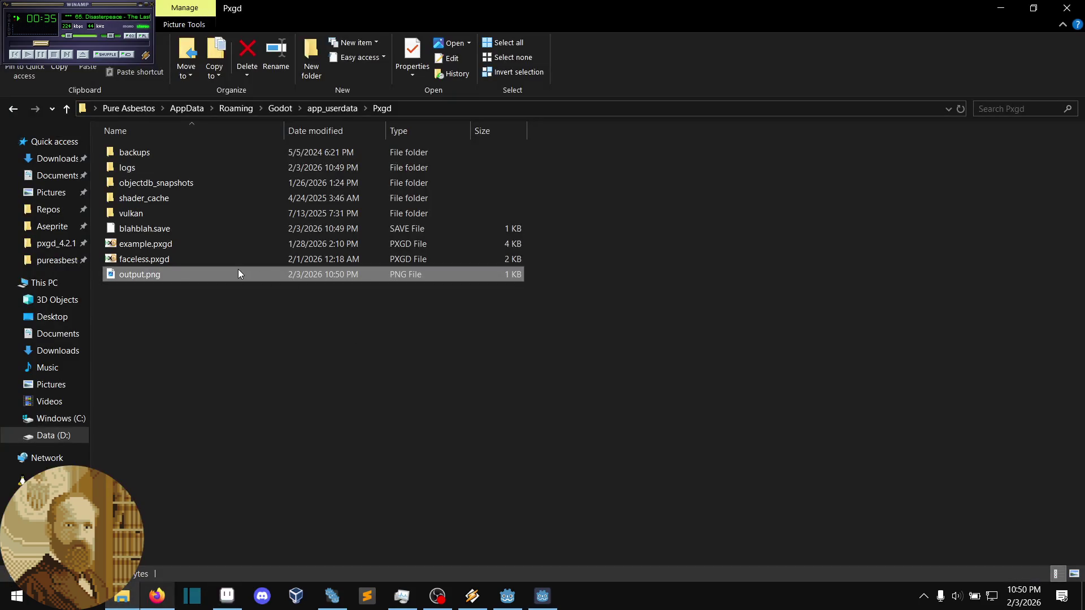
mouse_move(239, 270)
mouse_down()
mouse_move(262, 385)
mouse_move(229, 593)
mouse_move(465, 380)
mouse_move(640, 283)
mouse_up()
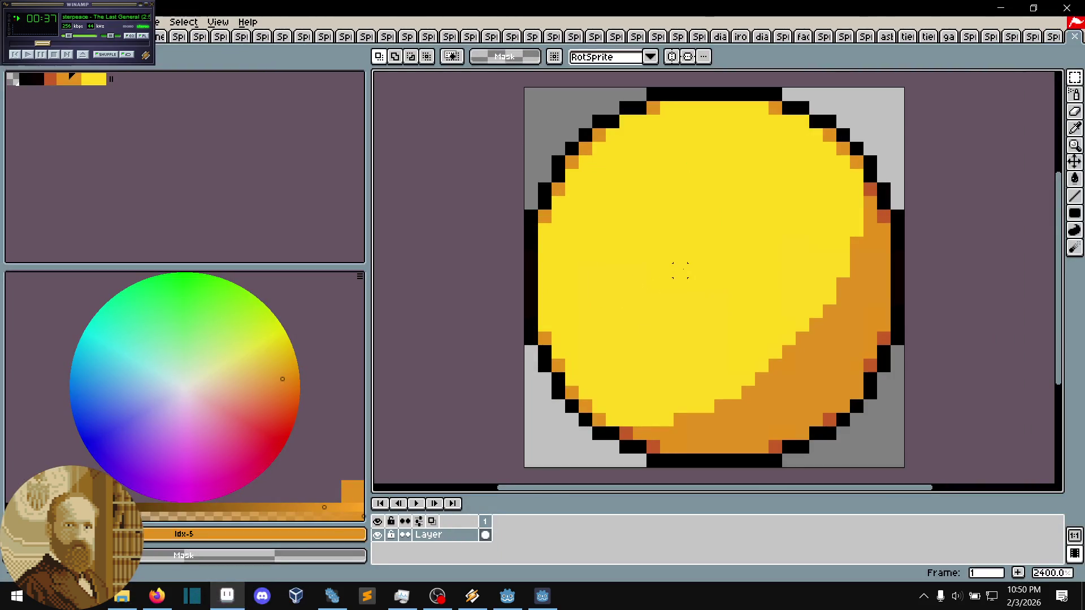
key(ctrl+d)
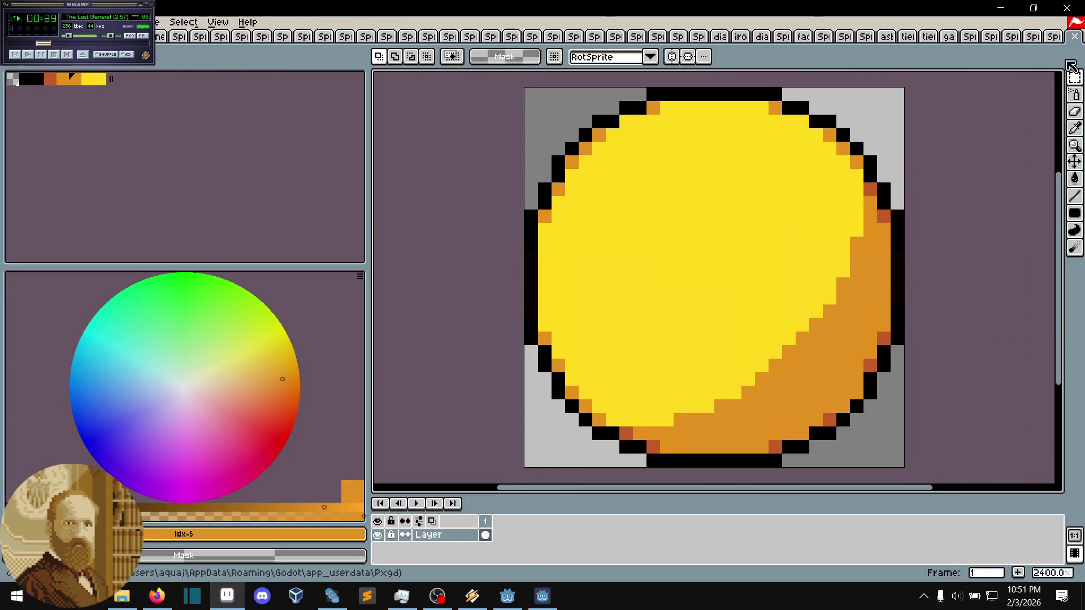
click(1072, 36)
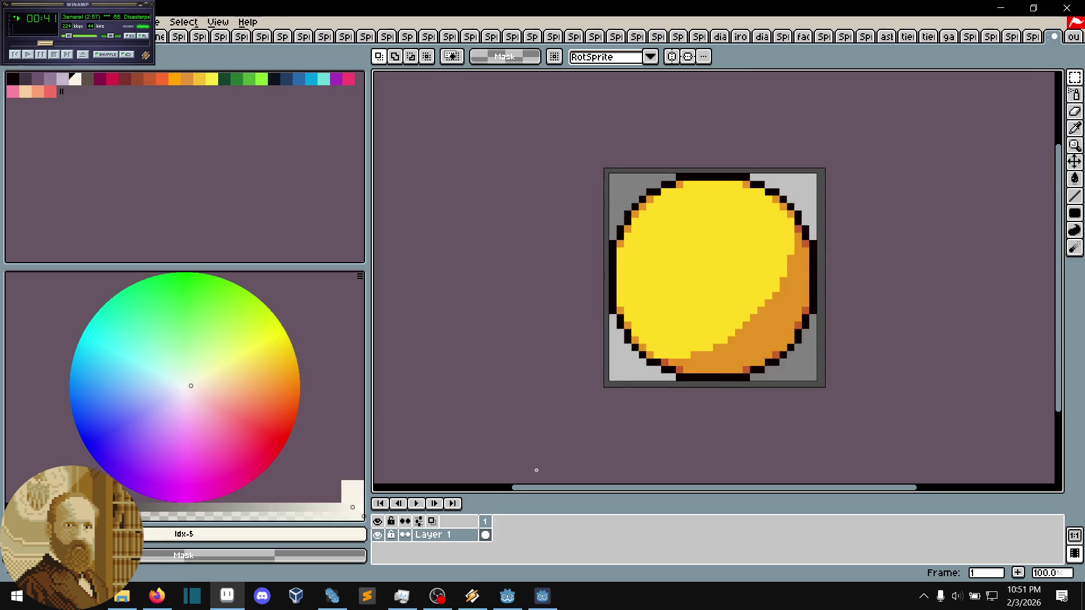
- Add Layer 2 and paste the snipped sun onto it, enlarged to about 297 px and centred
key(ctrl+v)
drag(623, 185, 788, 418)
key(Escape)
right_click(443, 535)
mouse_move(486, 493)
click(567, 495)
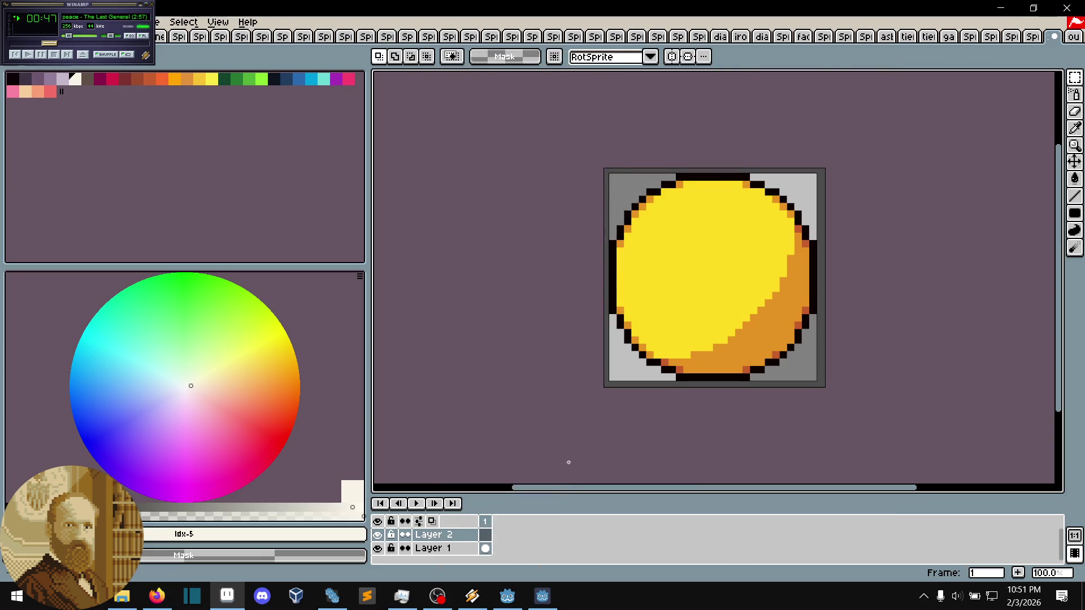
key(ctrl+v)
mouse_move(624, 185)
mouse_down()
mouse_move(802, 432)
mouse_move(831, 450)
mouse_up()
mouse_move(742, 298)
mouse_down()
mouse_move(780, 343)
mouse_move(773, 329)
mouse_up()
key(Return)
- Eyedrop the orange shading #e39221 and the sun's yellow colours
scroll(791, 283, up, 4)
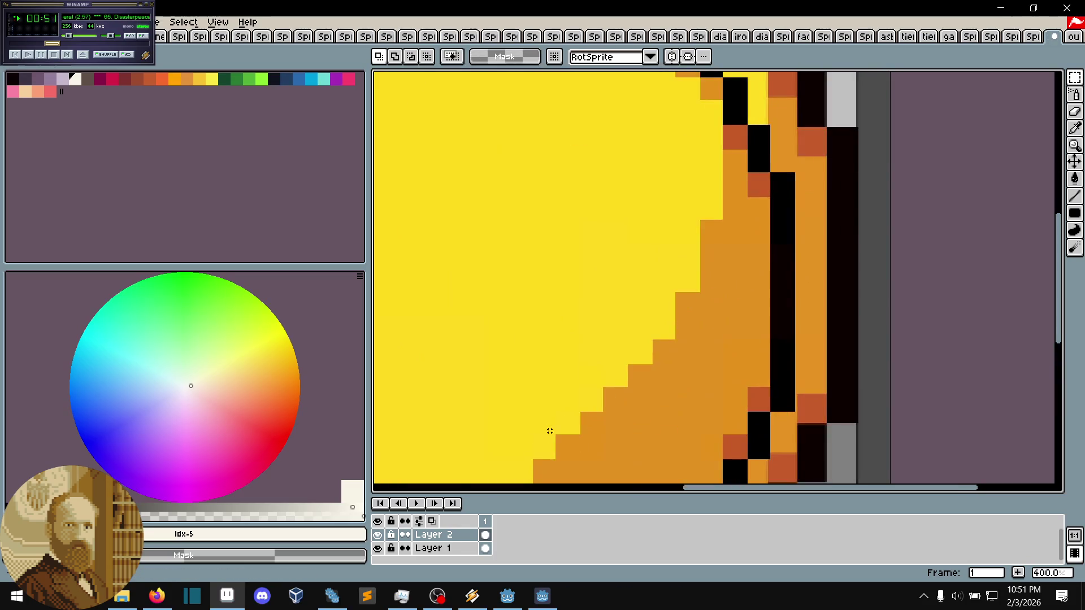
key(i)
click(636, 456)
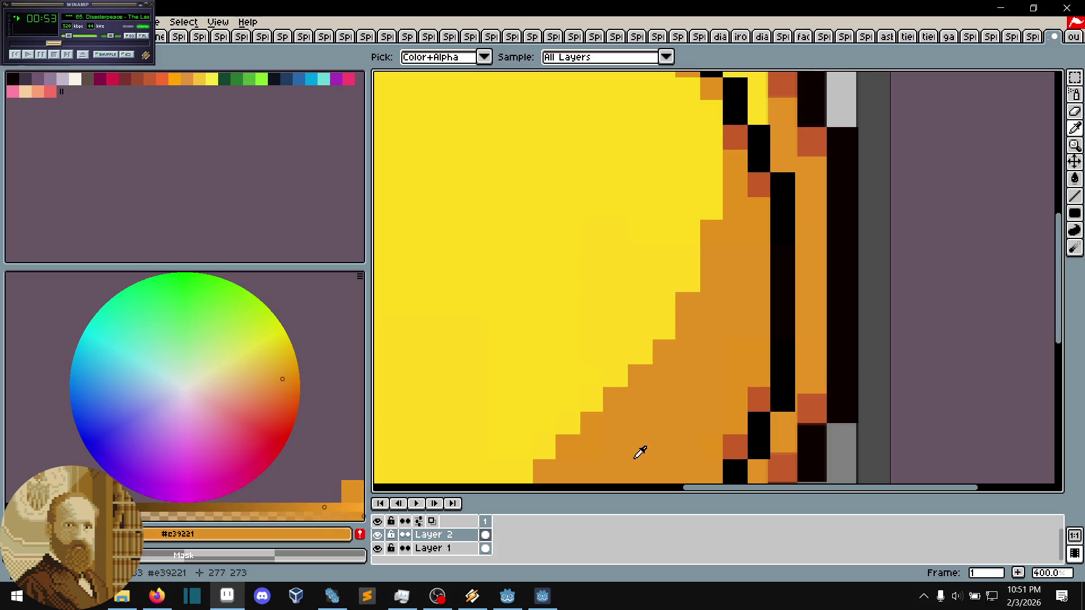
scroll(699, 391, down, 2)
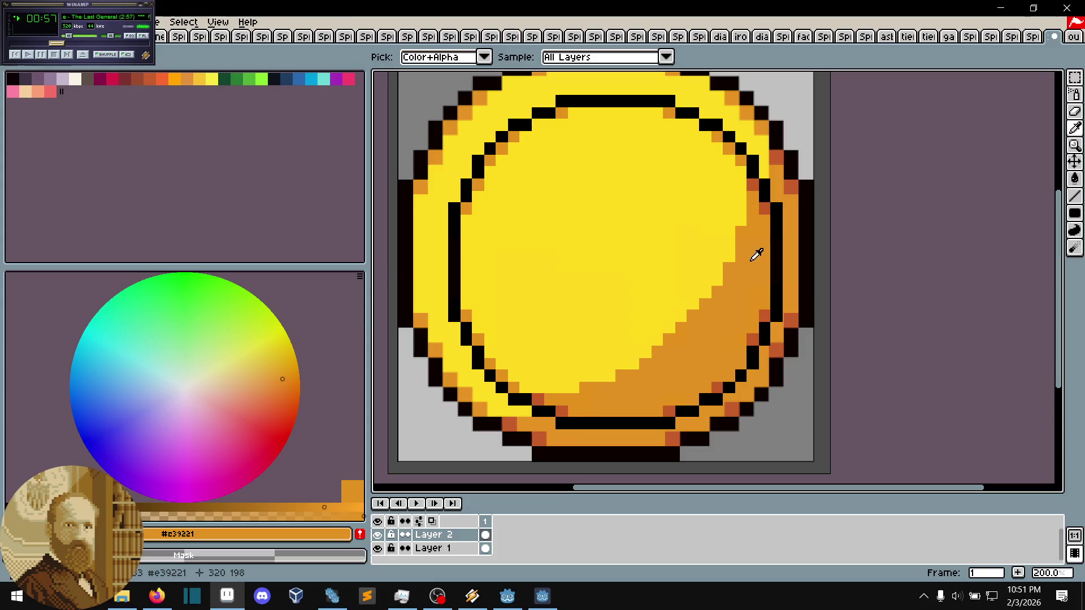
click(609, 278)
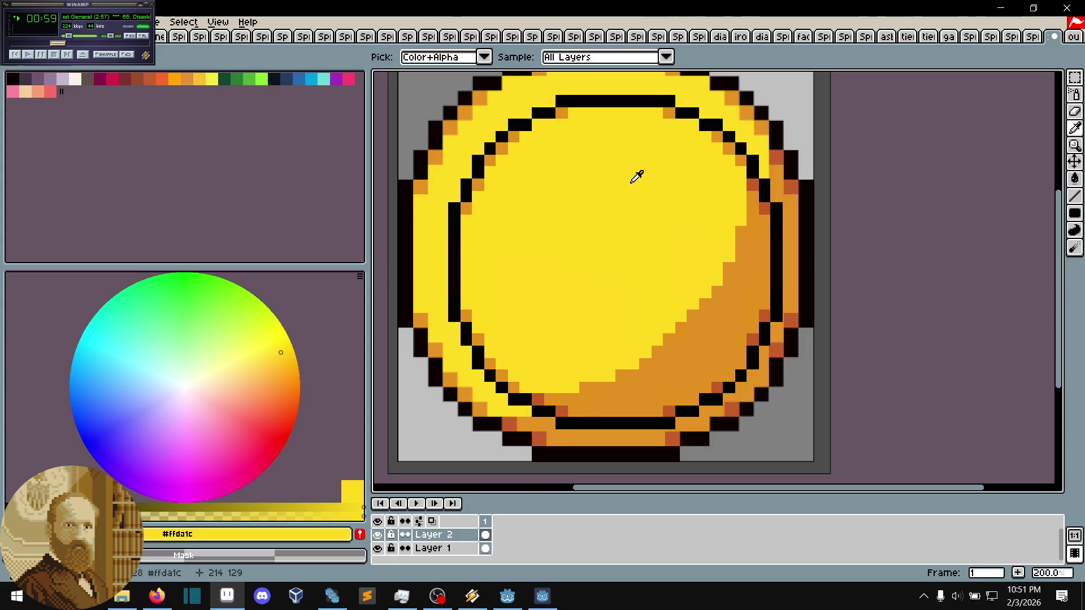
click(553, 305)
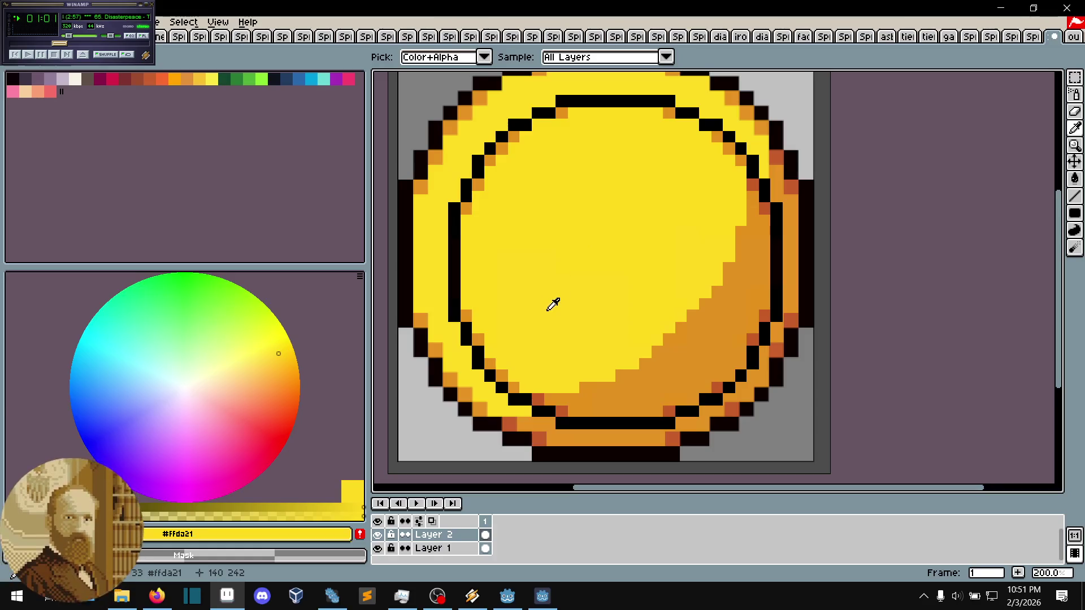
- Toggle Layer 2 off and on to compare, and sample the inner yellow #ffda1c
click(378, 535)
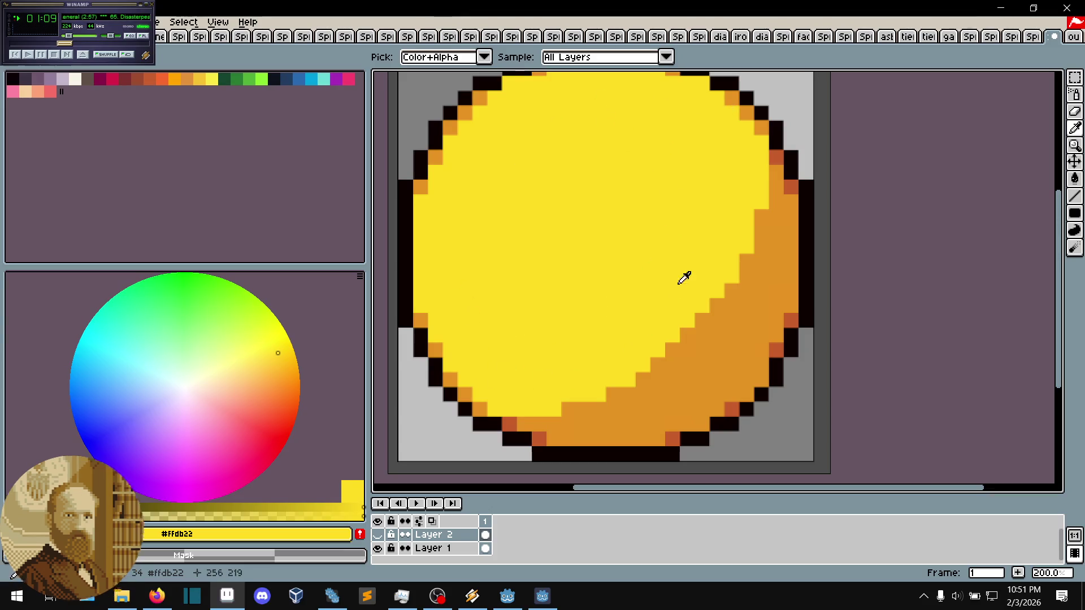
key(m)
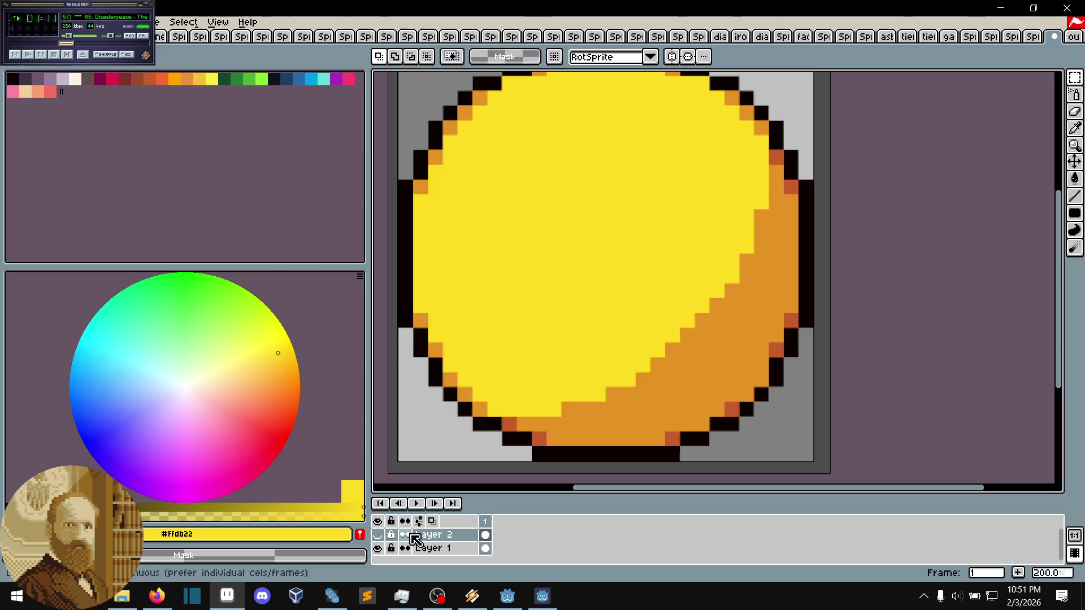
click(379, 535)
key(i)
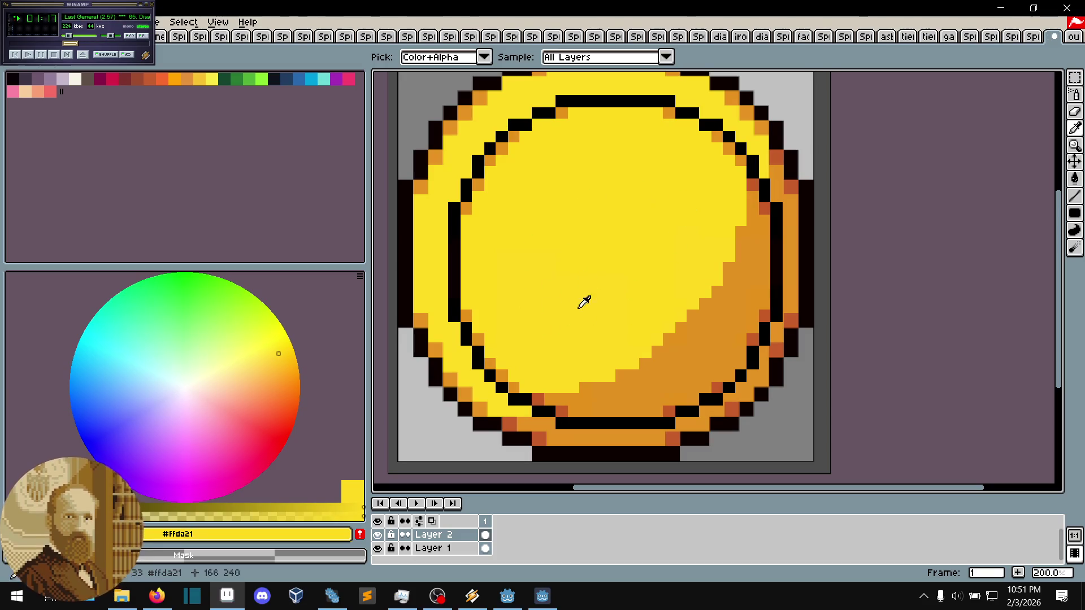
click(591, 295)
key(m)
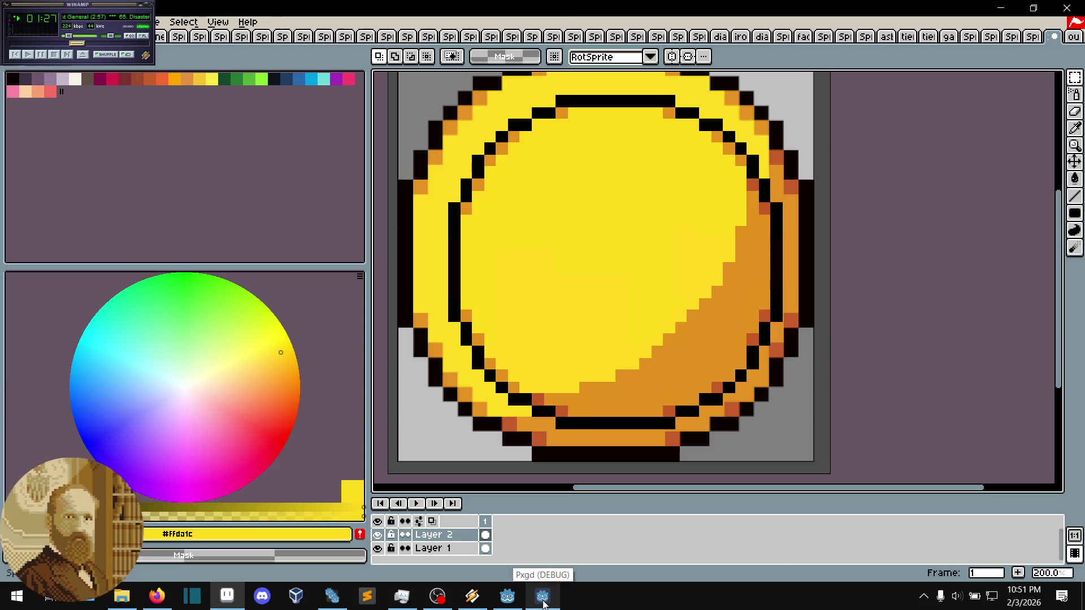
- Bring Pxgd to the front and resize its window slightly
click(542, 604)
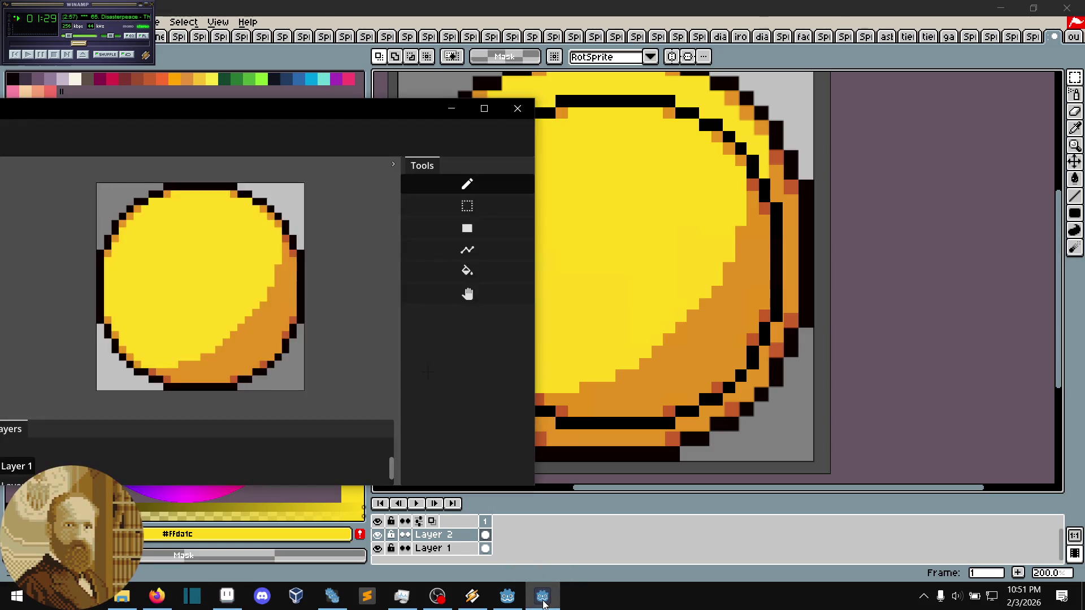
mouse_move(327, 102)
mouse_down()
mouse_move(546, 121)
mouse_move(545, 61)
mouse_move(549, 215)
mouse_move(548, 83)
mouse_up()
scroll(516, 272, up, 1)
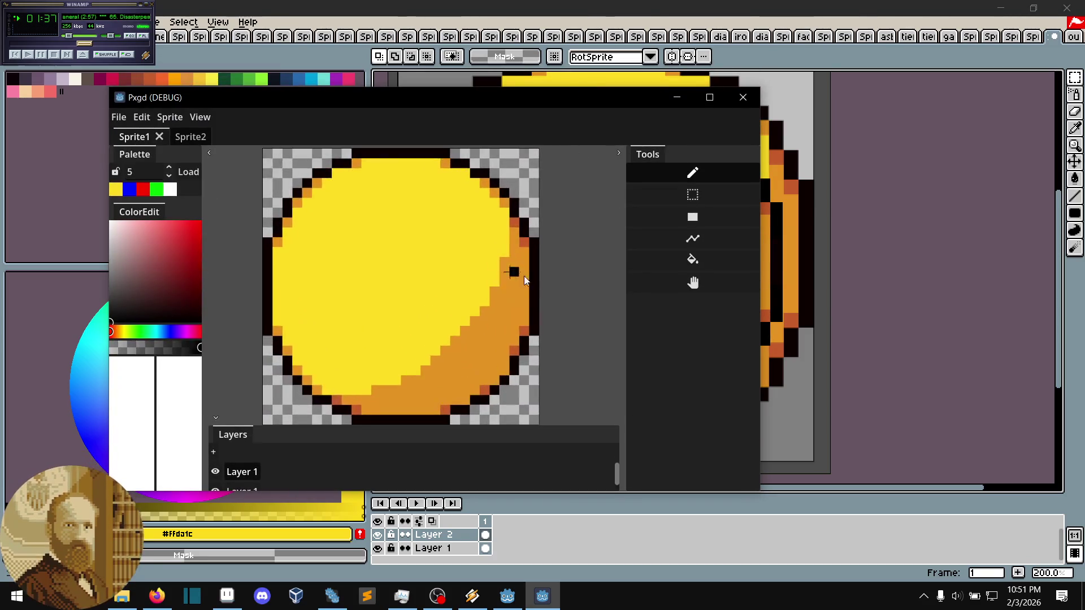
scroll(516, 273, down, 1)
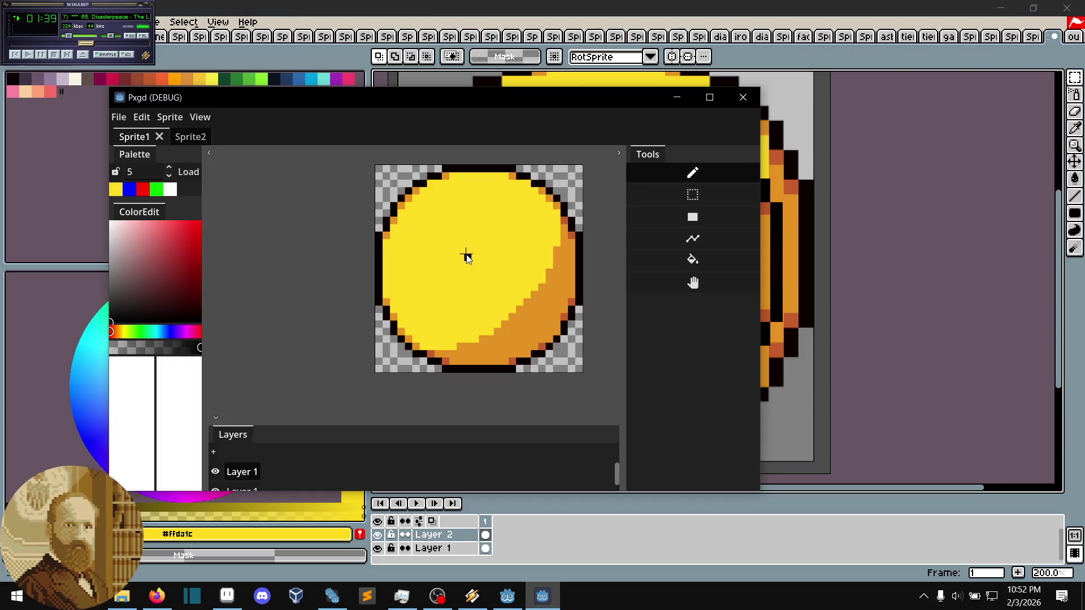
scroll(440, 195, up, 2)
scroll(424, 213, down, 1)
scroll(430, 262, down, 1)
scroll(421, 267, up, 1)
scroll(417, 271, down, 1)
- Enlarge the Pxgd window from its top-left corner and top edge, then nudge the coin view
mouse_move(110, 90)
mouse_down()
mouse_move(182, 147)
mouse_move(198, 110)
mouse_move(198, 58)
mouse_up()
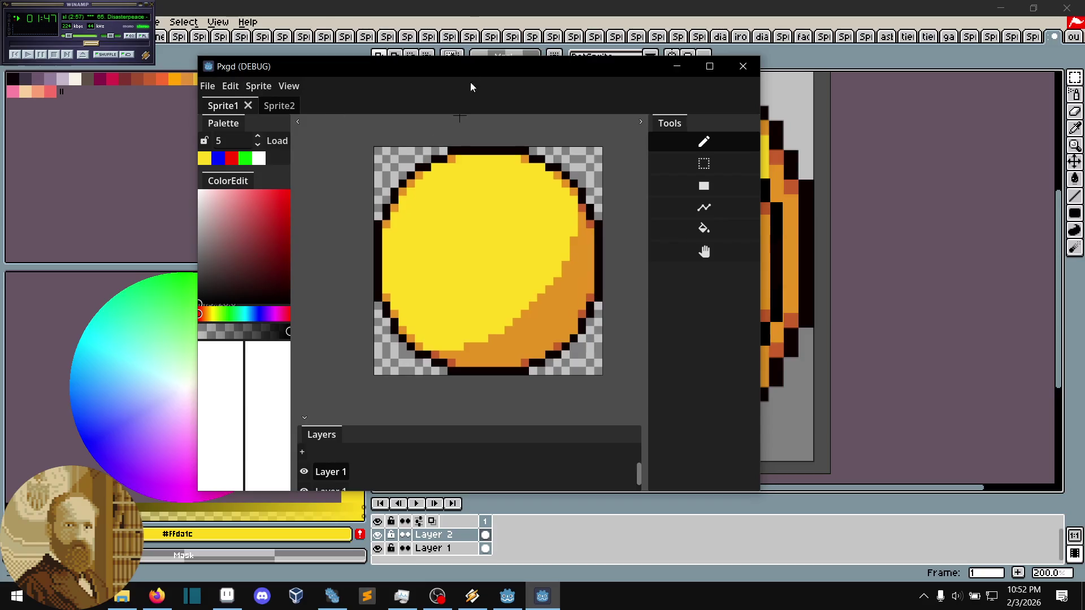
mouse_move(485, 59)
mouse_down()
mouse_move(497, 108)
mouse_move(506, 91)
mouse_move(516, 101)
mouse_move(564, 69)
mouse_move(564, 55)
mouse_up()
scroll(541, 177, up, 3)
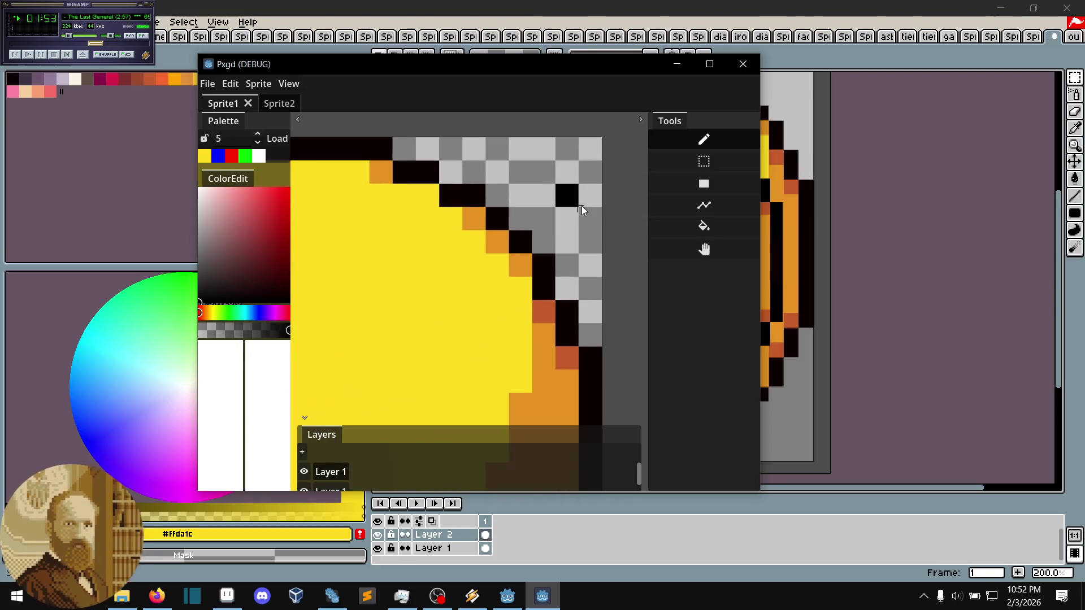
scroll(560, 205, up, 1)
scroll(559, 204, down, 5)
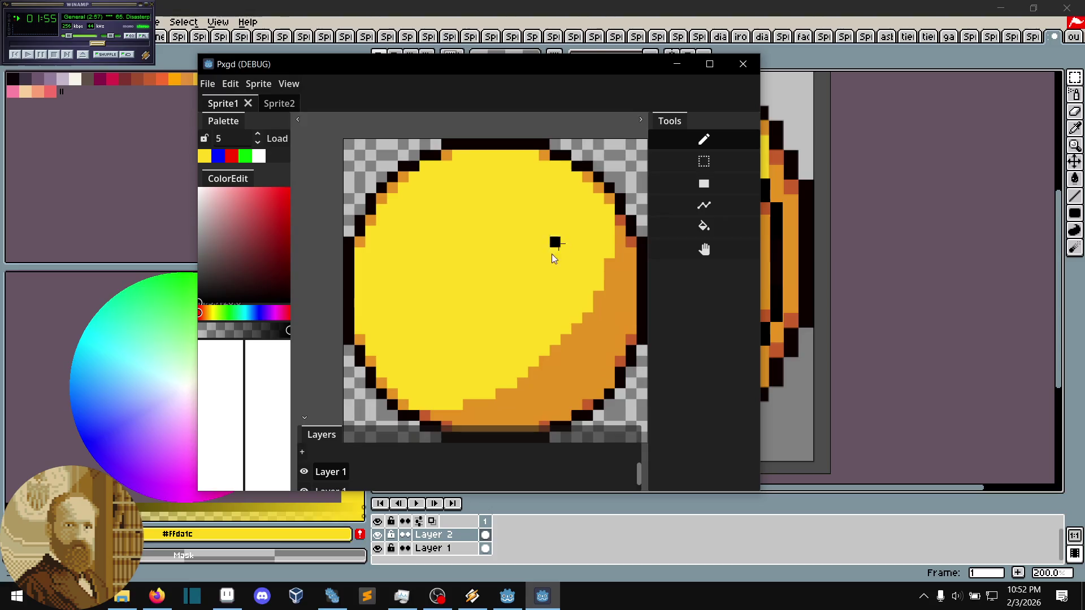
drag(517, 270, 513, 262)
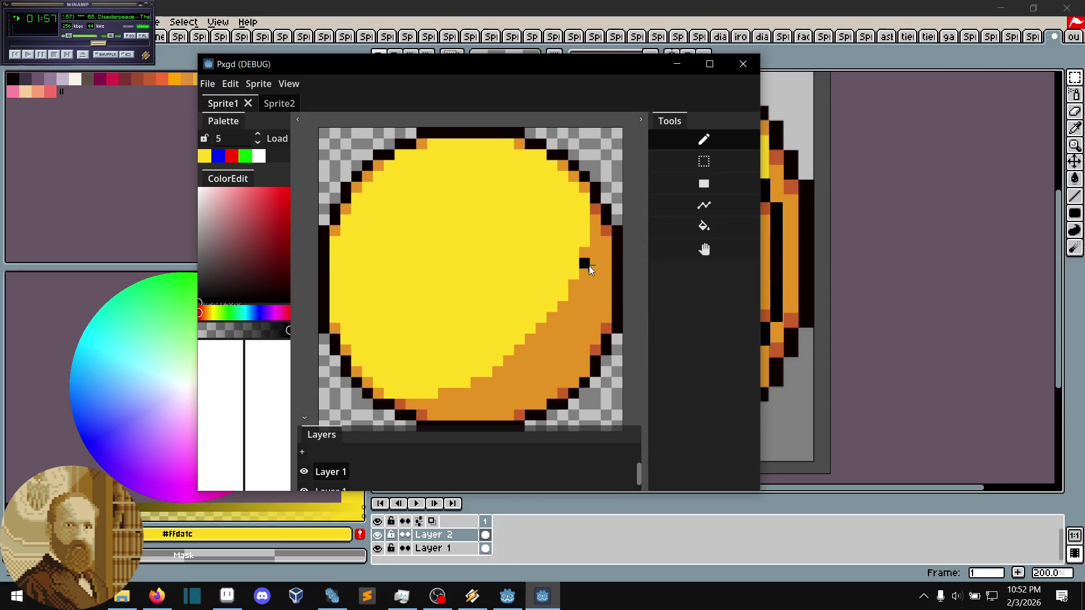
- Widen the Pxgd window and pan until the whole coin is centred
mouse_move(759, 270)
mouse_down()
mouse_move(646, 286)
mouse_move(867, 291)
mouse_up()
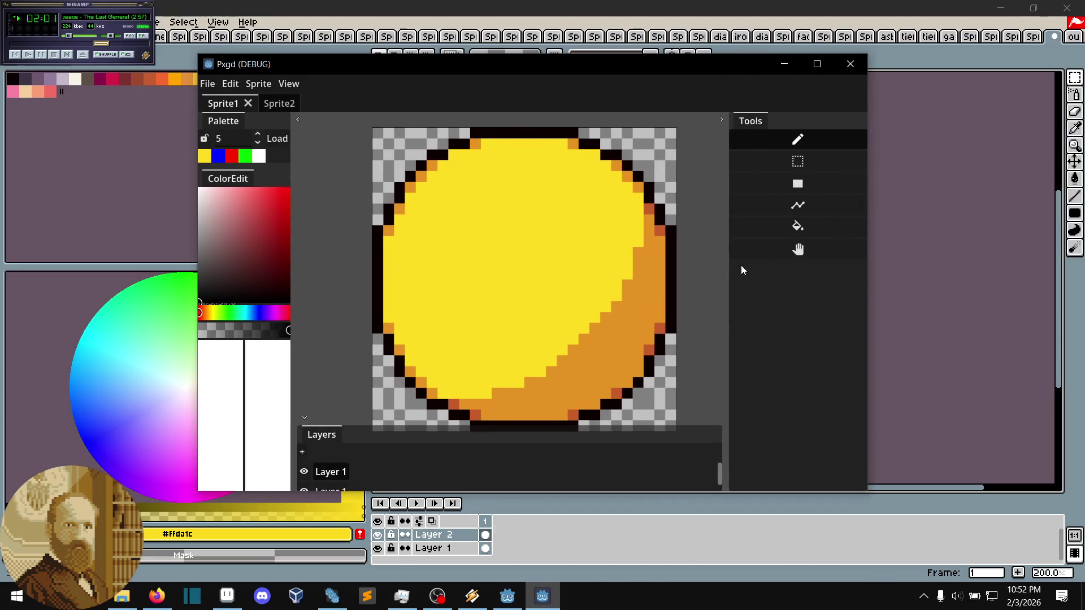
scroll(643, 252, up, 6)
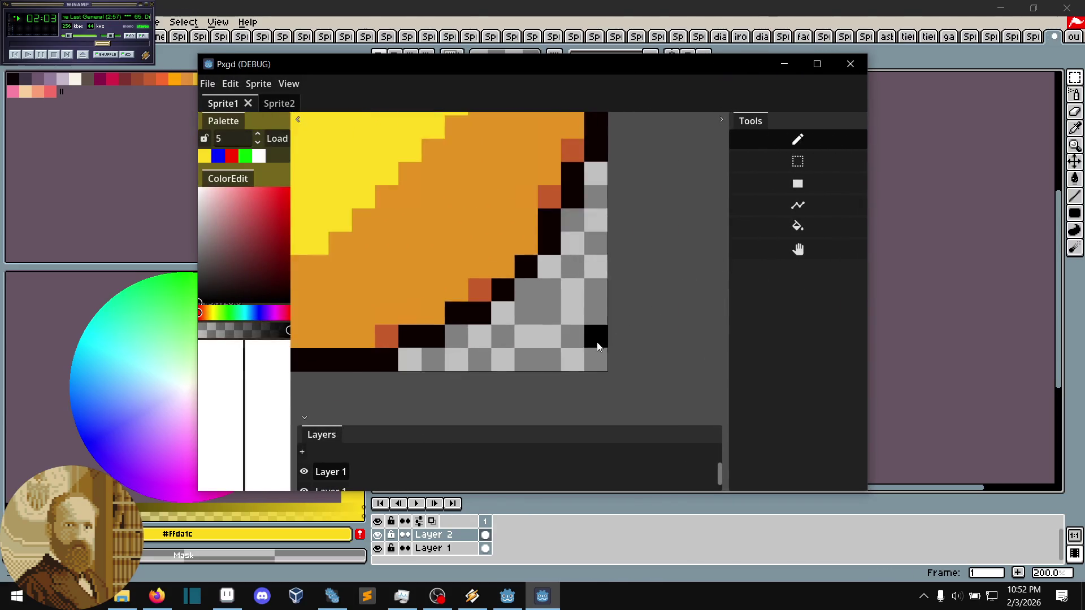
scroll(598, 343, down, 7)
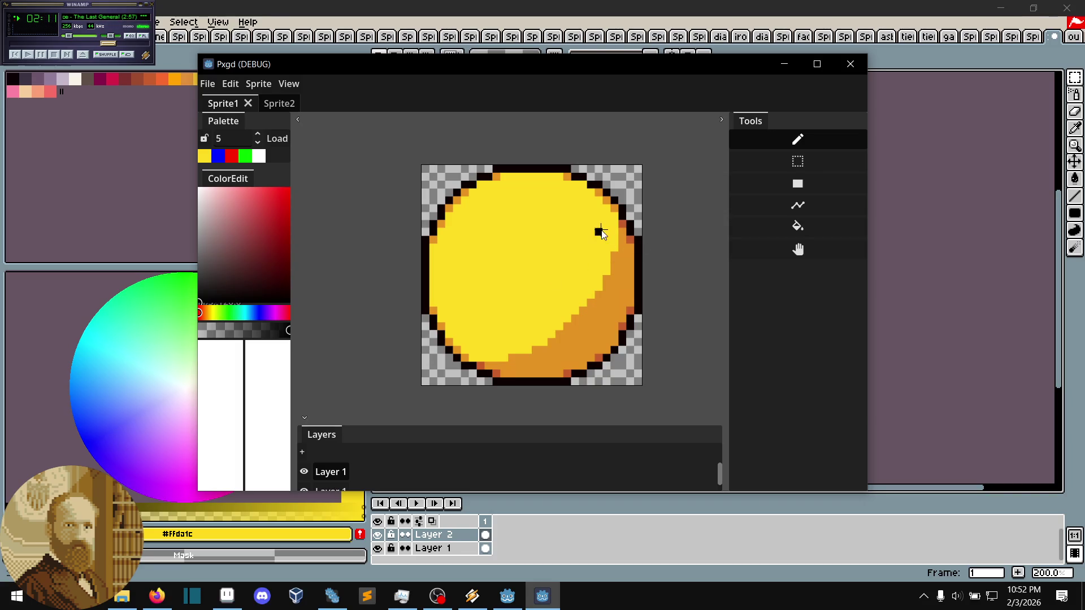
drag(594, 209, 552, 227)
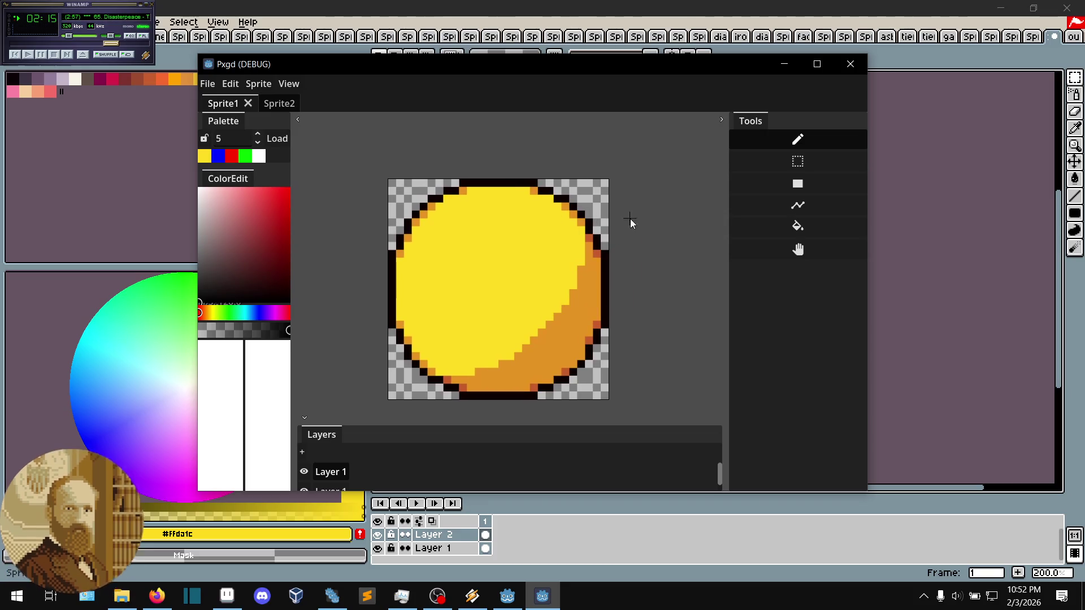
- Toggle Layer 1's visibility and zoom the view so the coin fills the canvas
click(308, 472)
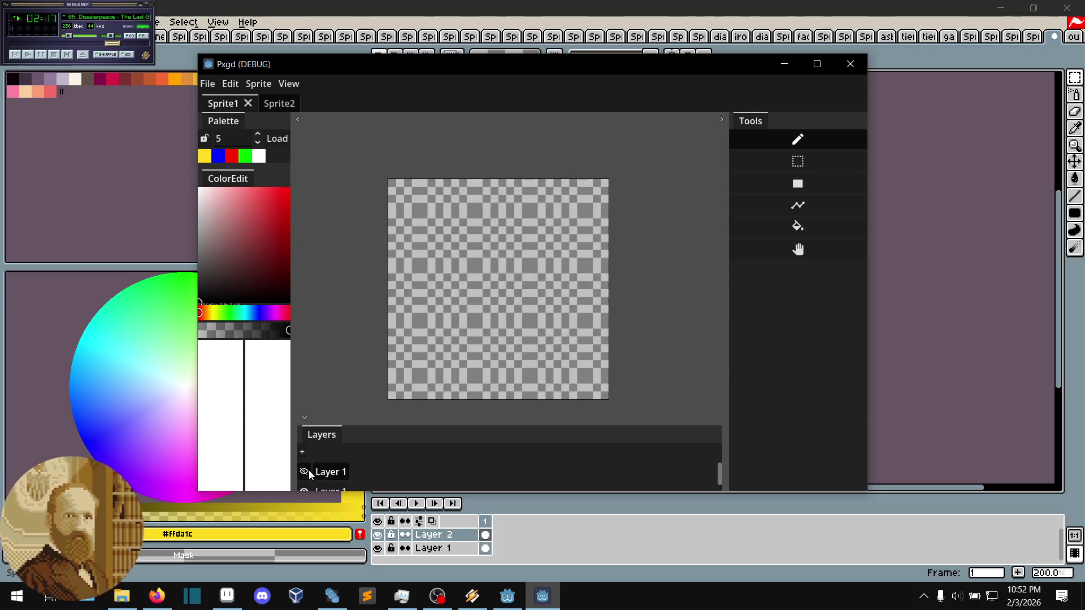
scroll(498, 271, up, 4)
scroll(452, 257, up, 2)
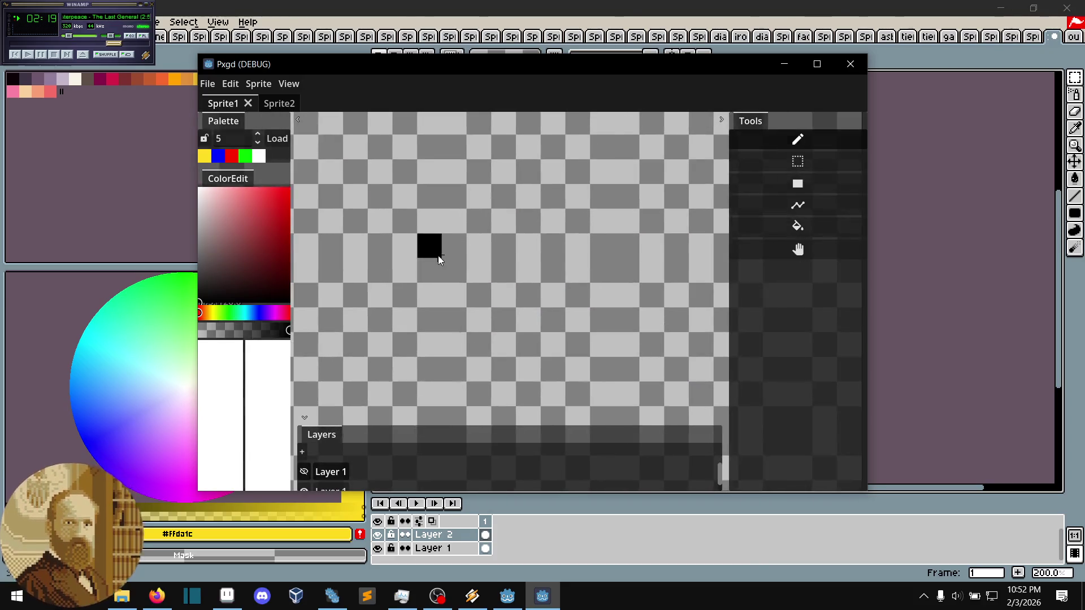
scroll(565, 322, up, 2)
scroll(565, 322, down, 3)
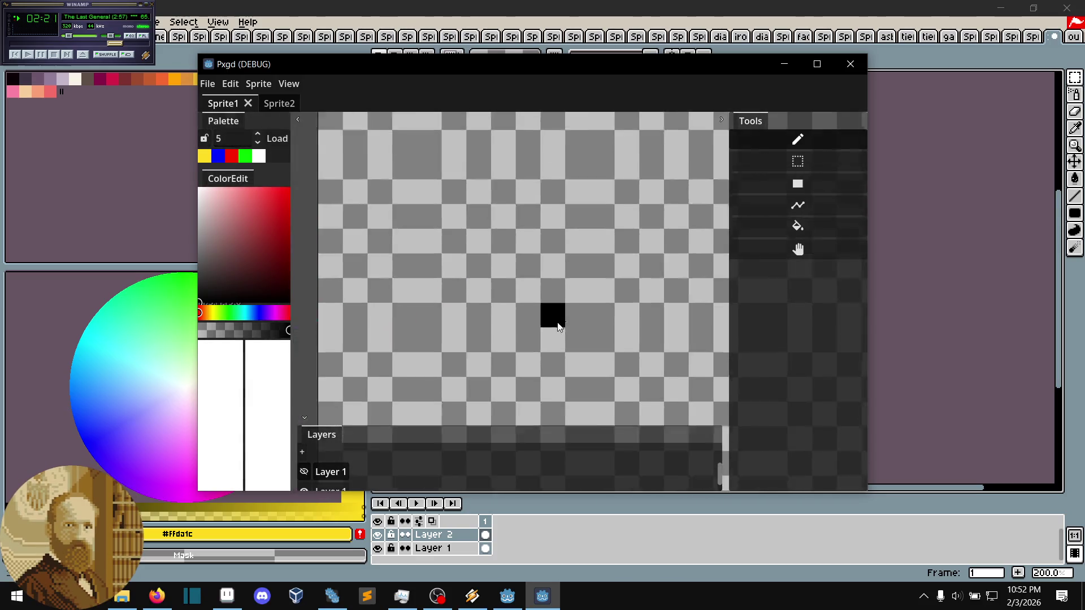
drag(563, 316, 474, 205)
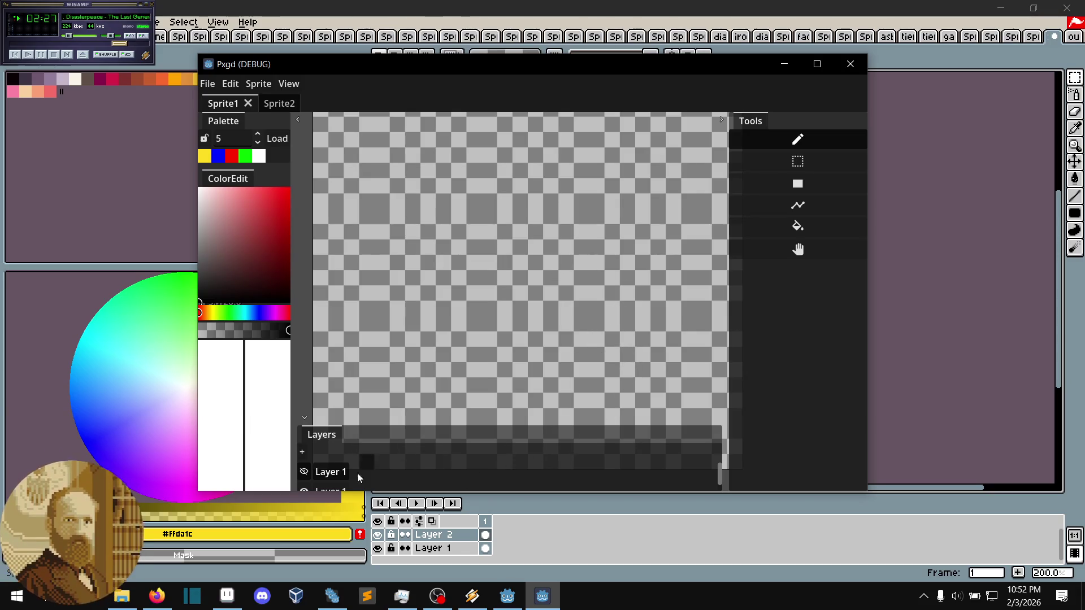
scroll(617, 269, down, 3)
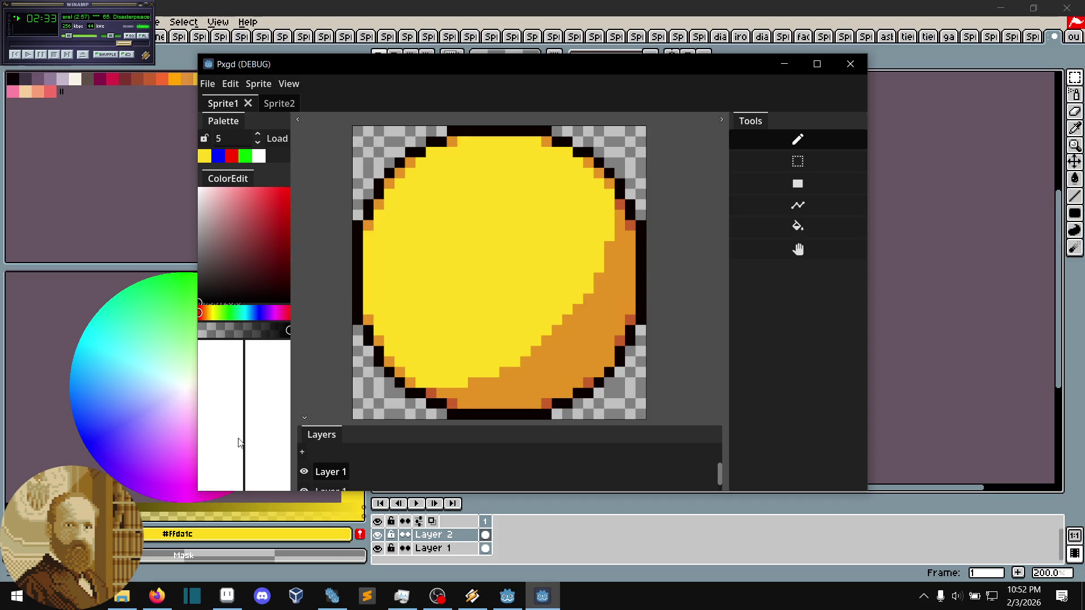
- Sample the coin's yellow, black outline and orange colours with right-clicks
right_click(405, 291)
right_click(359, 275)
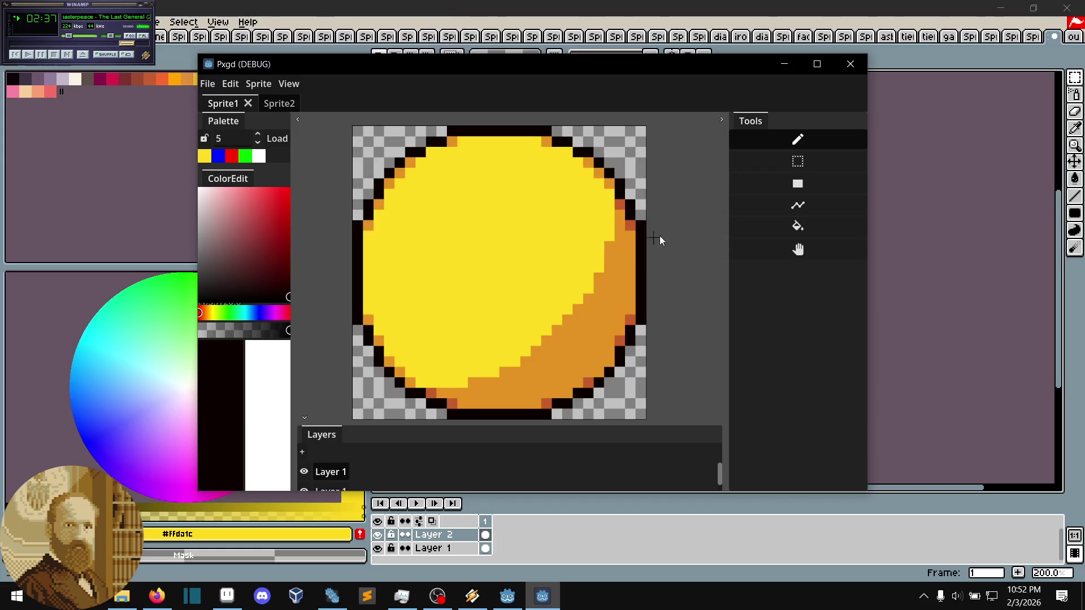
right_click(368, 319)
right_click(370, 288)
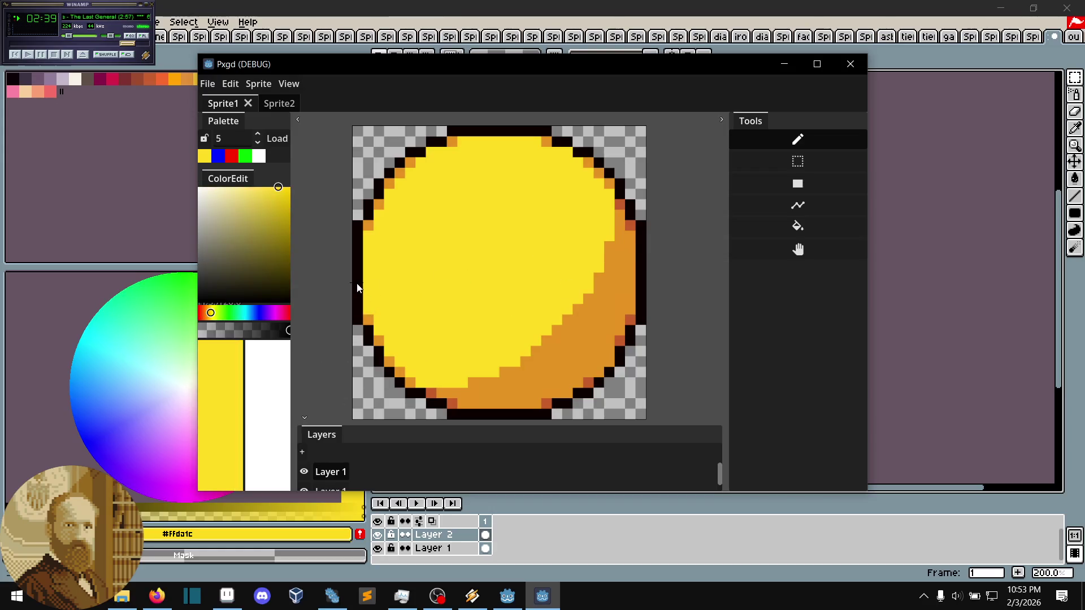
right_click(358, 294)
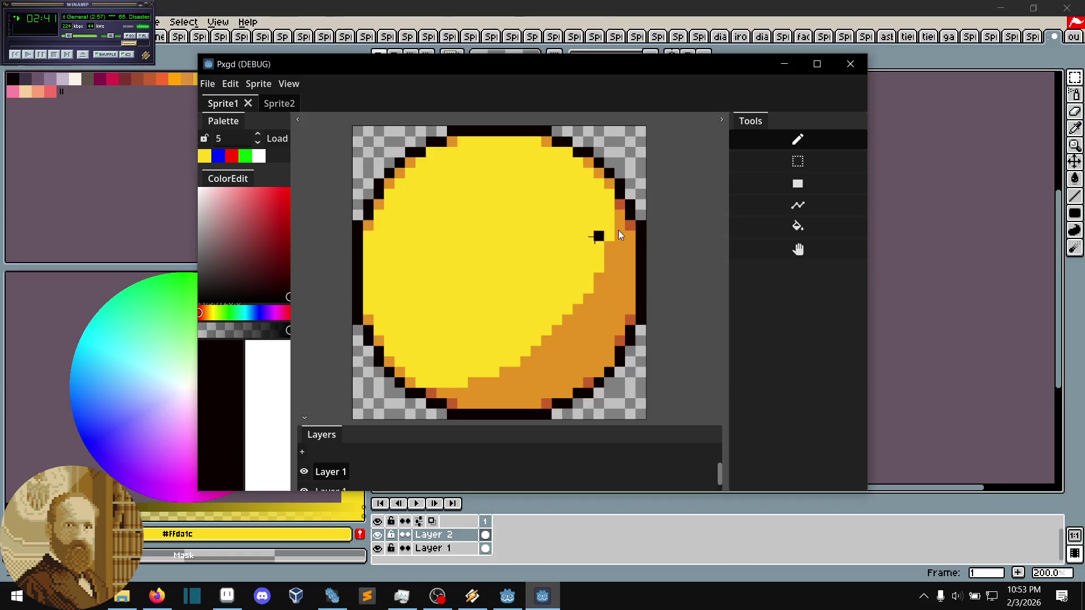
- Zoom in on the coin's edge, draw a stray black pixel, then undo it
scroll(535, 278, up, 3)
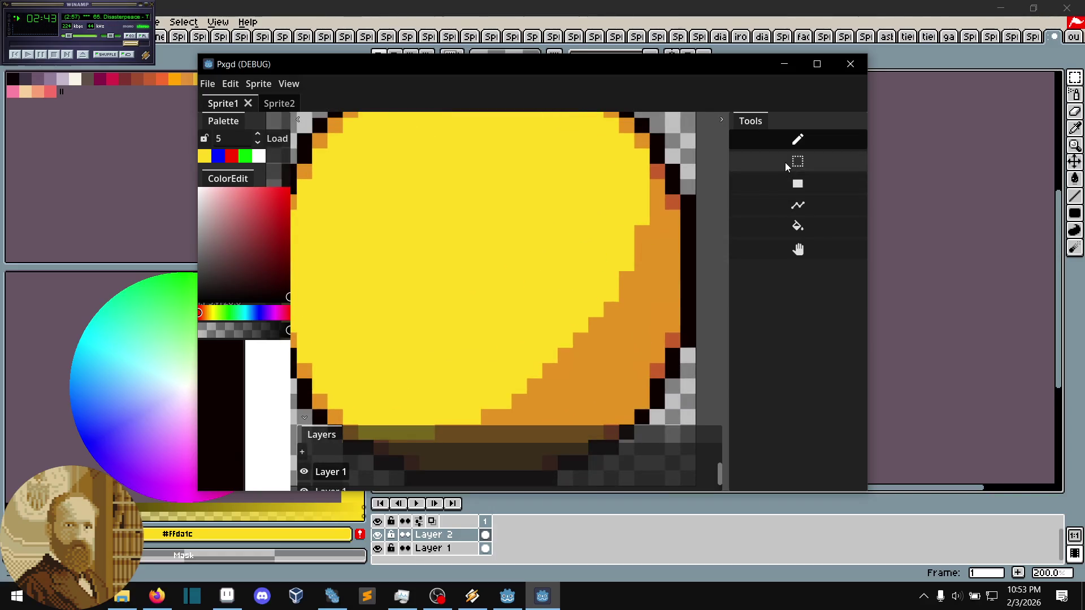
mouse_move(475, 332)
mouse_down()
mouse_move(530, 276)
mouse_move(489, 314)
mouse_up()
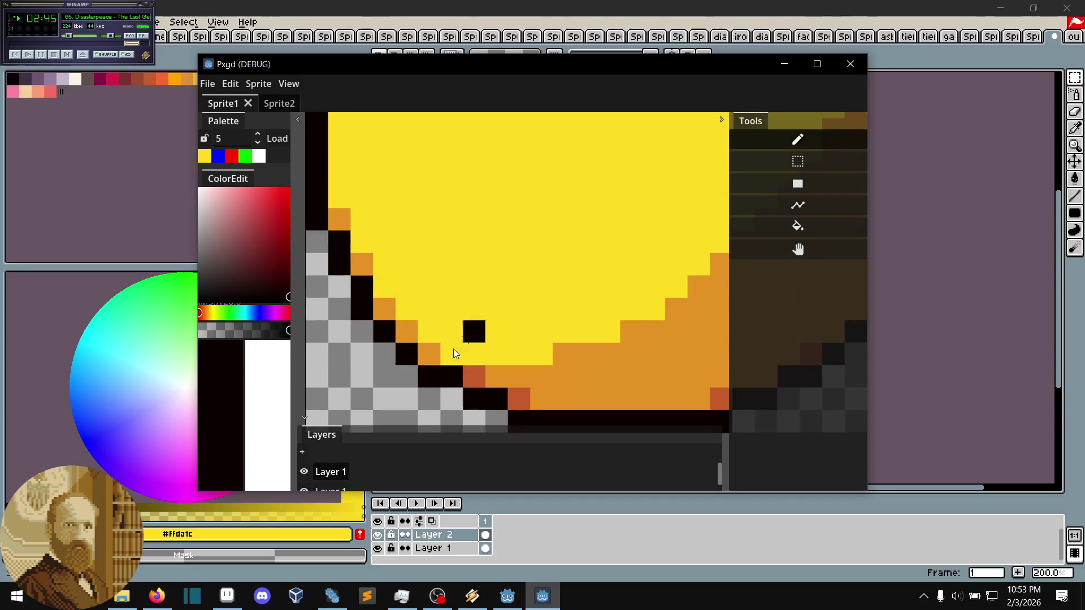
scroll(367, 310, up, 2)
mouse_move(308, 264)
mouse_down()
mouse_move(382, 304)
mouse_move(432, 260)
mouse_up()
scroll(462, 267, down, 3)
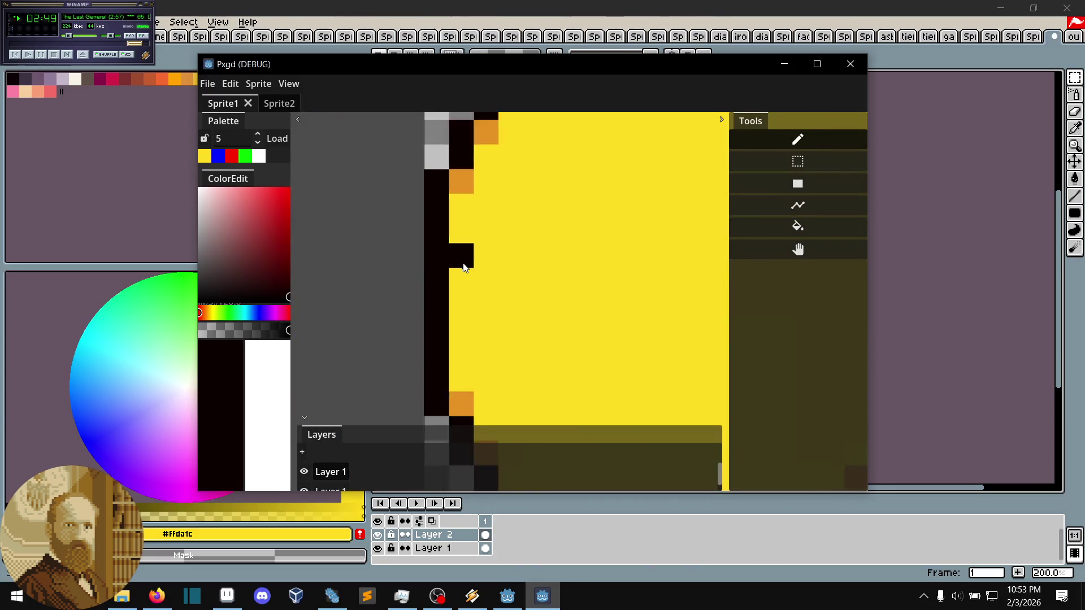
scroll(412, 273, down, 2)
mouse_move(551, 228)
mouse_down()
mouse_move(491, 242)
mouse_move(557, 231)
mouse_up()
scroll(497, 254, up, 2)
click(554, 226)
key(ctrl+z)
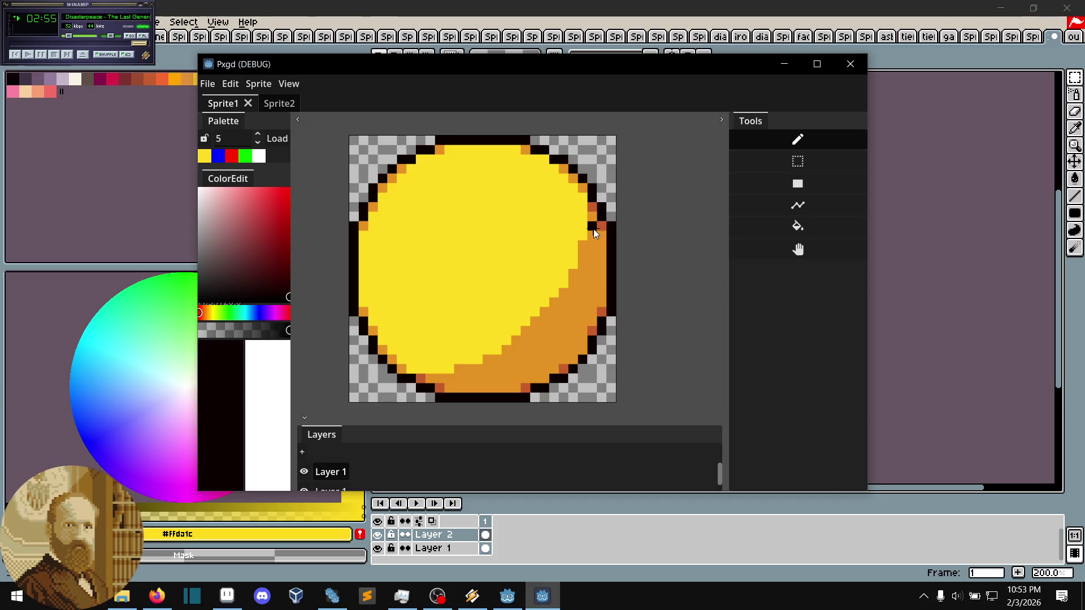
drag(540, 259, 553, 257)
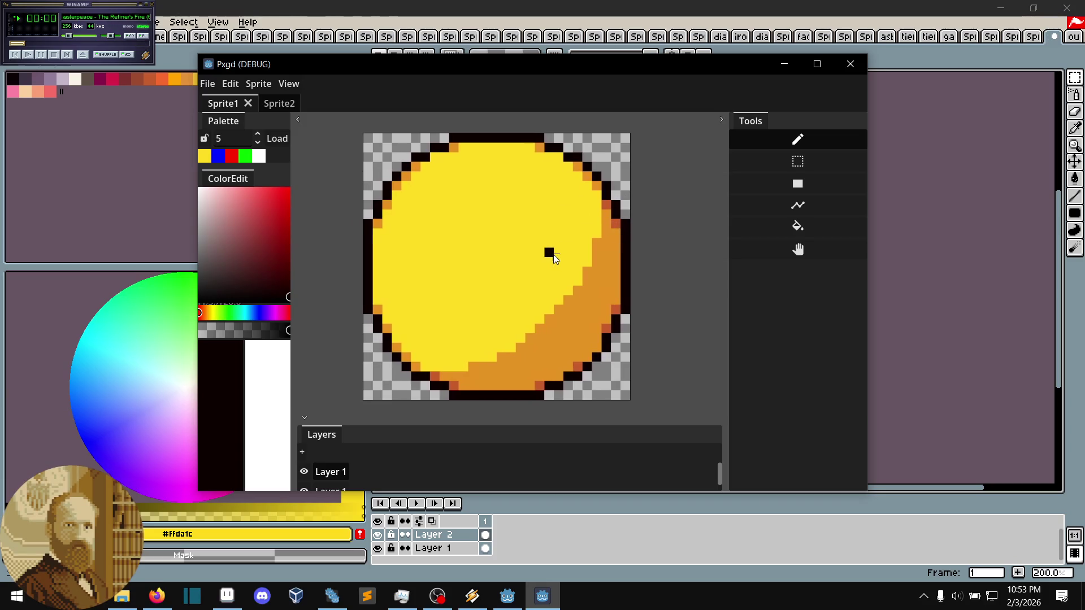
scroll(452, 149, up, 3)
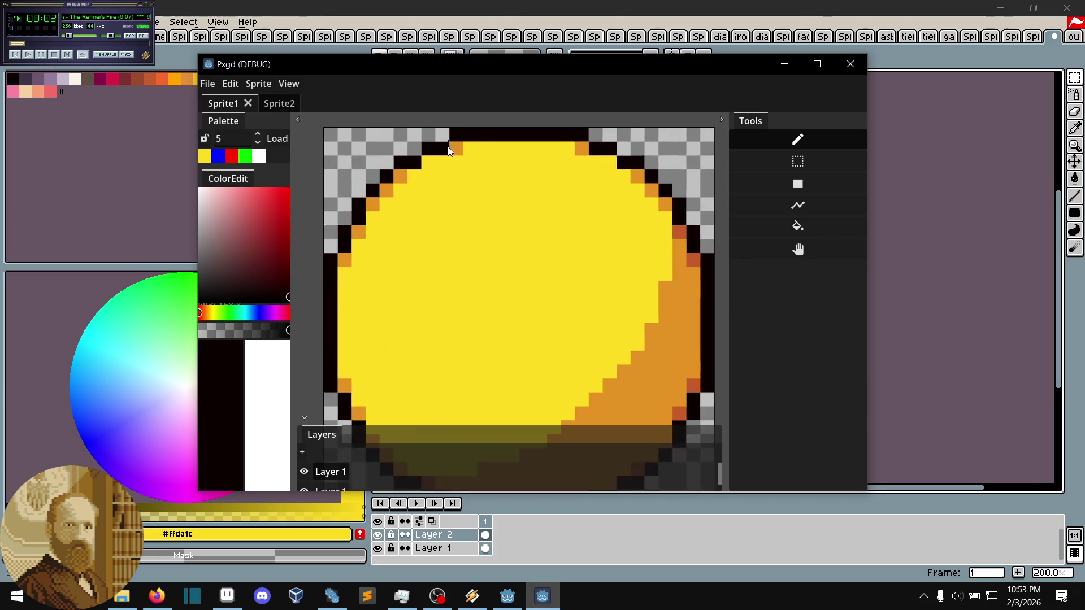
- Paint an upper-left outline pixel orange and an orange edge pixel yellow
click(358, 210)
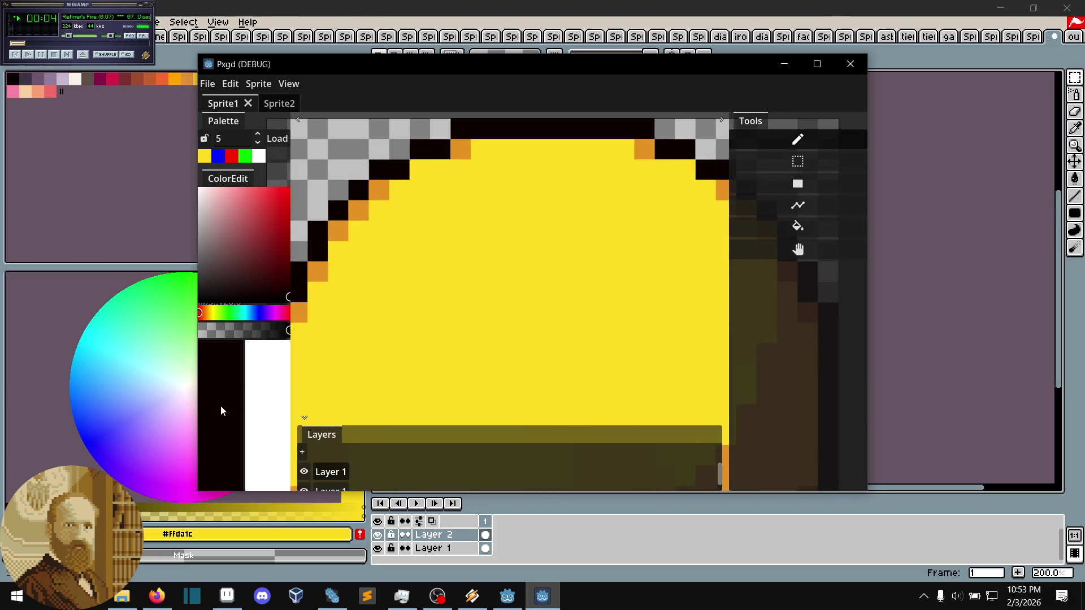
click(358, 210)
alt+click(414, 176)
click(379, 190)
alt+click(360, 216)
alt+click(534, 208)
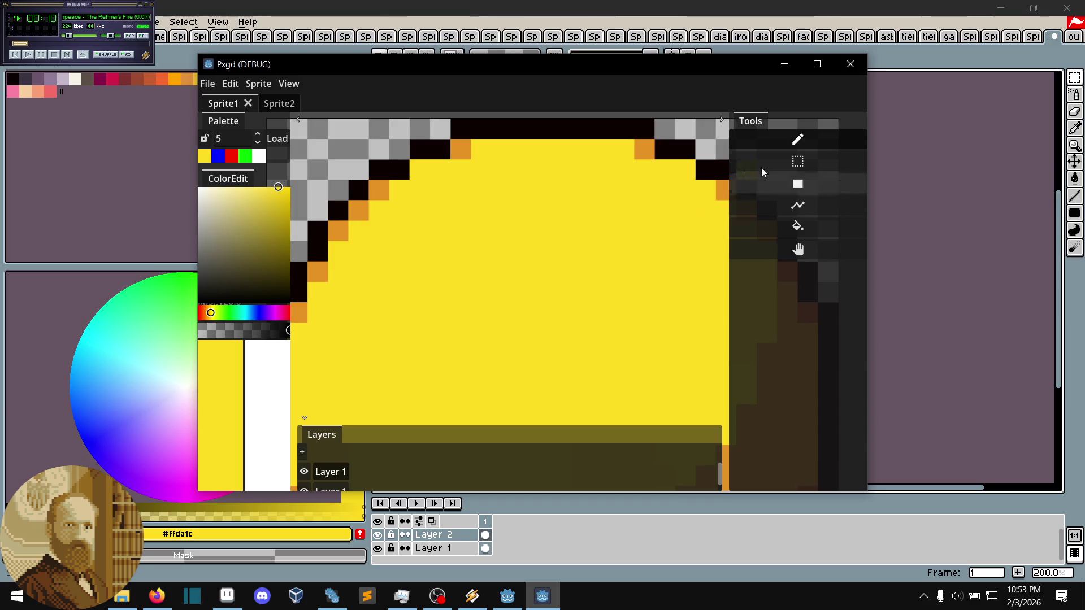
- Move an orange pixel with rectangle select, then pan the canvas with the hand tool
click(778, 155)
alt+click(338, 230)
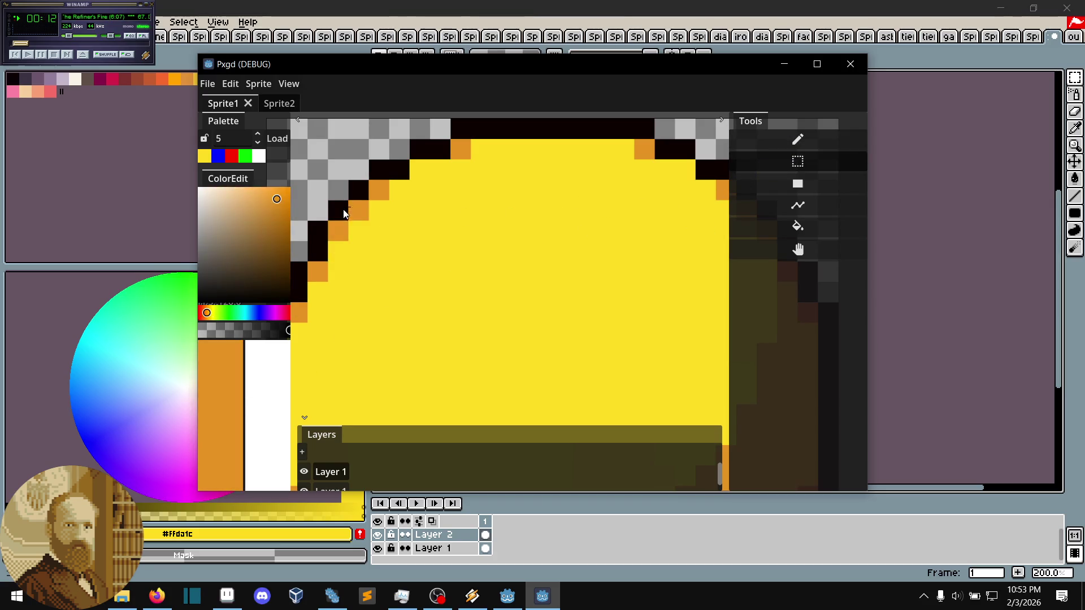
click(461, 230)
mouse_move(467, 226)
mouse_down()
mouse_move(493, 206)
mouse_move(490, 179)
mouse_move(705, 186)
mouse_move(810, 226)
mouse_up()
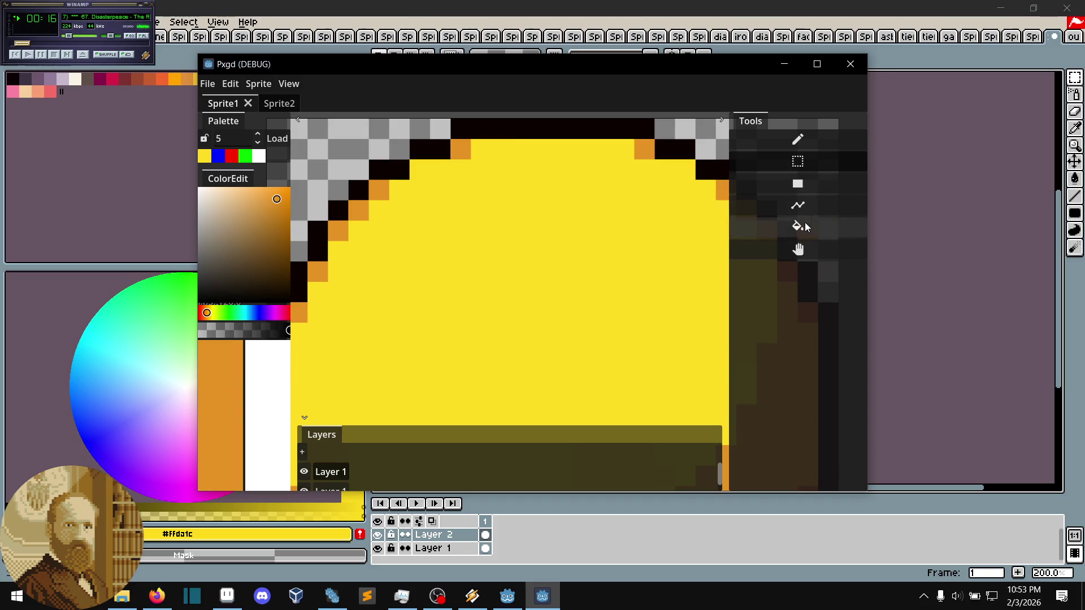
click(778, 249)
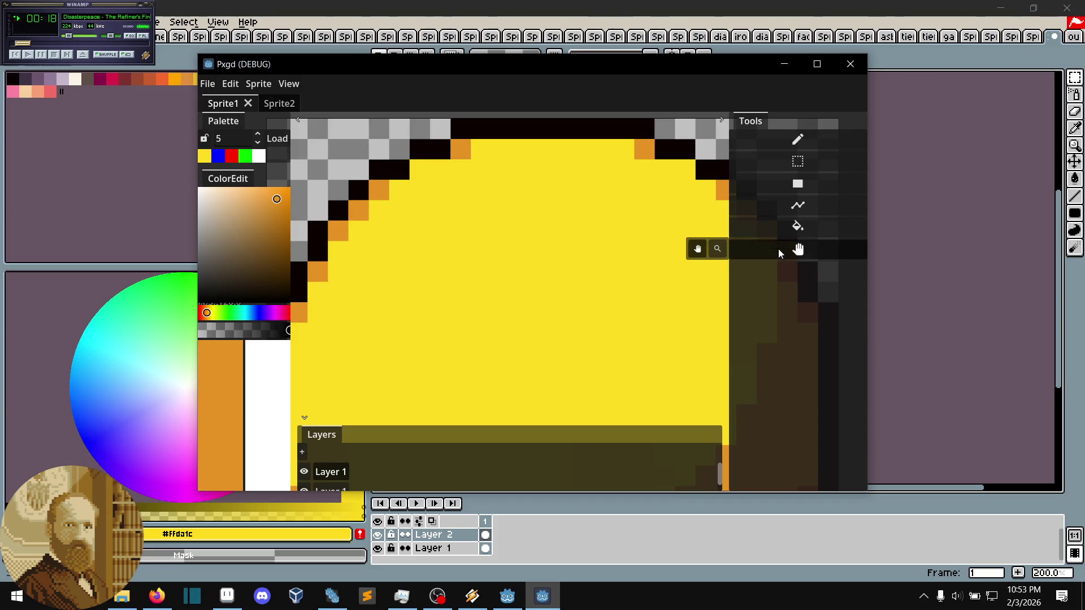
drag(629, 270, 602, 306)
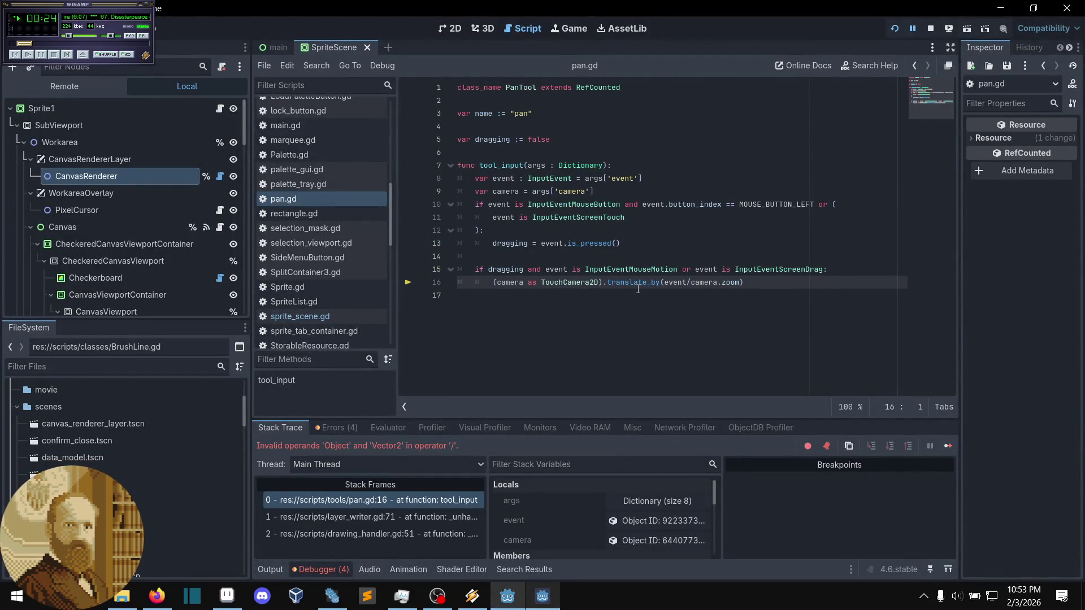
- Change pan.gd line 16 to use event.position, save the script, and stop the game
click(609, 302)
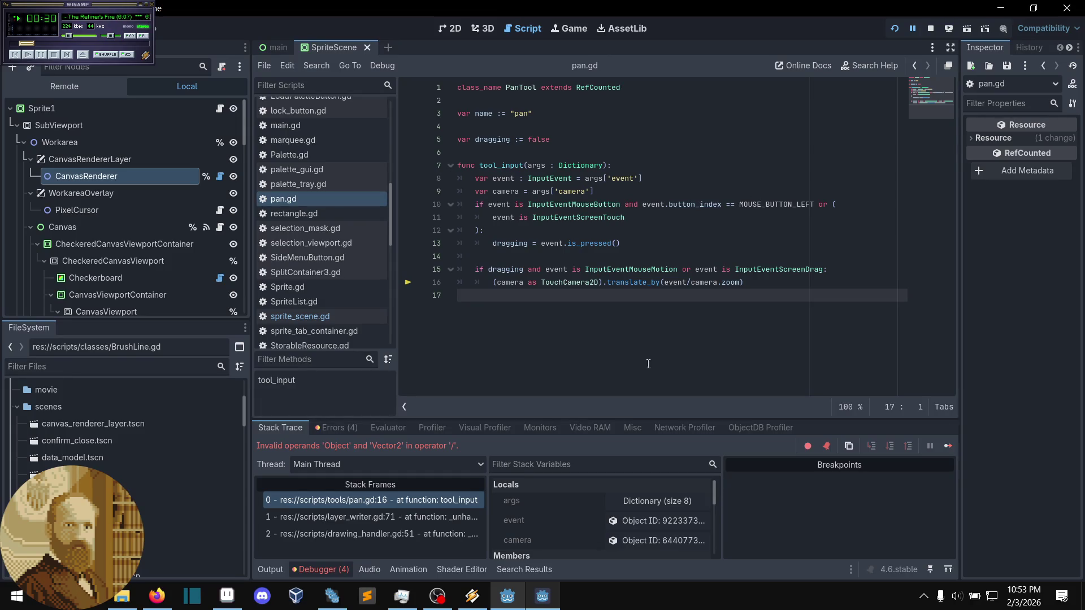
click(688, 284)
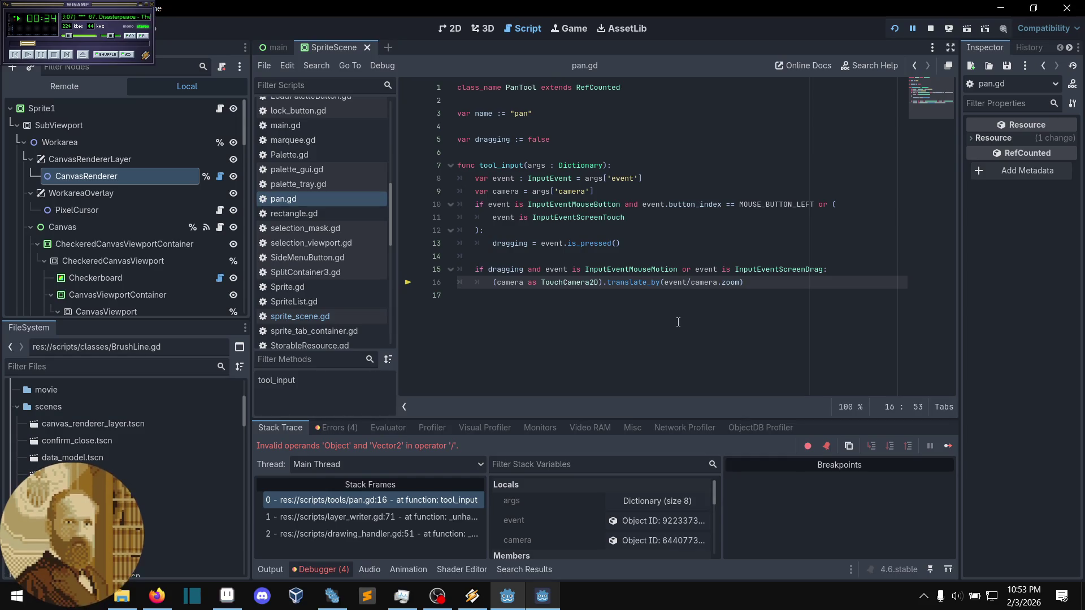
text(.position)
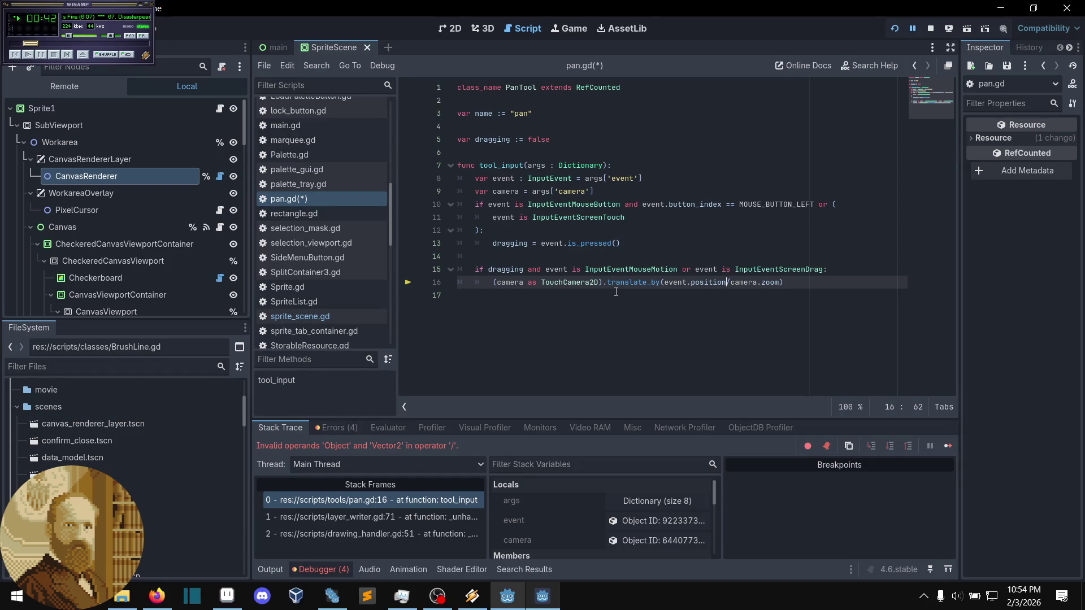
key(ctrl+s)
click(932, 31)
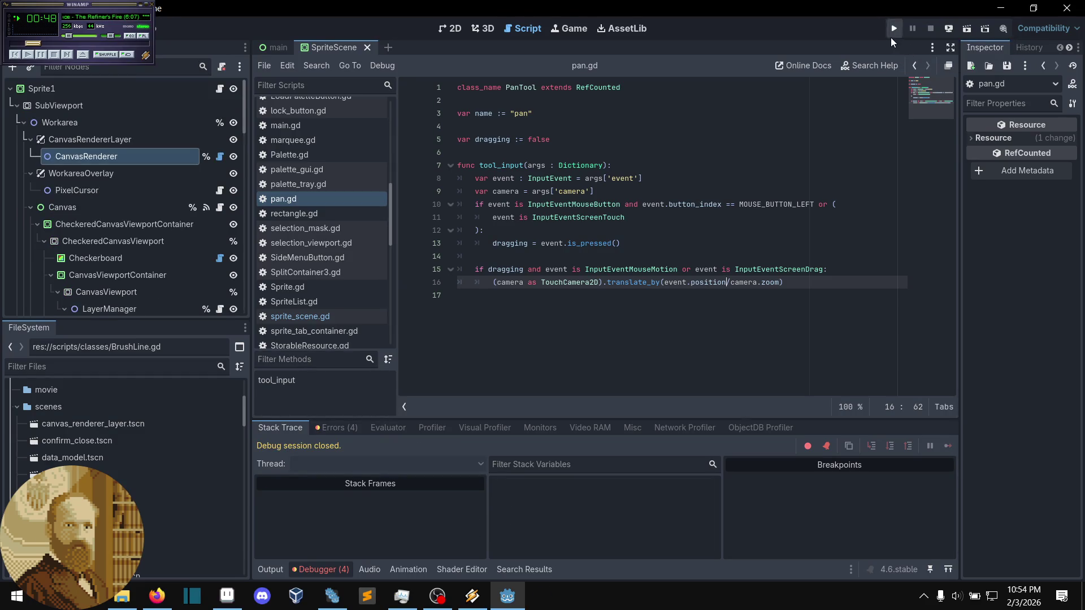
- Run the project, test panning with the hand tool, and close the game window
click(893, 29)
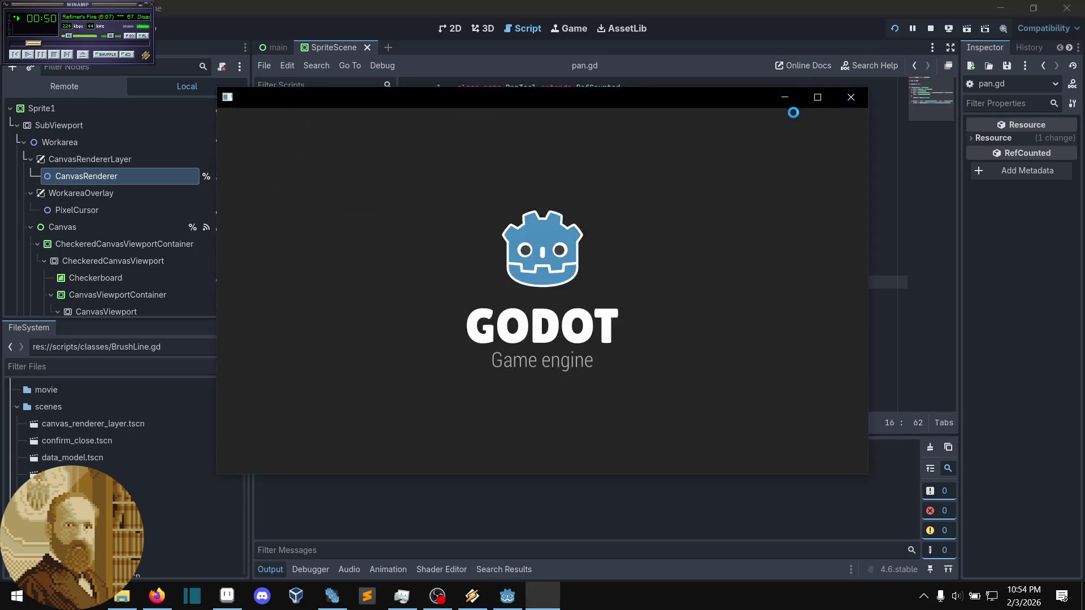
click(783, 278)
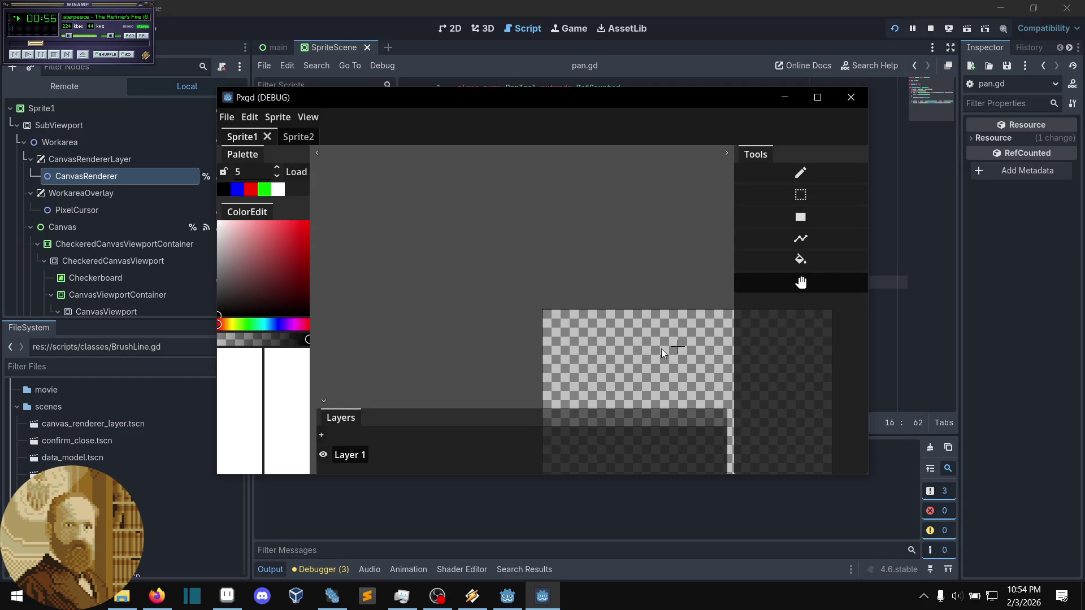
mouse_move(622, 365)
mouse_down()
mouse_move(535, 303)
mouse_move(555, 268)
mouse_move(549, 278)
mouse_move(598, 337)
mouse_move(513, 204)
mouse_move(396, 180)
mouse_up()
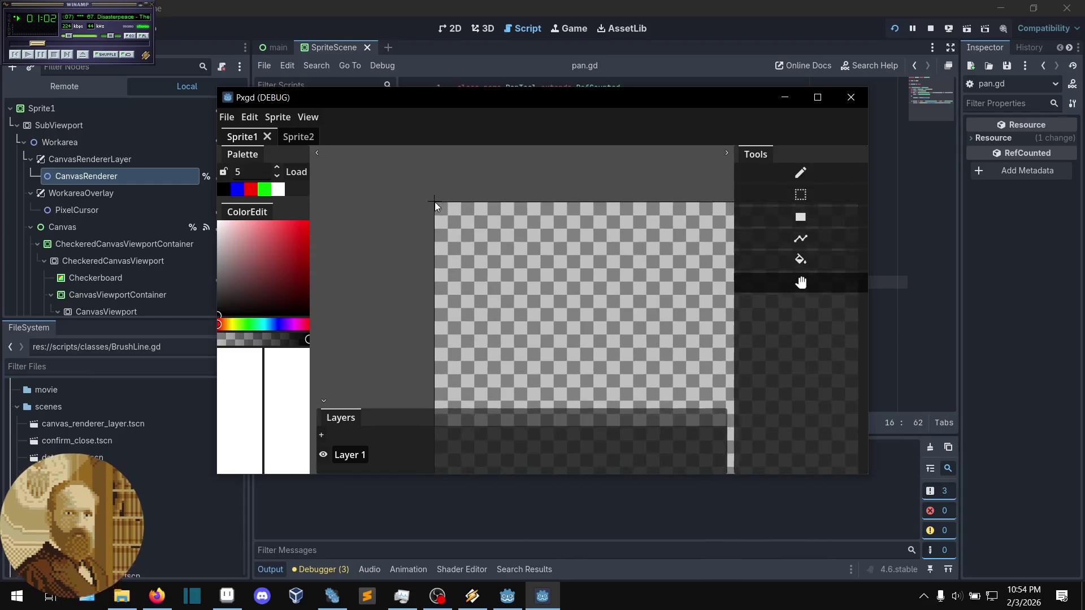
click(852, 100)
- Replace 'position' with 'relative' on line 16, rerun, then pan and zoom the canvas
double_click(723, 280)
text(relative)
key(F5)
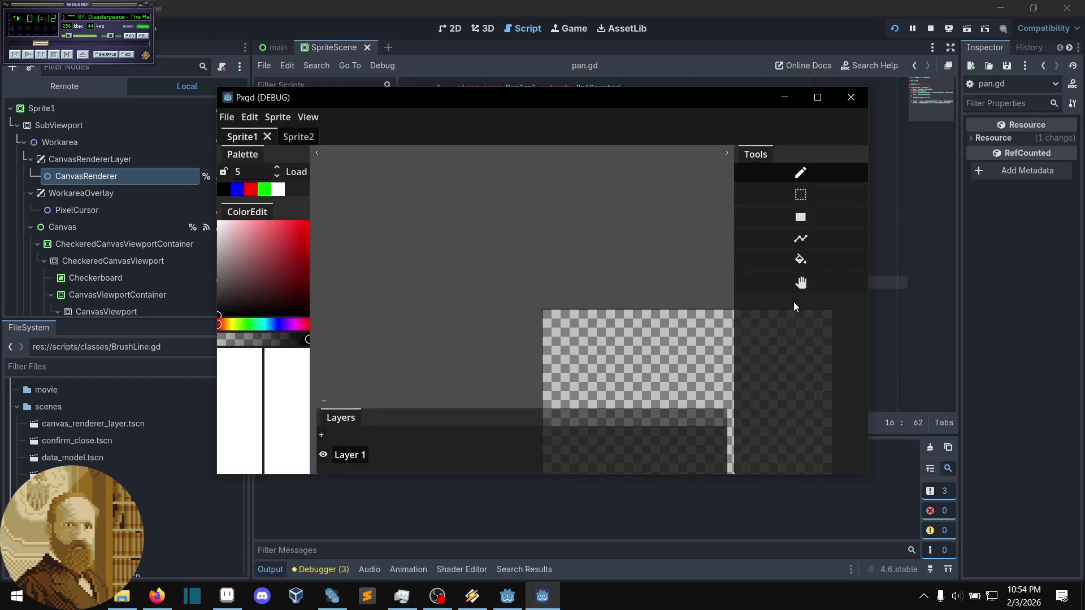
click(794, 289)
click(702, 282)
mouse_move(703, 282)
mouse_down()
mouse_move(605, 231)
mouse_move(607, 377)
mouse_move(681, 300)
mouse_move(591, 276)
mouse_up()
scroll(605, 231, up, 2)
scroll(605, 231, up, 1)
scroll(613, 326, up, 5)
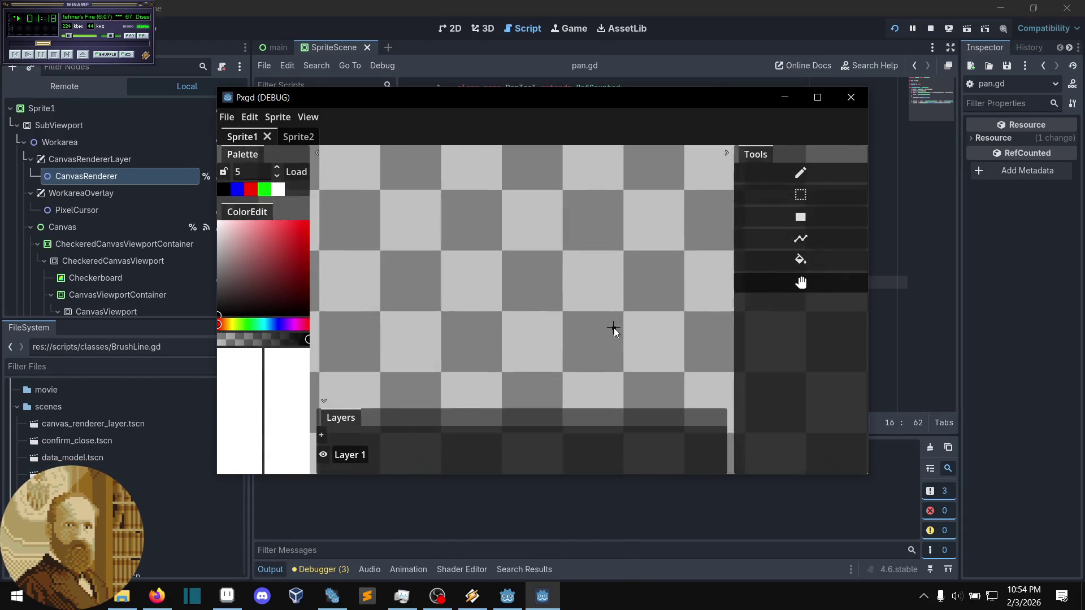
- Start an image export from the File menu and cancel it
click(226, 117)
click(243, 152)
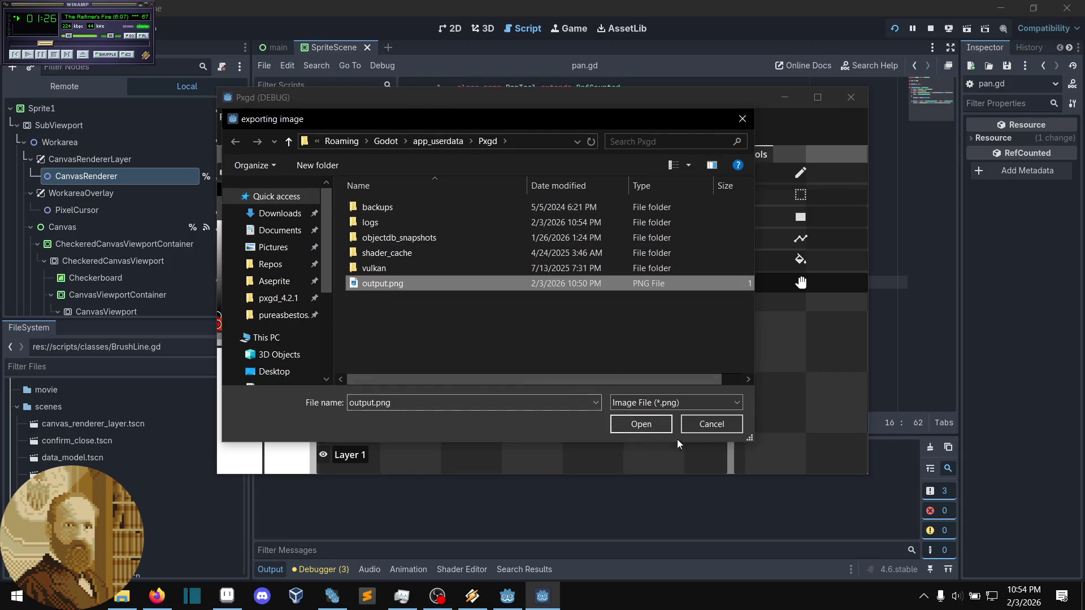
click(712, 425)
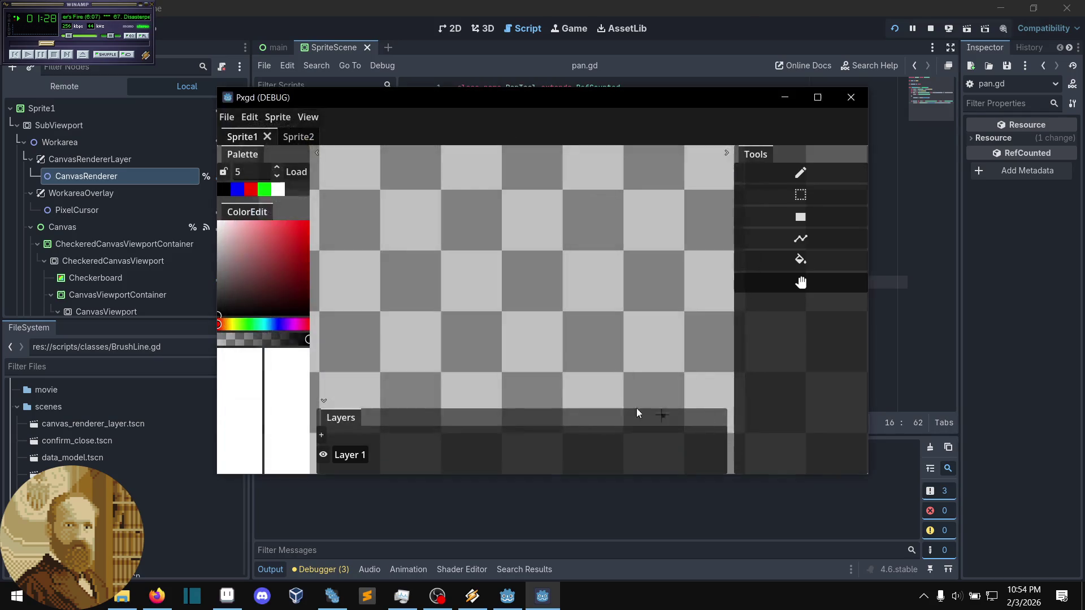
click(233, 122)
- Load the faceless.pxgd project in Pxgd
click(249, 181)
click(458, 298)
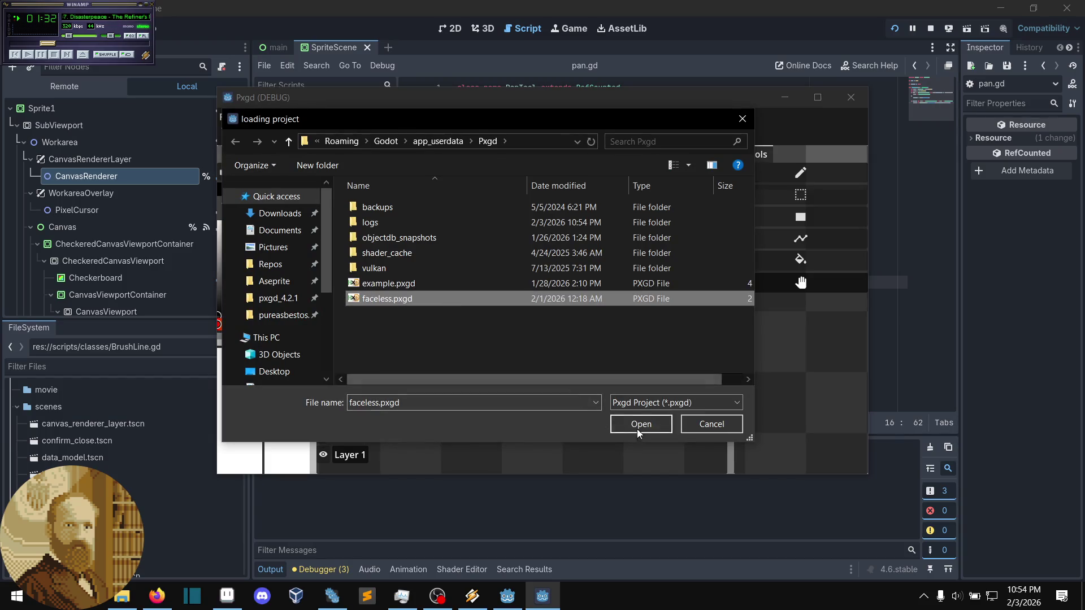
click(638, 425)
scroll(532, 317, up, 5)
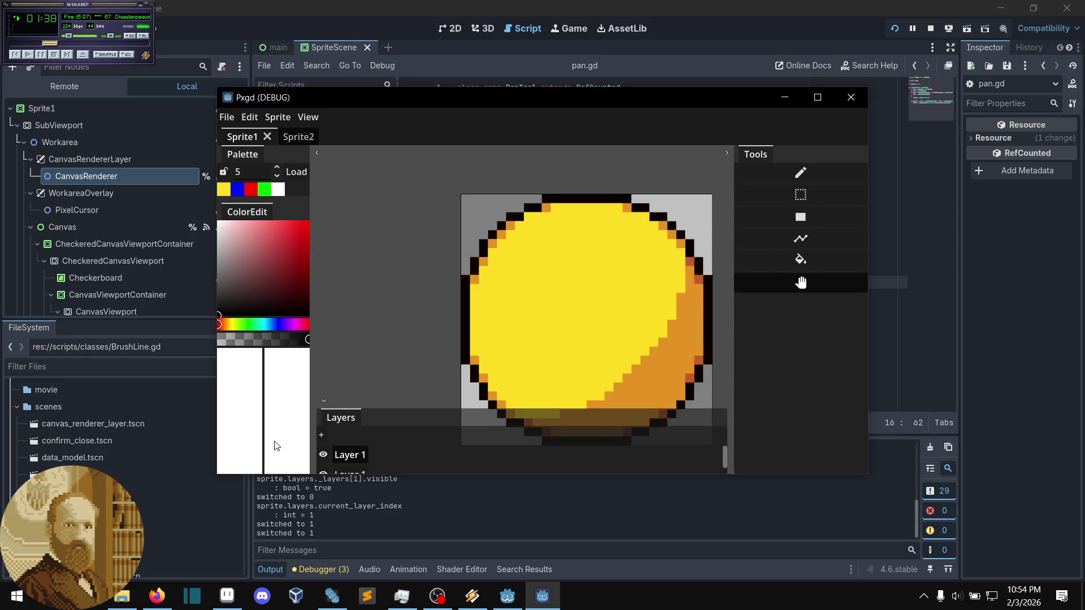
- Draw and undo a black test line, then select and clear a region of the sprite
click(573, 253)
shift+click(484, 270)
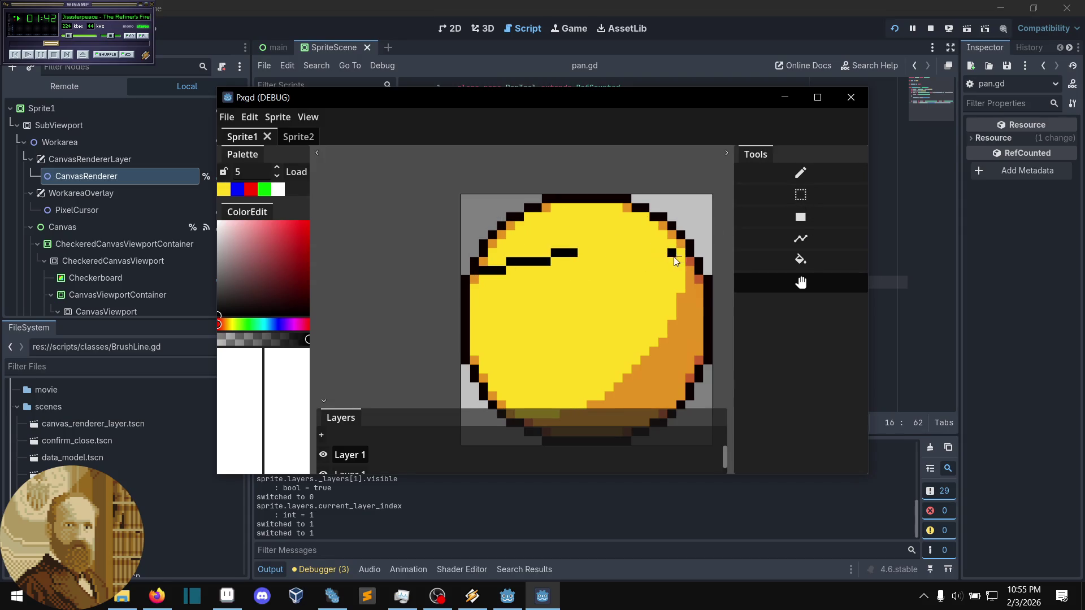
key(ctrl+z)
click(800, 194)
drag(604, 248, 500, 306)
click(644, 252)
click(814, 286)
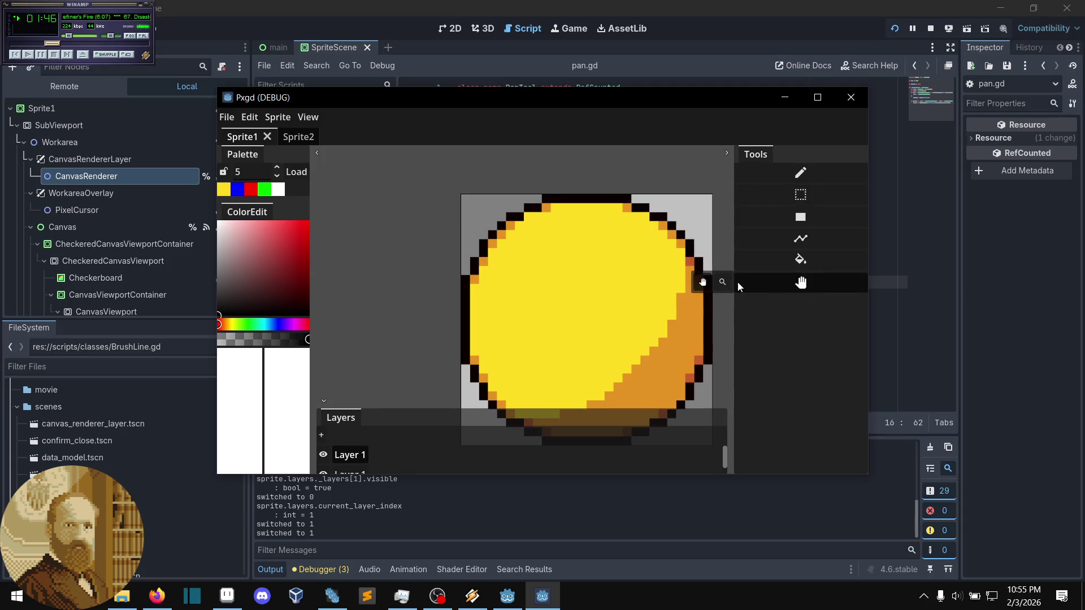
- Select and clear the circle's top-right edge pixels, then pan to the circle's top
scroll(616, 273, up, 5)
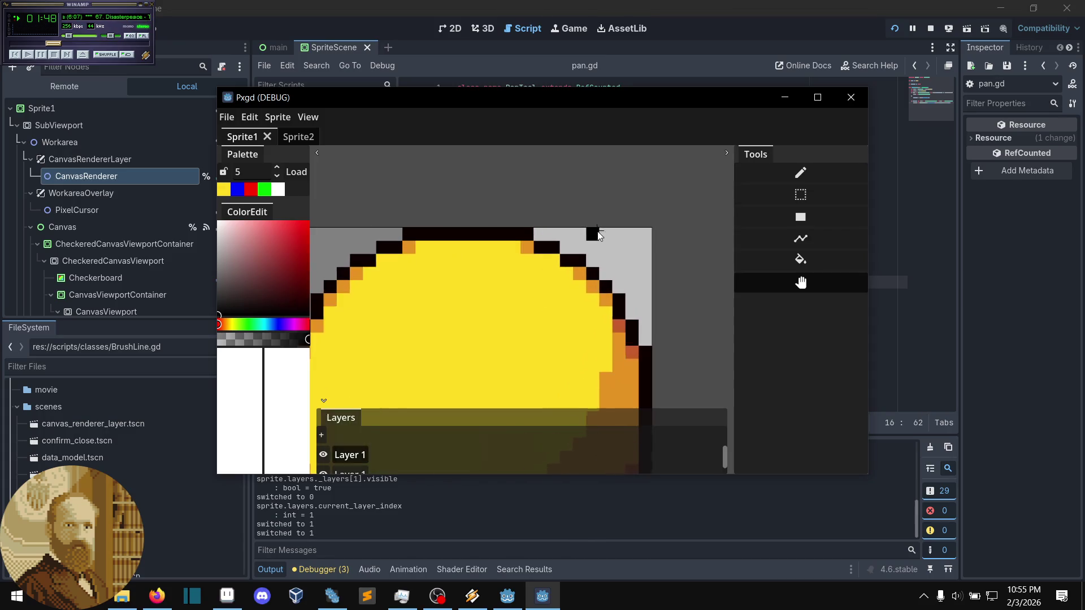
click(800, 194)
drag(644, 248, 538, 320)
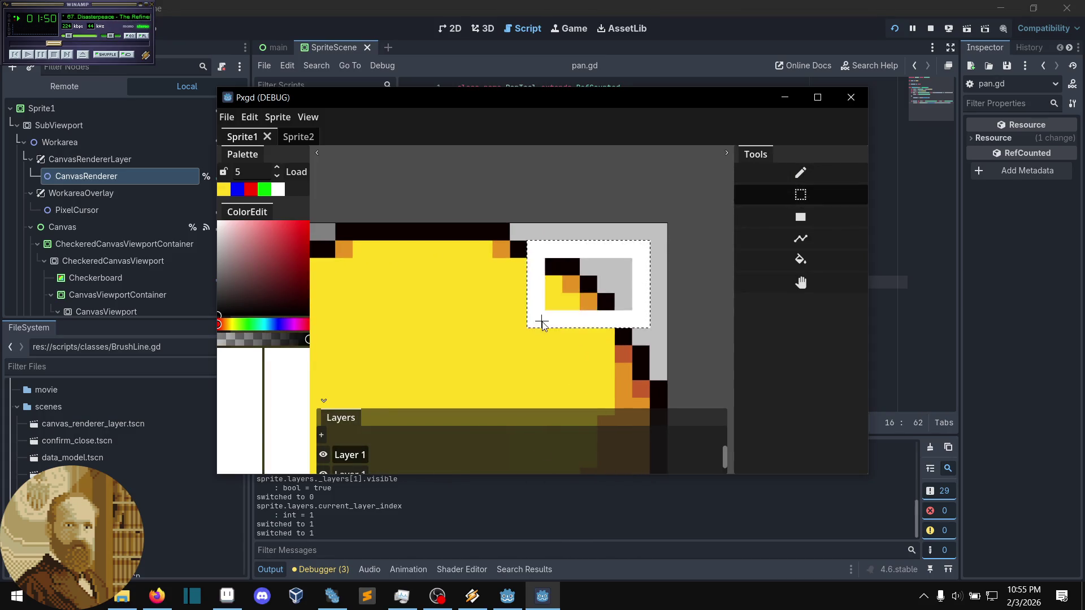
click(665, 269)
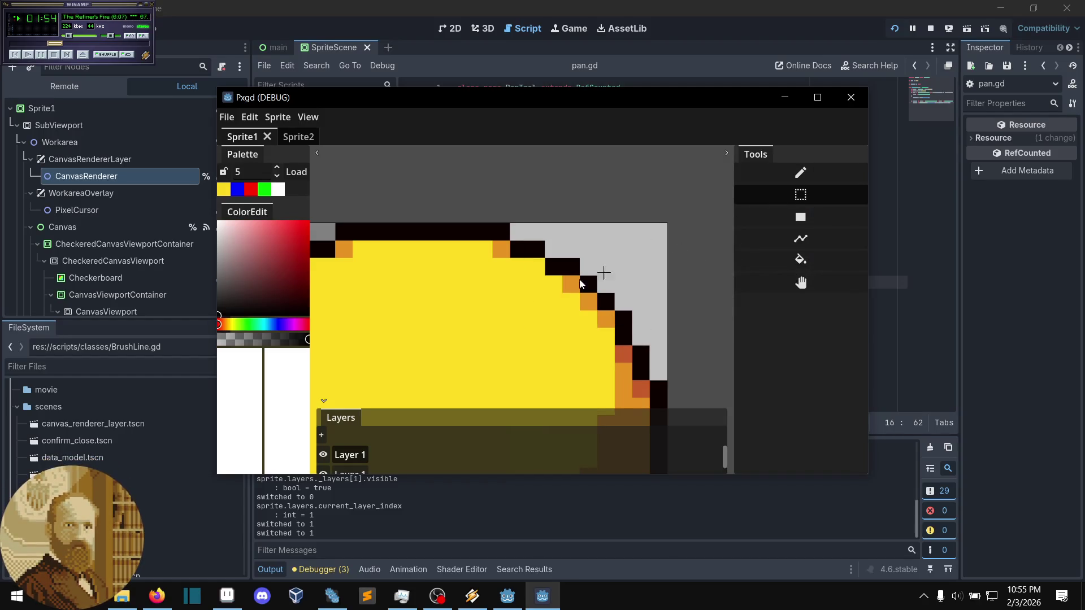
drag(639, 257, 690, 195)
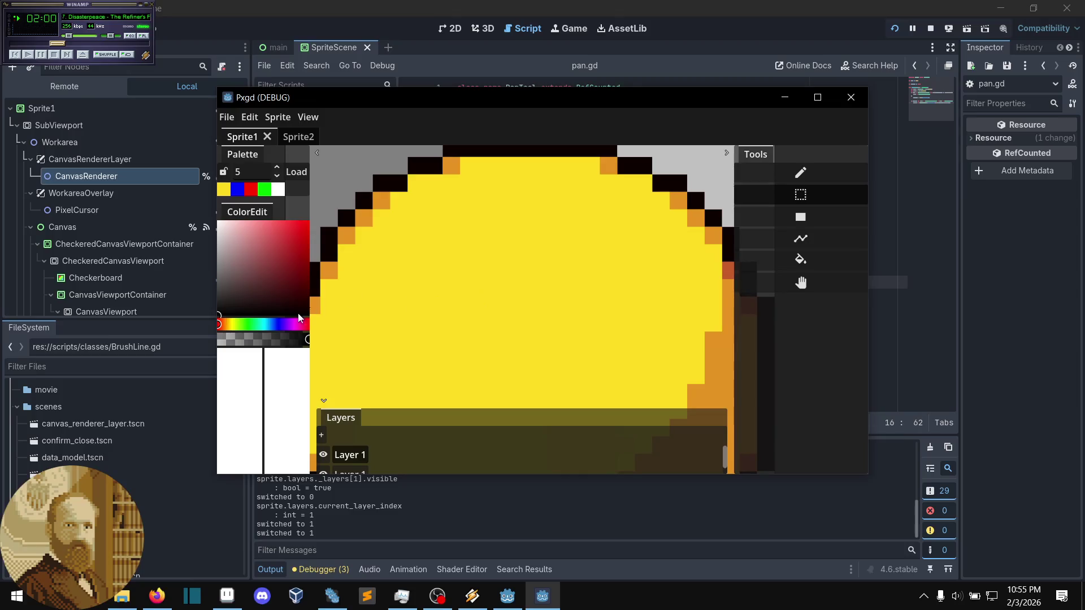
scroll(537, 273, down, 2)
scroll(472, 226, up, 3)
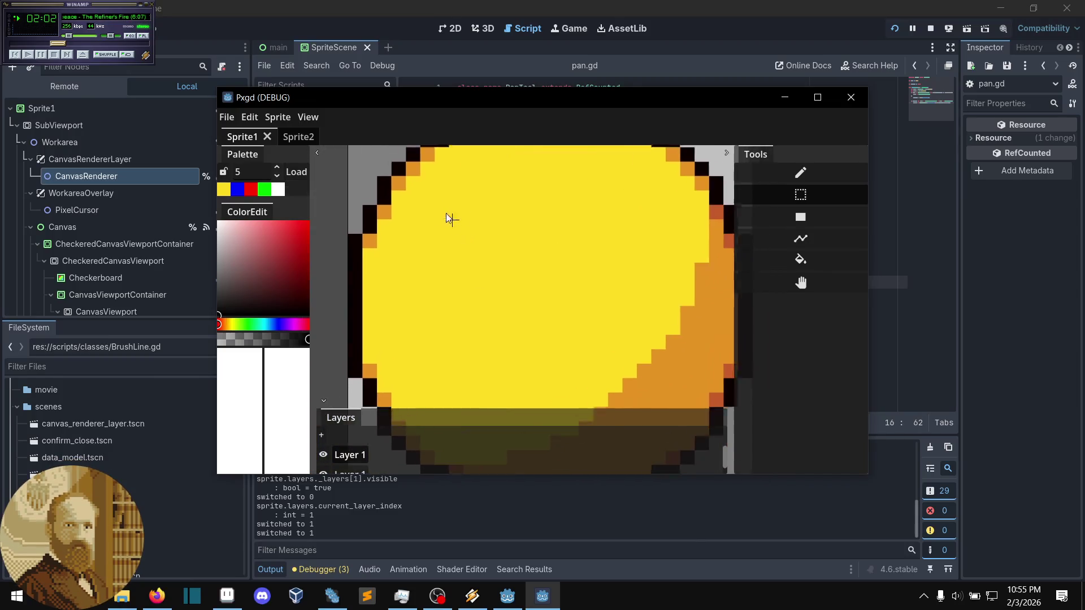
mouse_move(439, 197)
mouse_down()
mouse_move(380, 308)
mouse_move(368, 295)
mouse_up()
- Paint one orange pixel inside the outline, then pick the reddish-brown edge colour
alt+click(395, 218)
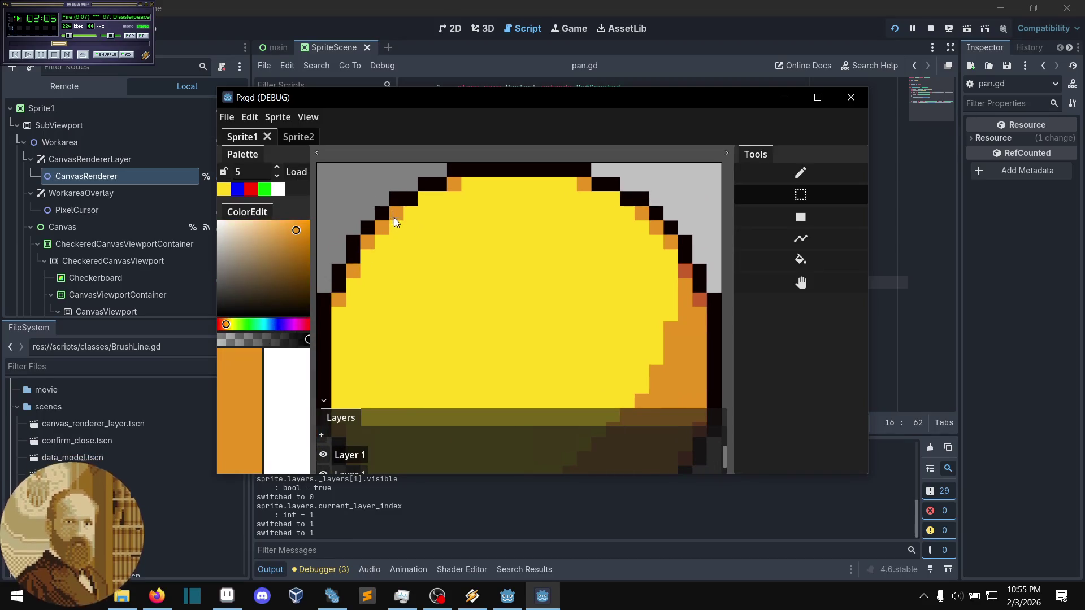
scroll(455, 224, up, 2)
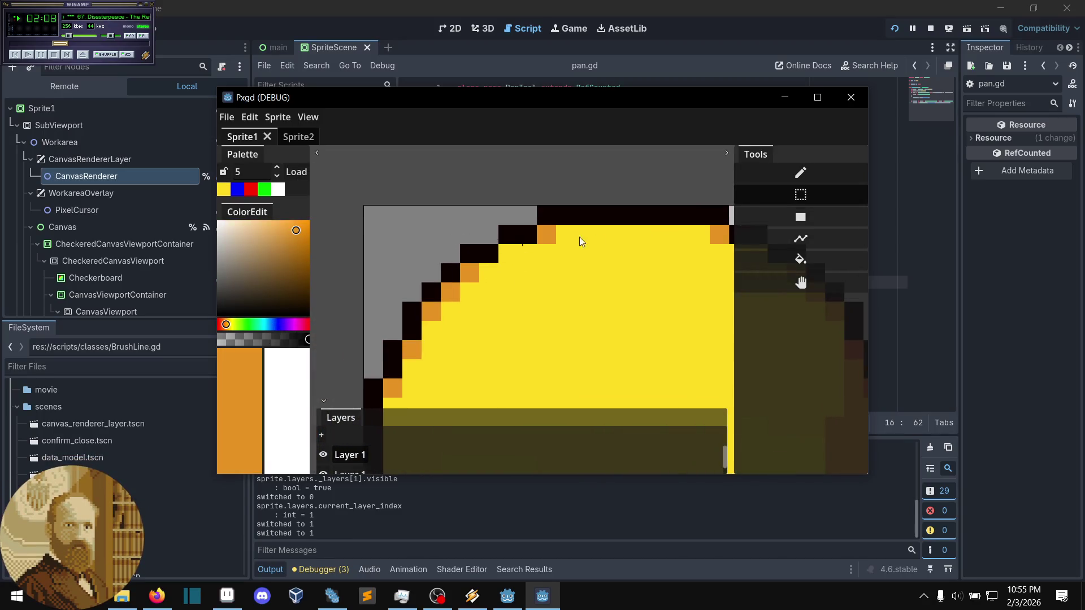
click(787, 181)
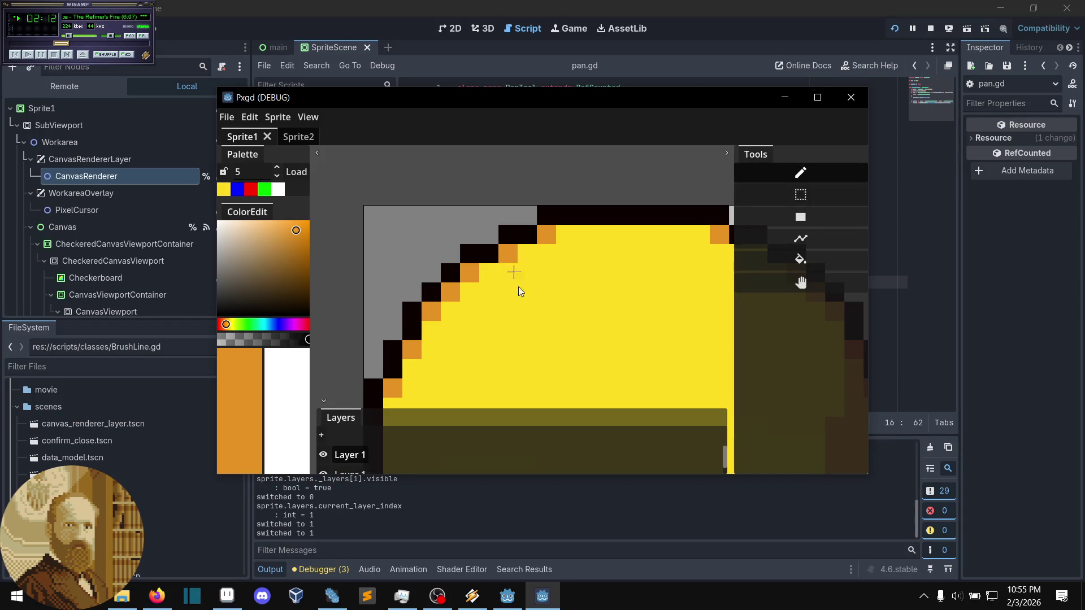
scroll(516, 279, down, 3)
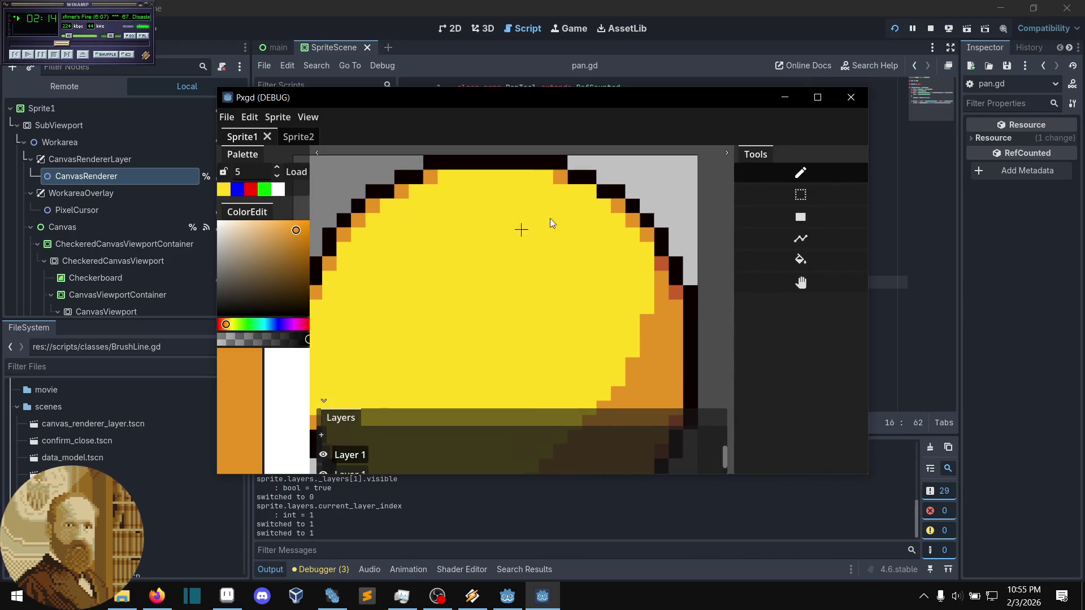
click(589, 192)
scroll(530, 266, down, 5)
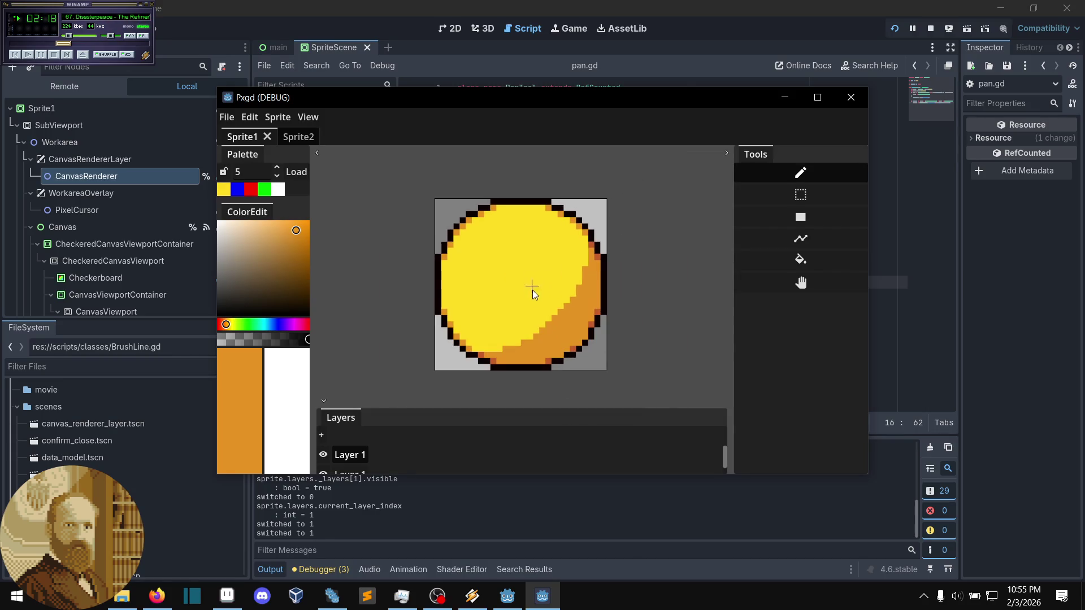
scroll(573, 352, up, 2)
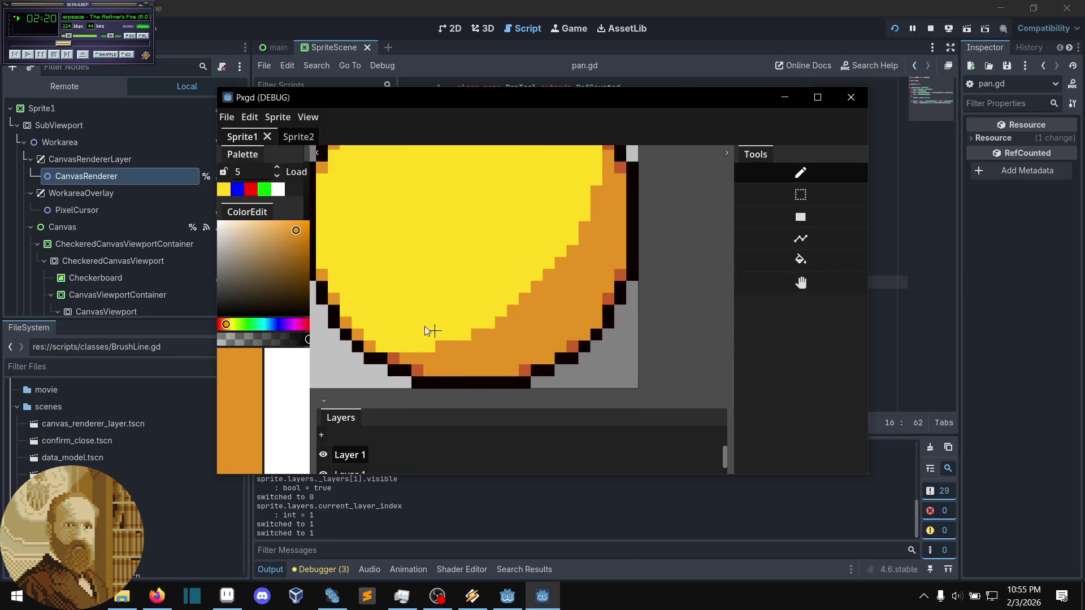
scroll(452, 326, left, 2)
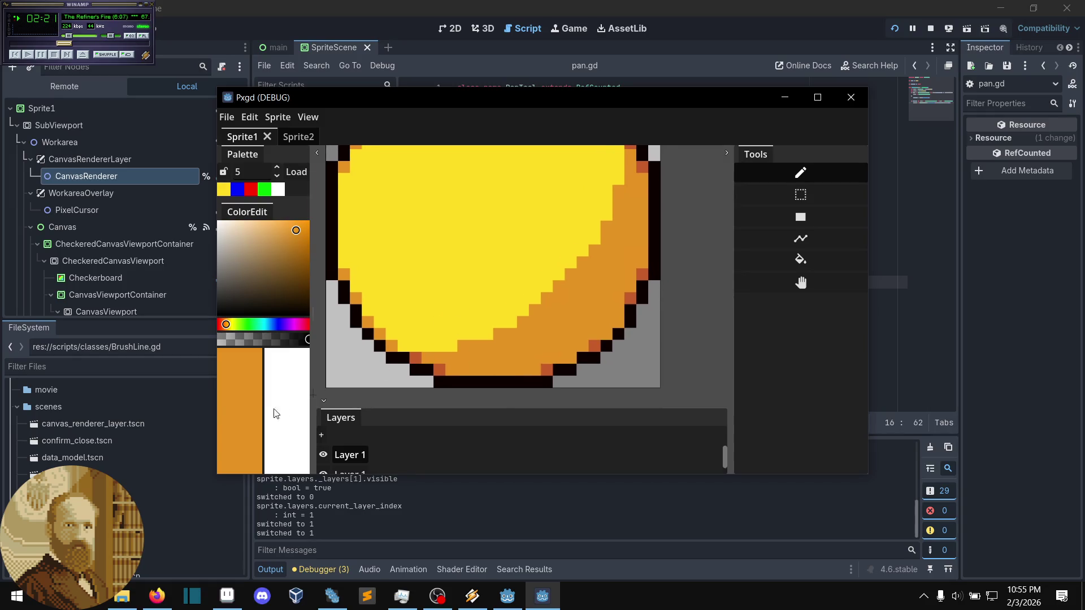
alt+click(412, 360)
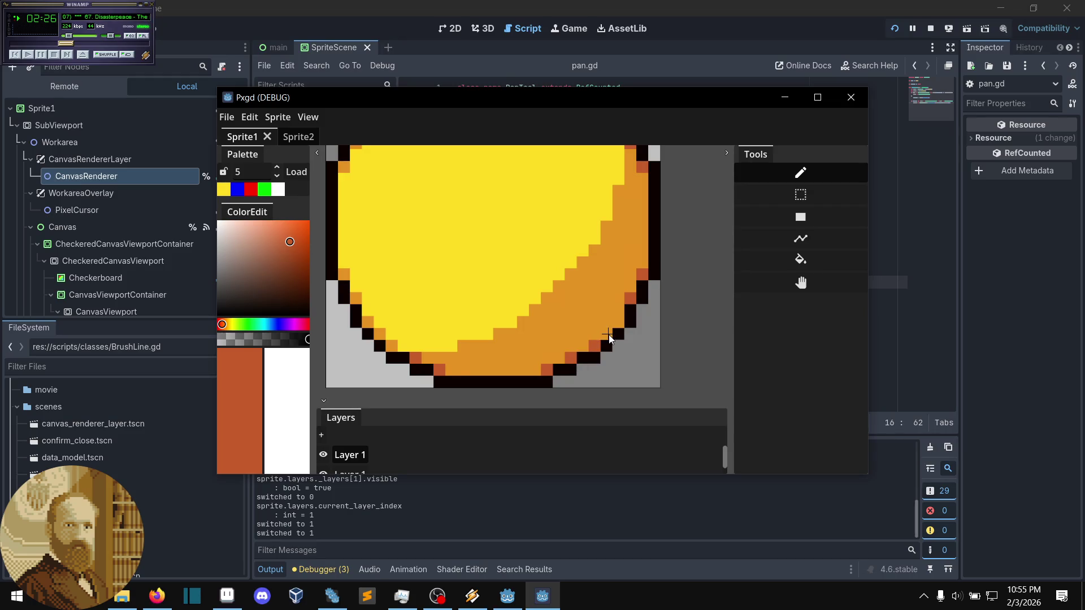
scroll(545, 321, down, 3)
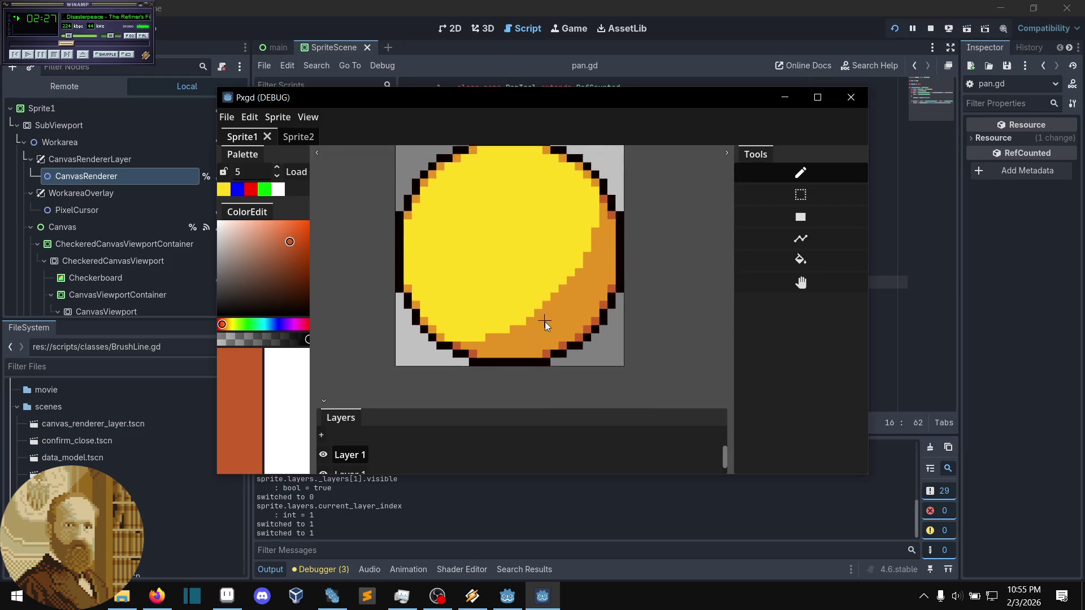
scroll(492, 328, down, 1)
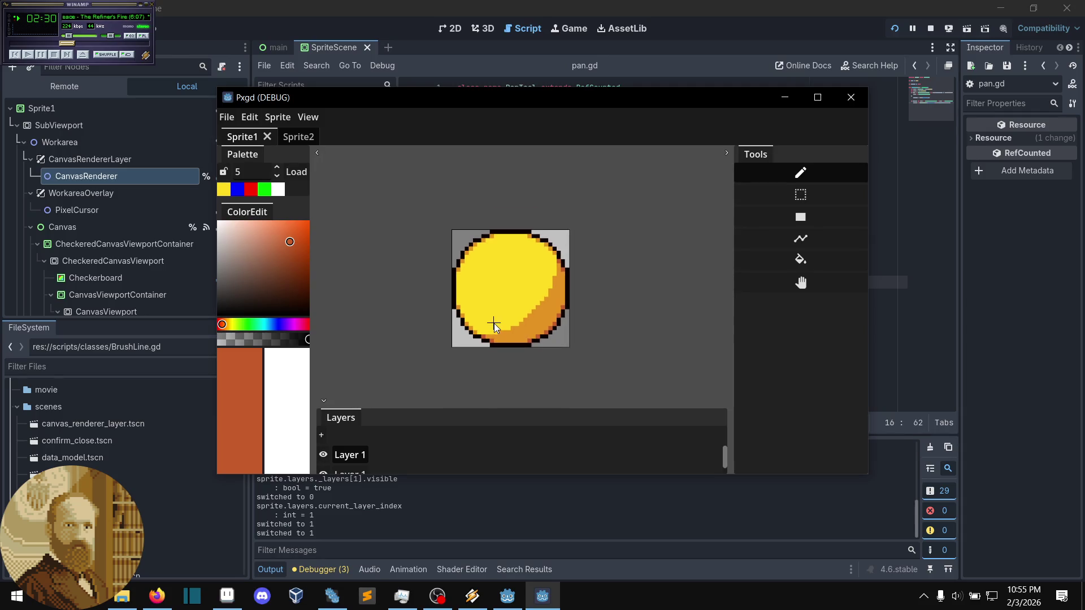
scroll(494, 303, up, 2)
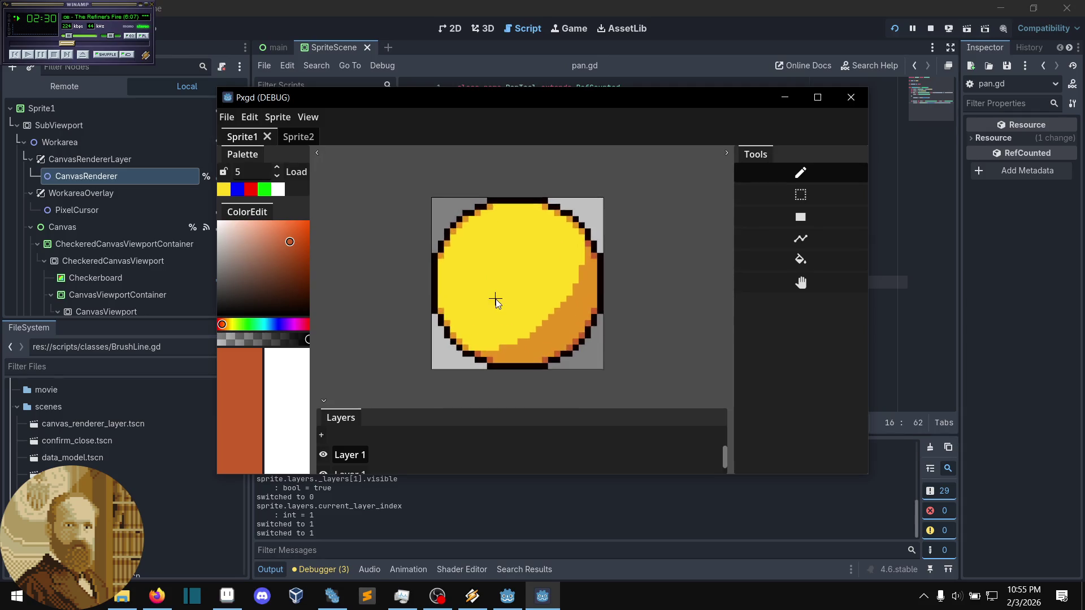
- Save the project over faceless.pxgd, confirming the replacement
click(235, 117)
click(245, 165)
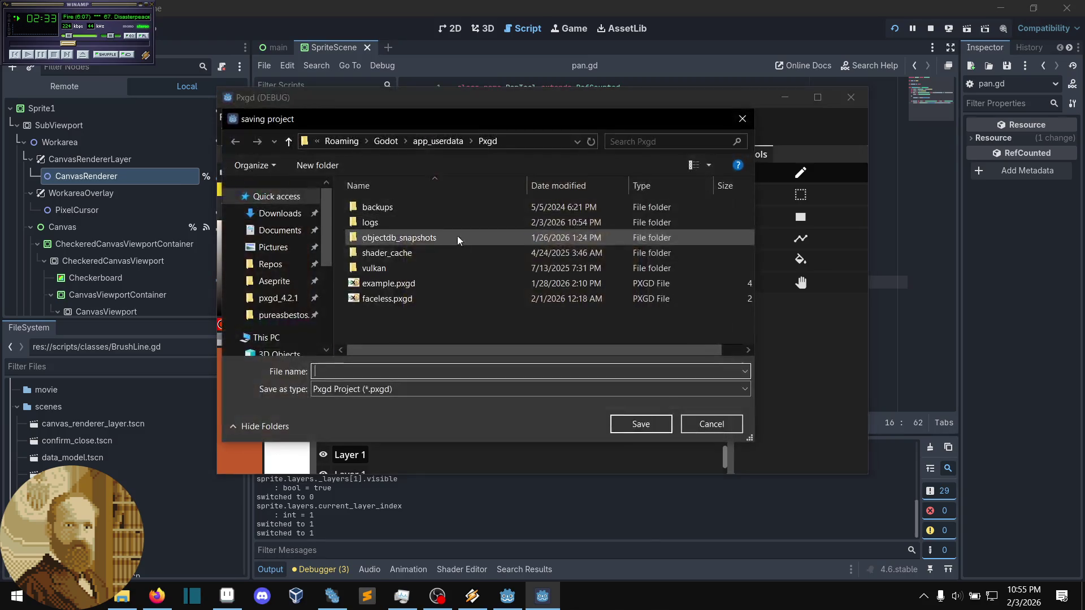
click(470, 298)
click(644, 424)
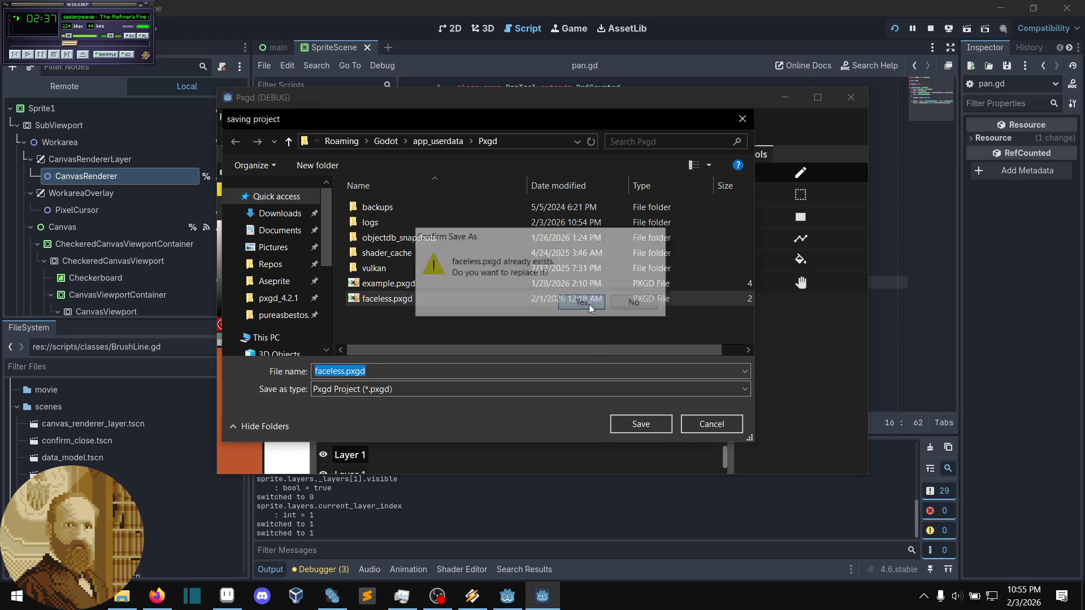
click(589, 304)
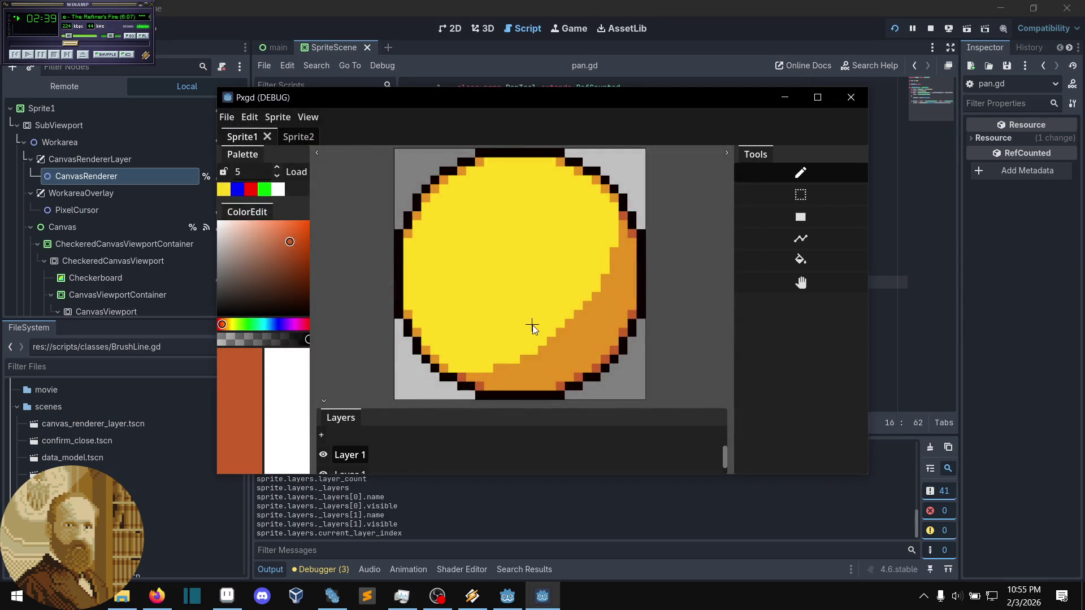
- Start an image export from the File menu and cancel it
scroll(533, 325, up, 2)
scroll(531, 363, up, 4)
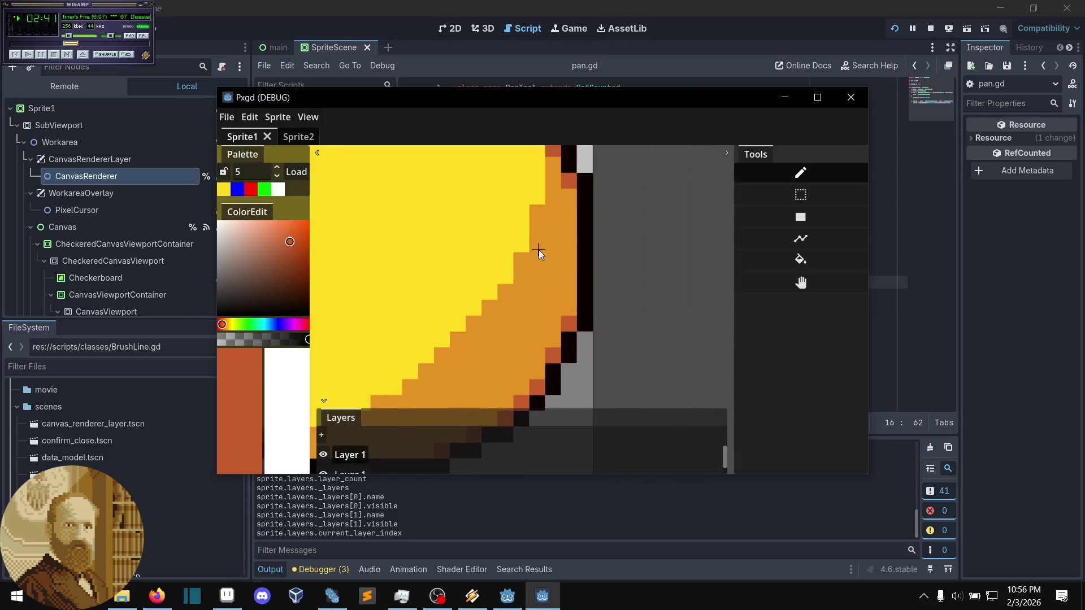
scroll(472, 289, down, 5)
scroll(472, 289, up, 3)
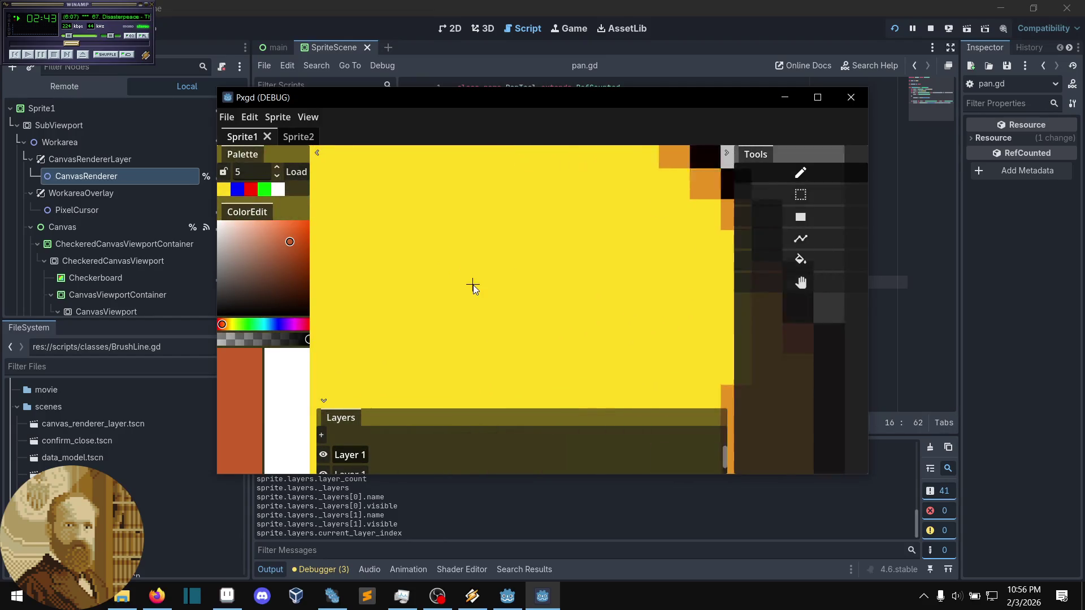
scroll(473, 306, down, 3)
scroll(473, 305, down, 3)
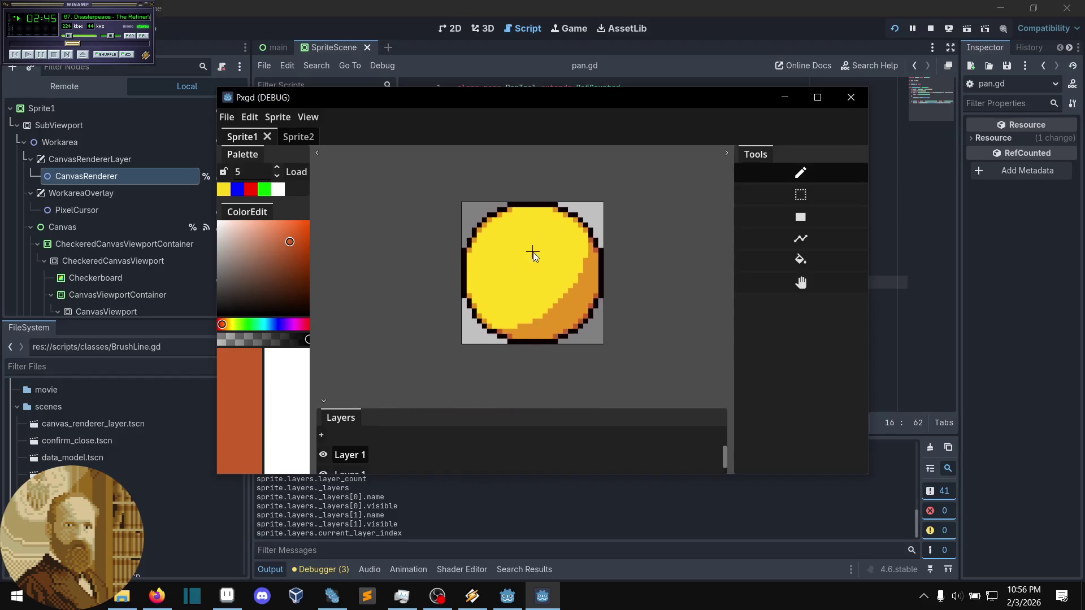
scroll(524, 283, up, 2)
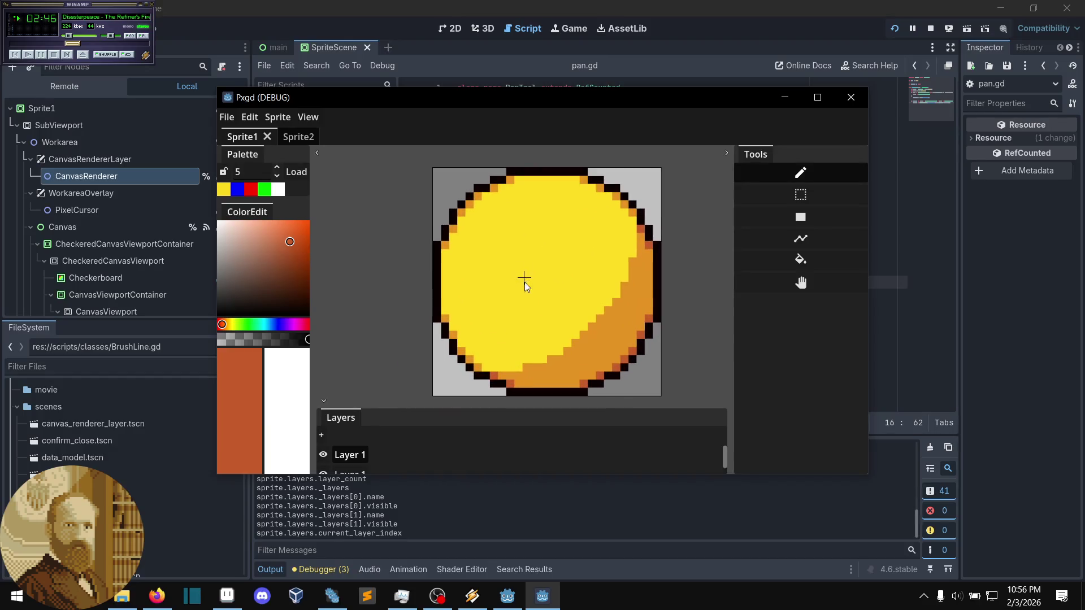
click(235, 115)
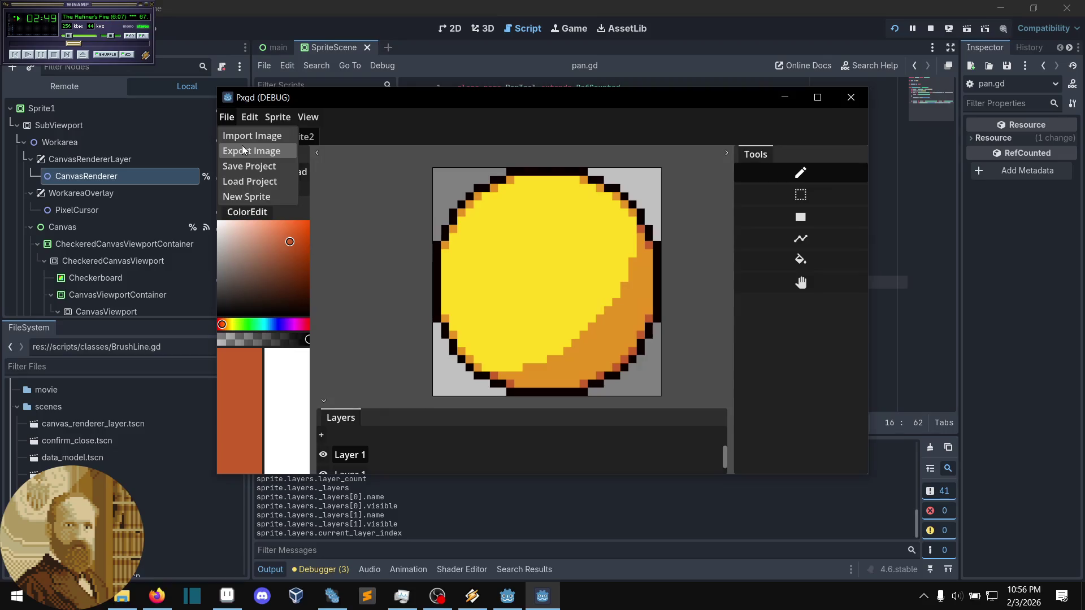
click(244, 150)
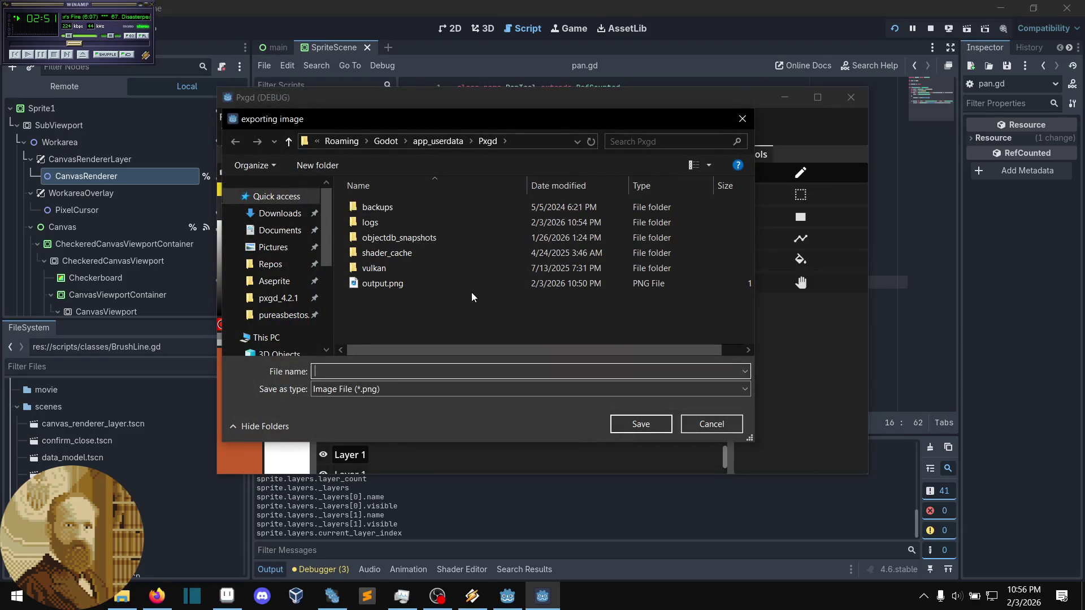
click(713, 425)
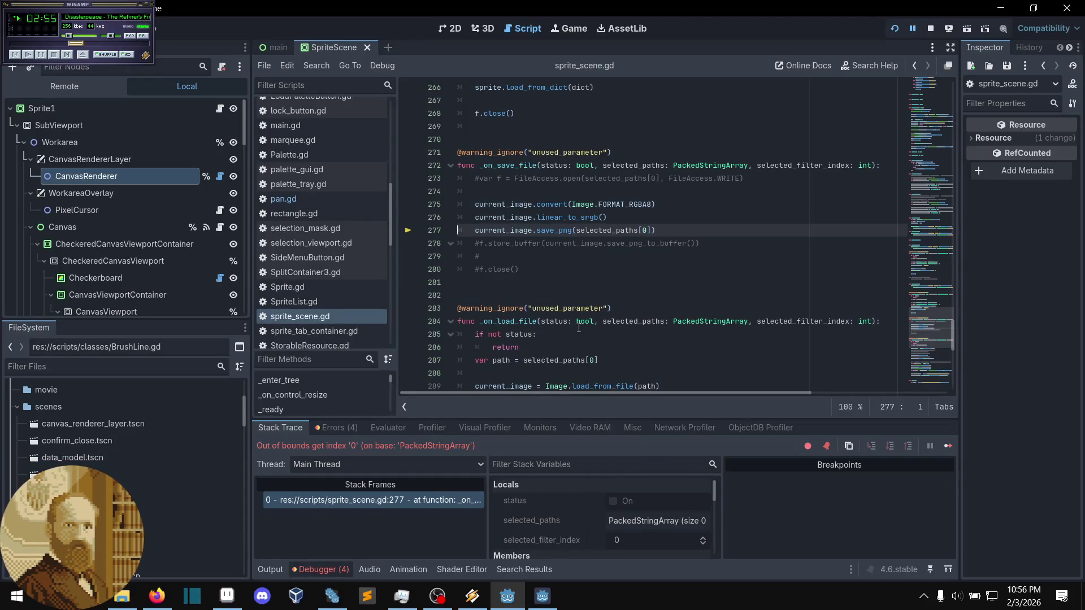
- Insert an 'if status:' line at the top of the _on_save_file body
click(674, 238)
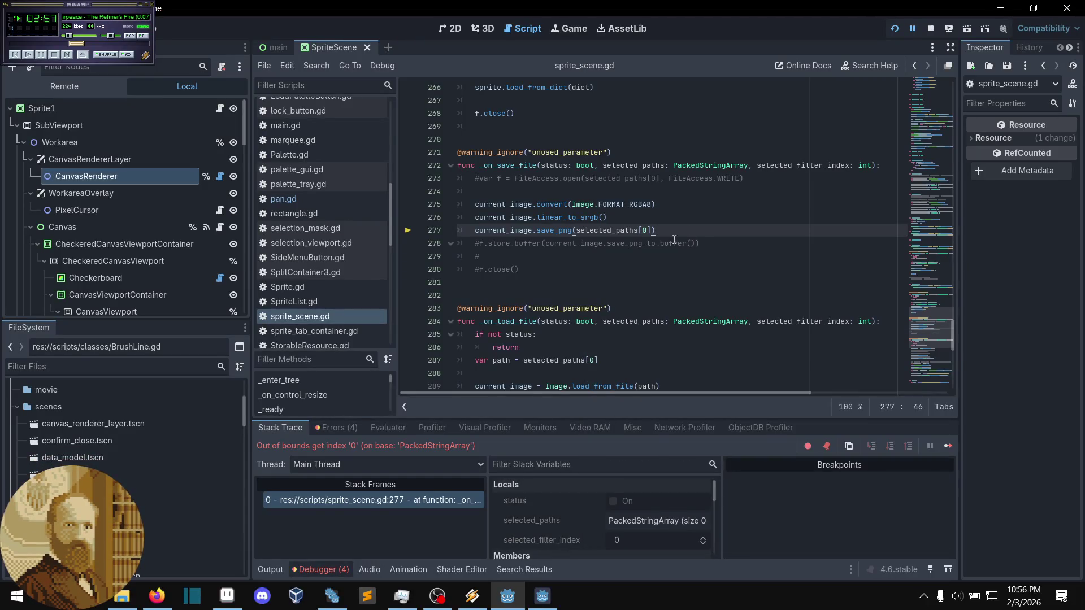
click(543, 191)
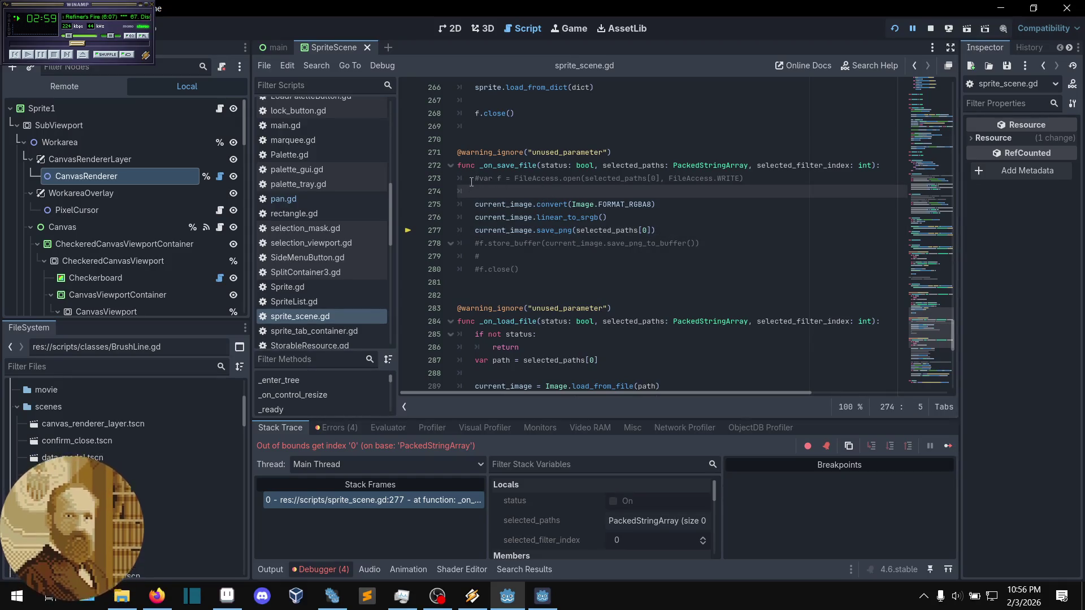
key(Up)
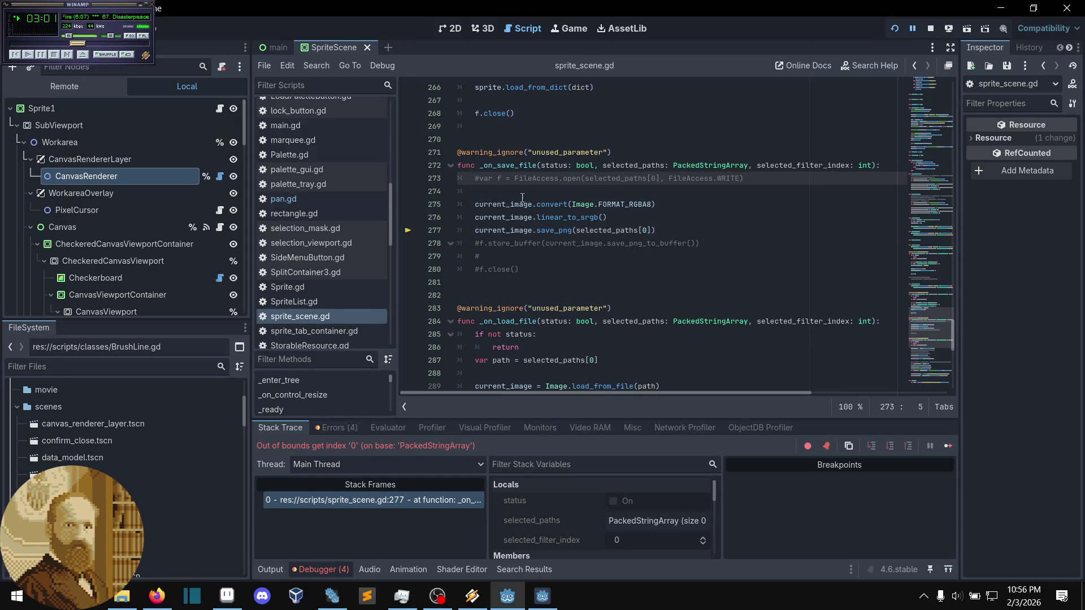
key(ctrl+shift+Return)
key(ctrl+shift+Return)
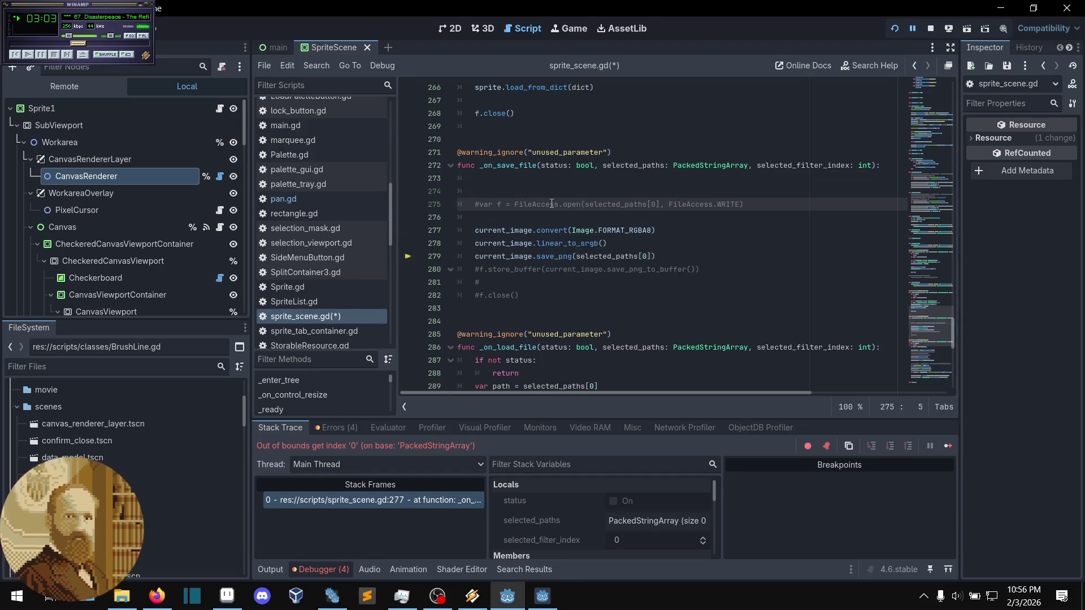
key(Return)
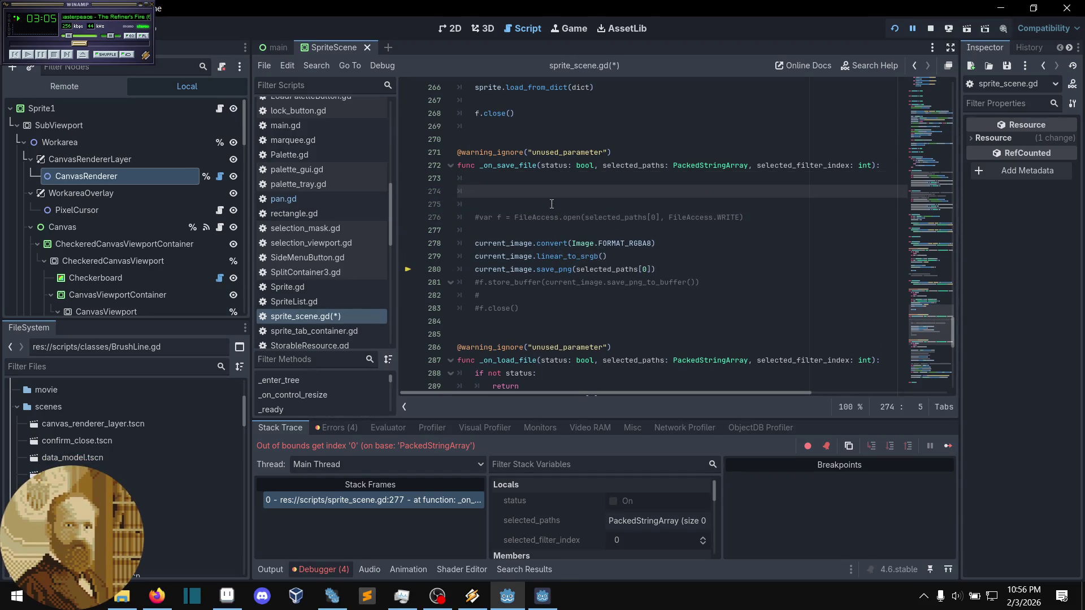
text(if )
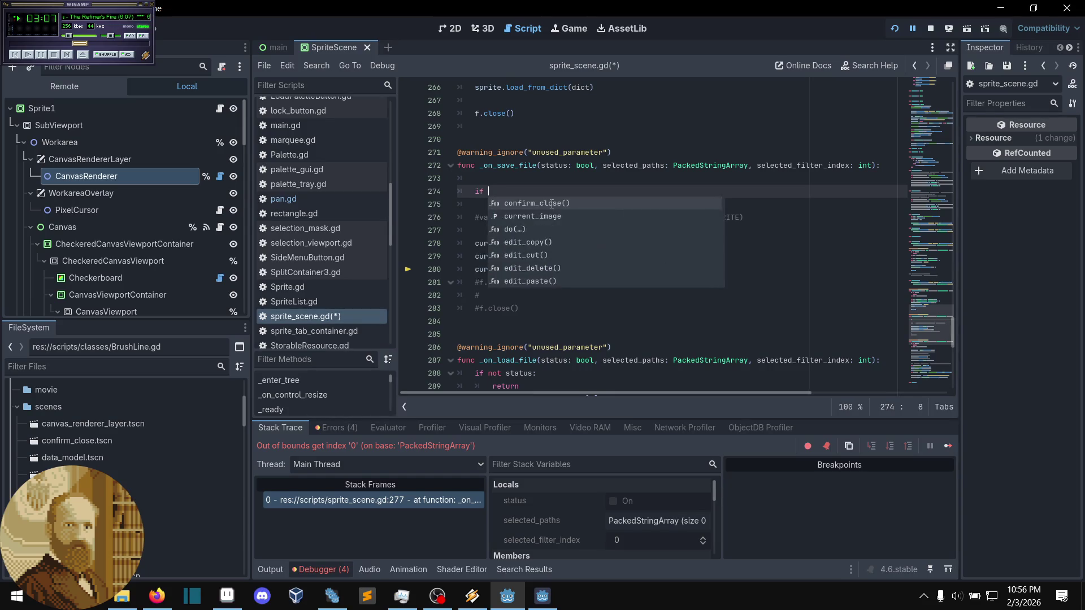
text(status:)
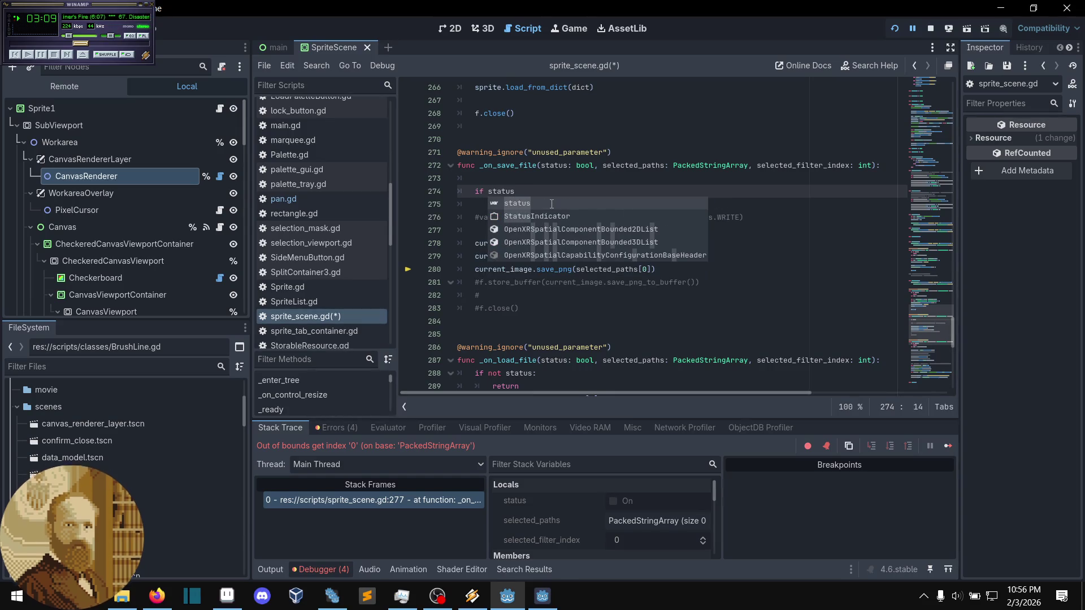
- Indent lines 276–283 under 'if status:', remove the blank line, and save sprite_scene.gd
click(576, 312)
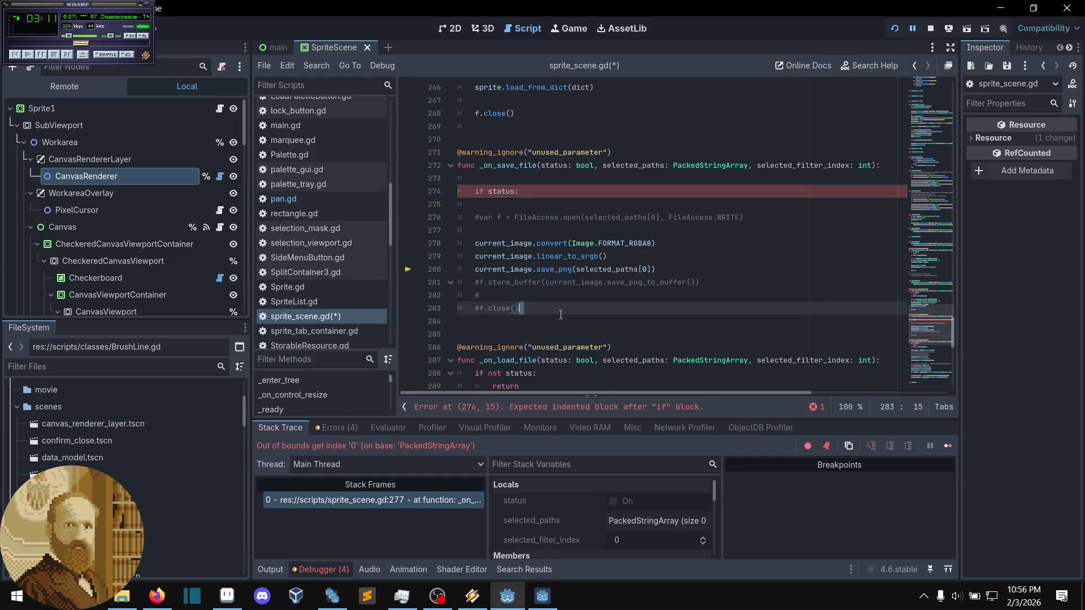
drag(576, 312, 459, 218)
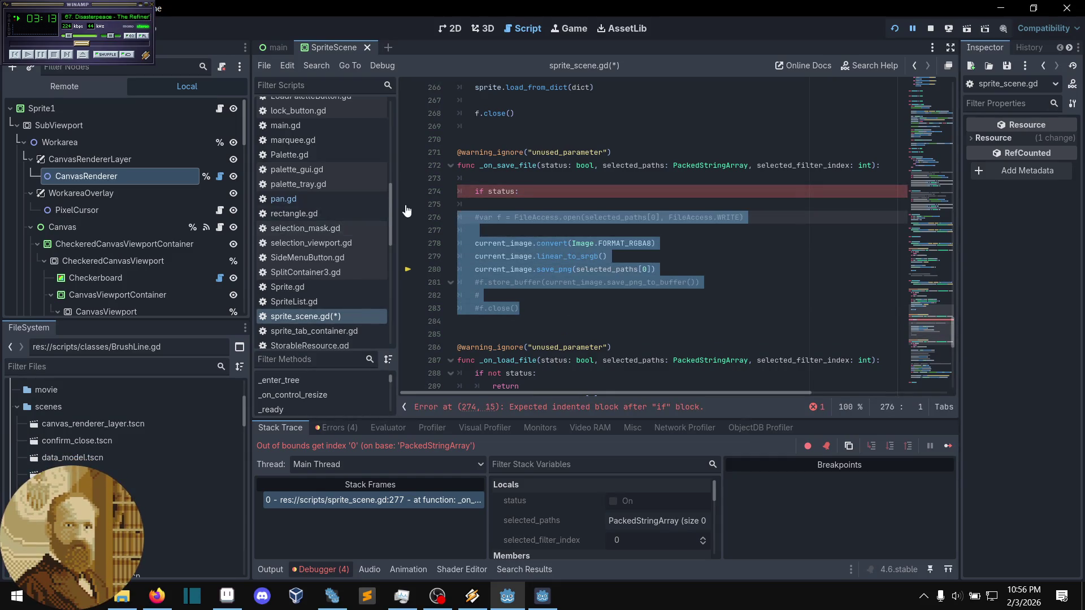
key(Tab)
click(548, 204)
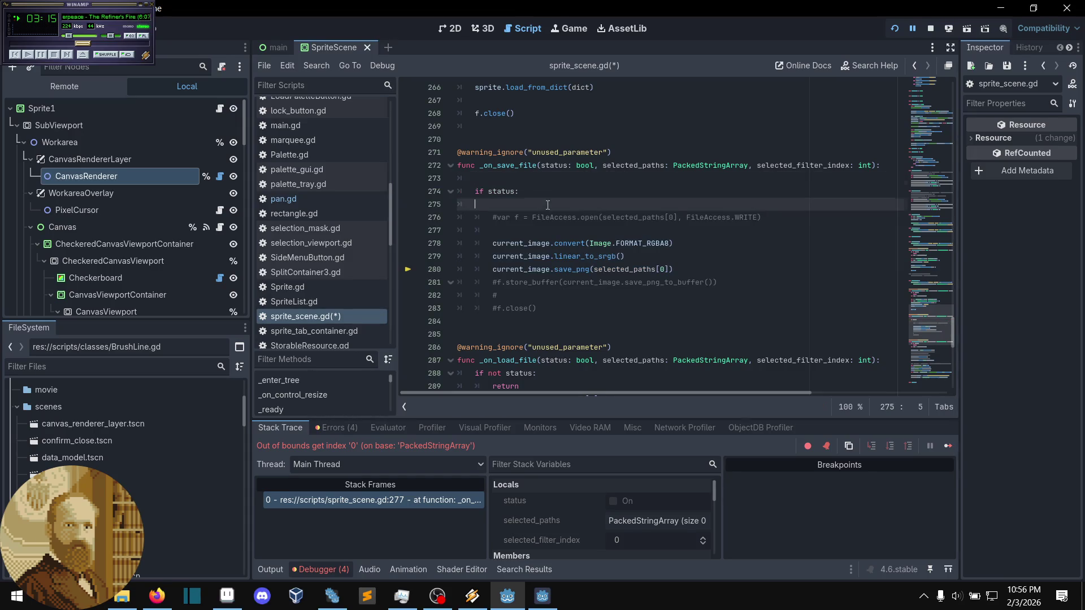
key(BackSpace)
key(BackSpace)
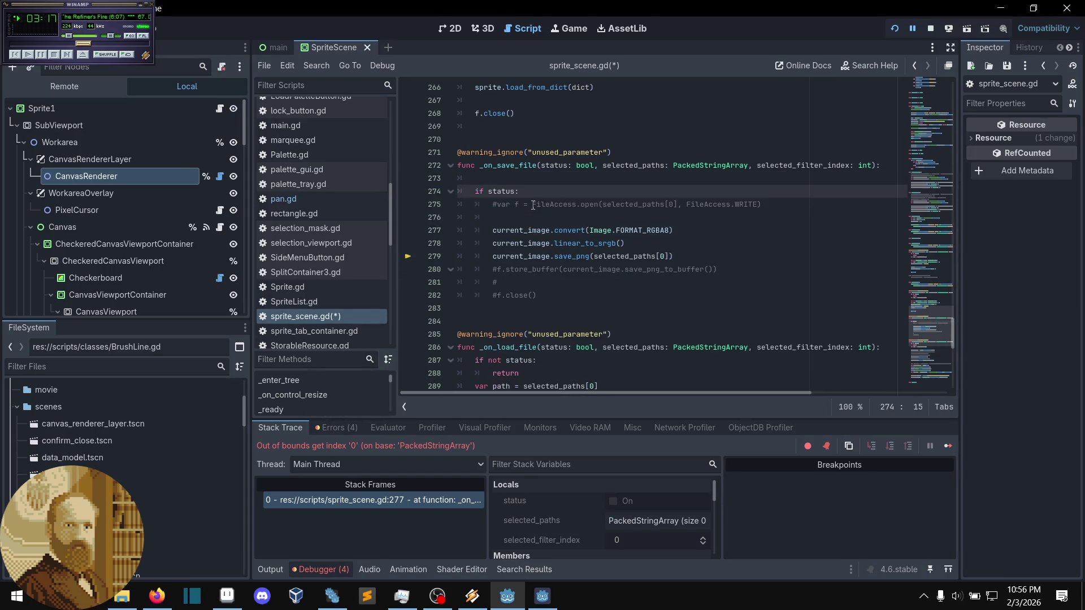
click(591, 294)
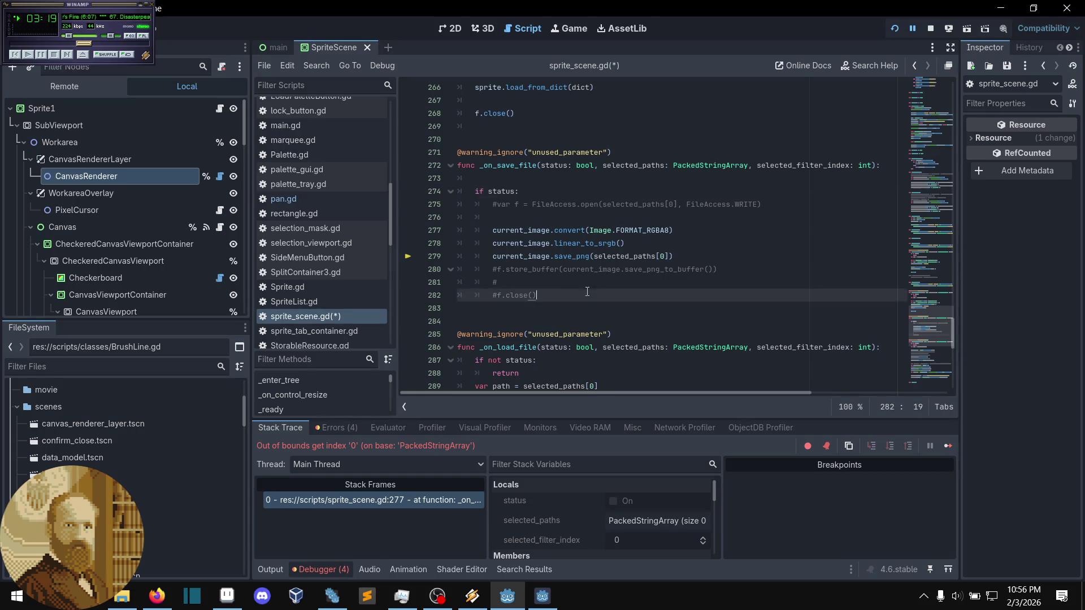
key(ctrl+s)
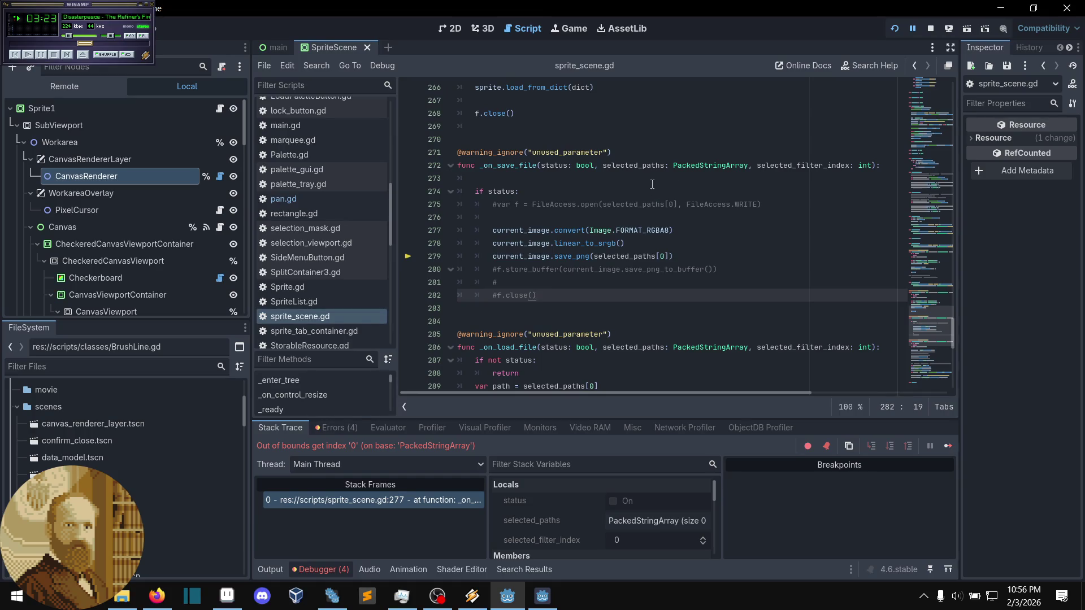
- Stop the running Pxgd project and run it again
click(585, 219)
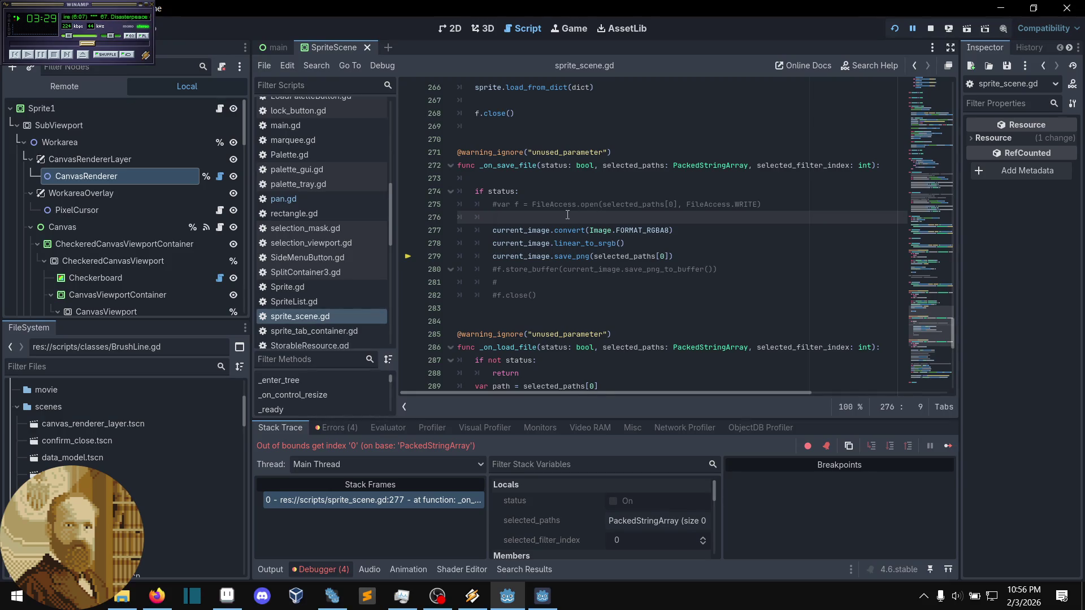
click(930, 28)
click(900, 26)
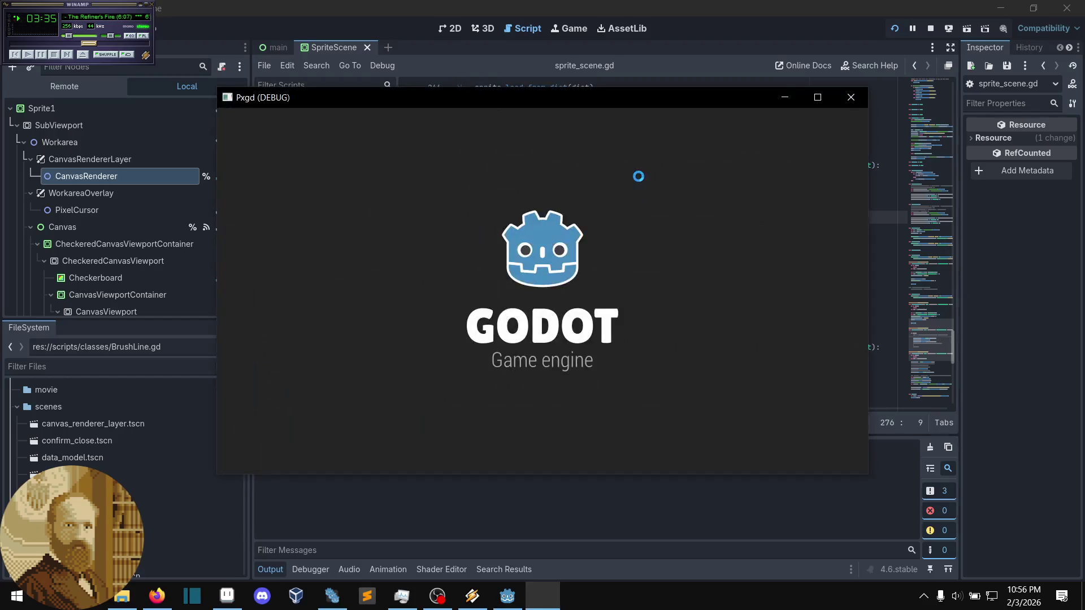
- Load faceless.pxgd through File > Load Project
scroll(480, 263, up, 5)
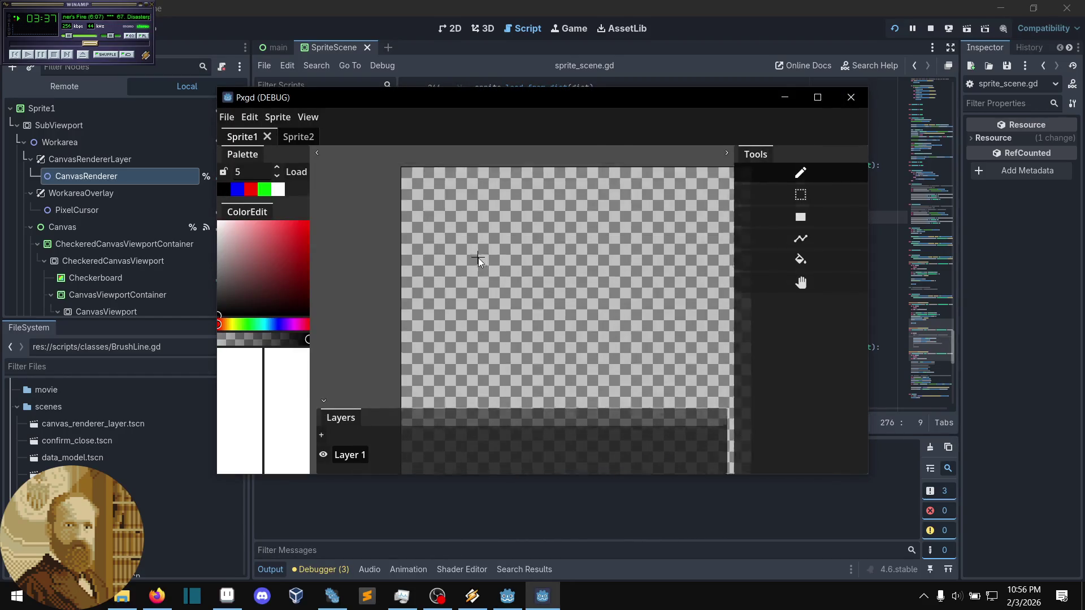
click(226, 117)
click(250, 179)
click(500, 305)
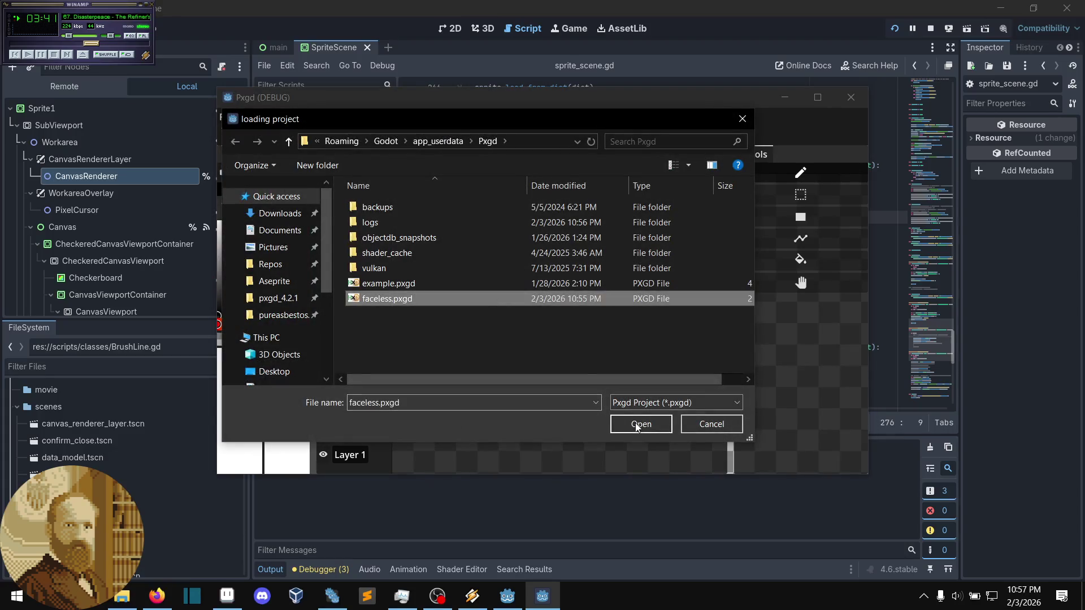
click(641, 424)
scroll(518, 296, up, 8)
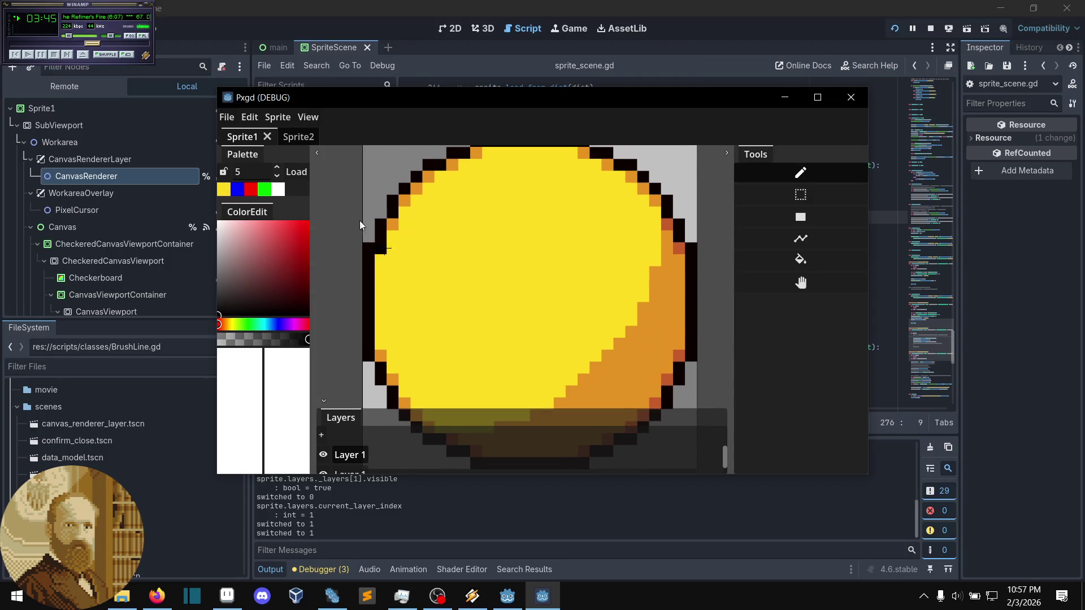
- Cancel a project load, then return to the Godot script editor
click(220, 119)
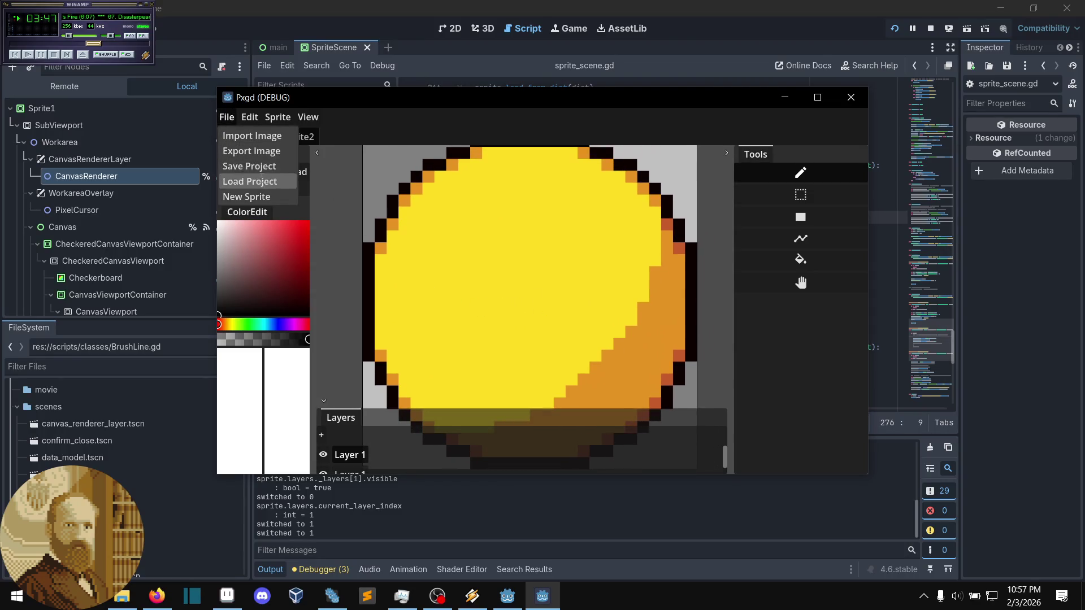
click(257, 180)
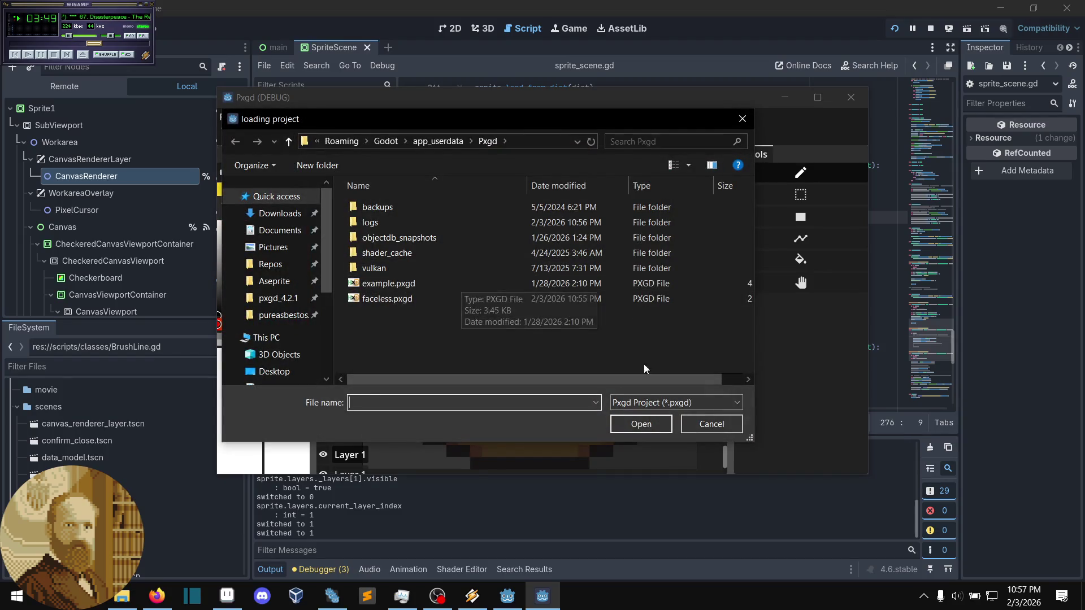
click(713, 425)
click(227, 118)
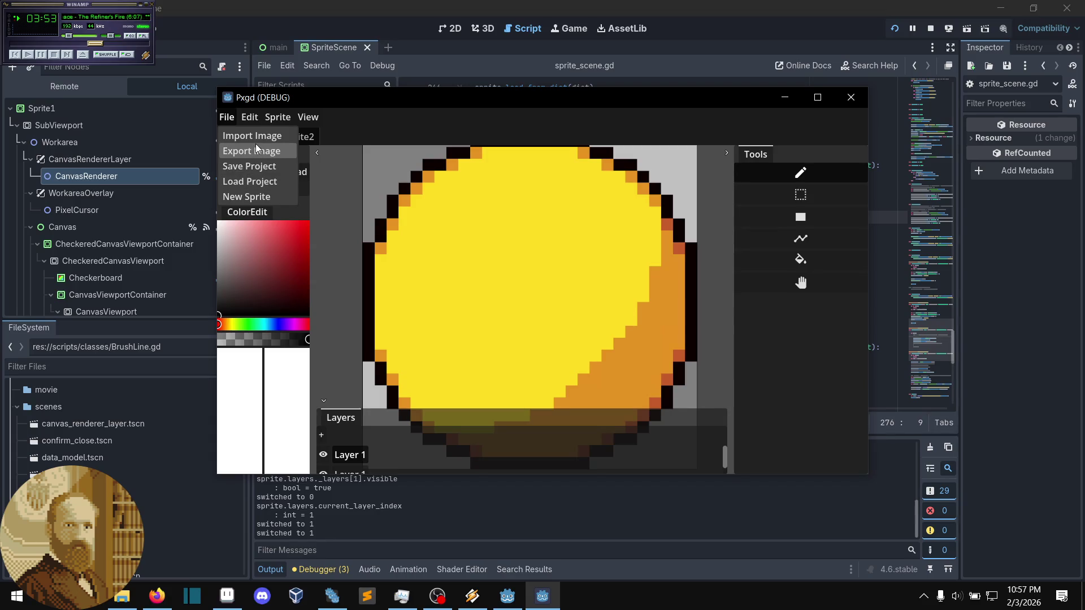
click(643, 72)
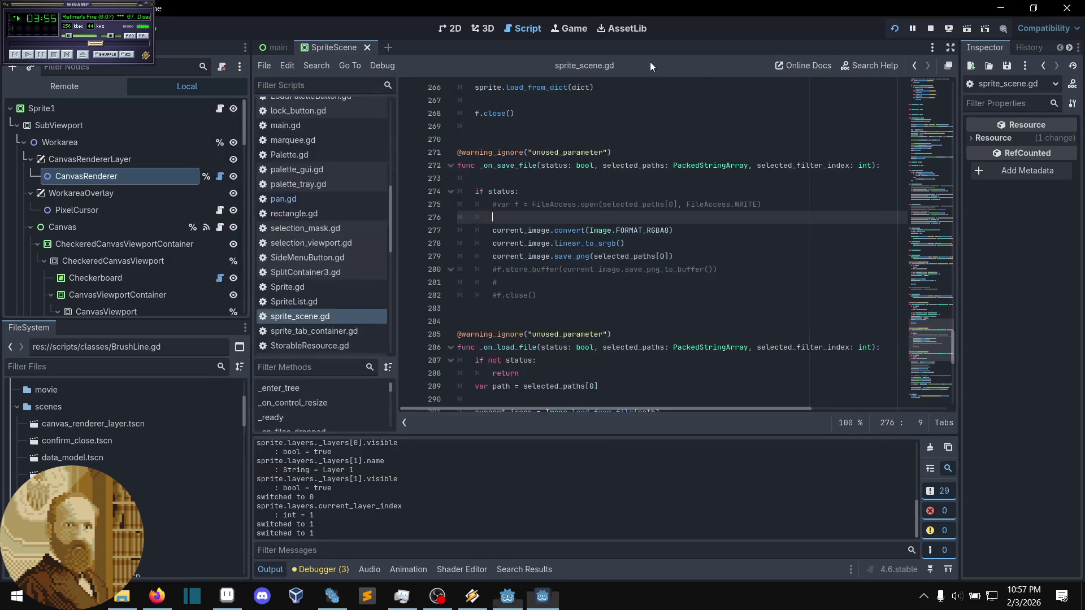
- Copy the 'if not status: return' guard from _on_load_file
scroll(528, 200, up, 1)
scroll(526, 215, down, 3)
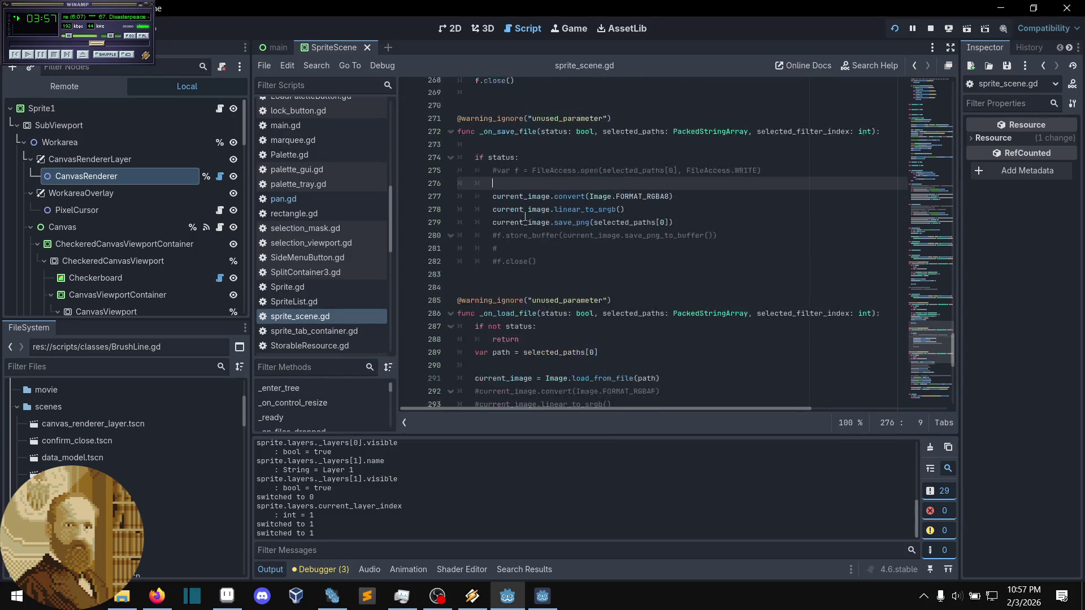
scroll(531, 226, up, 2)
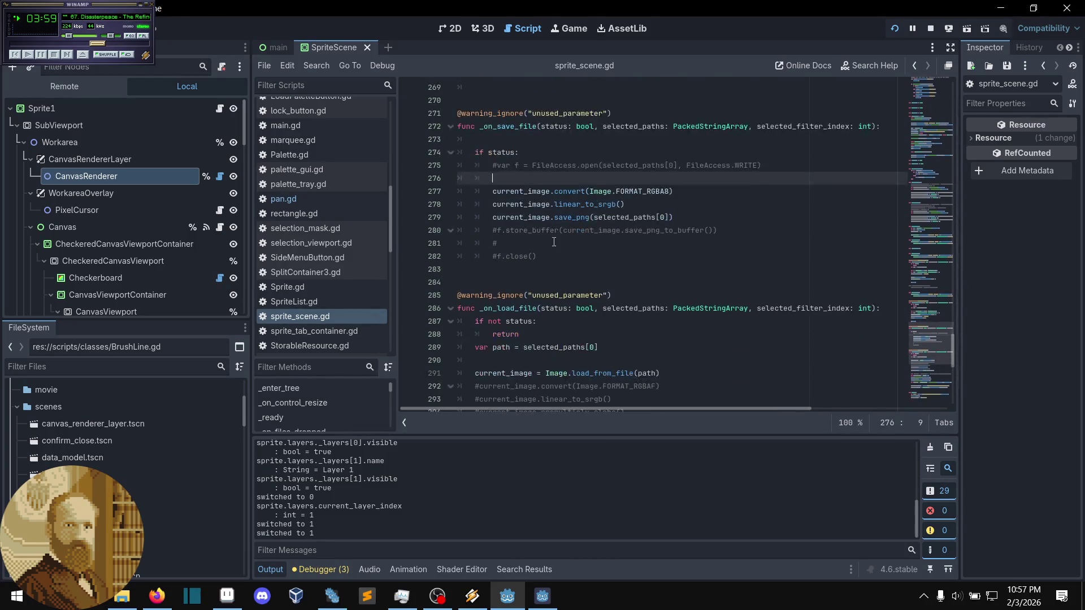
mouse_move(519, 334)
mouse_down()
mouse_move(478, 321)
mouse_move(530, 321)
mouse_up()
key(ctrl+c)
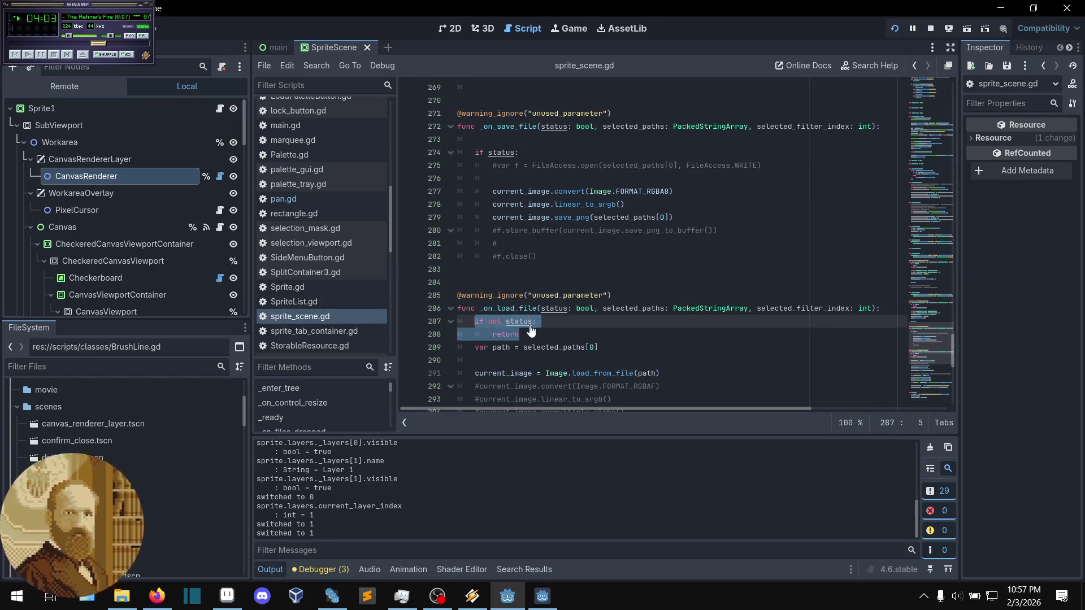
- Unindent the _on_save_file body and paste the guard over 'if status:'
click(565, 204)
mouse_move(537, 256)
mouse_down()
mouse_move(513, 174)
mouse_move(557, 152)
mouse_up()
key(shift+Tab)
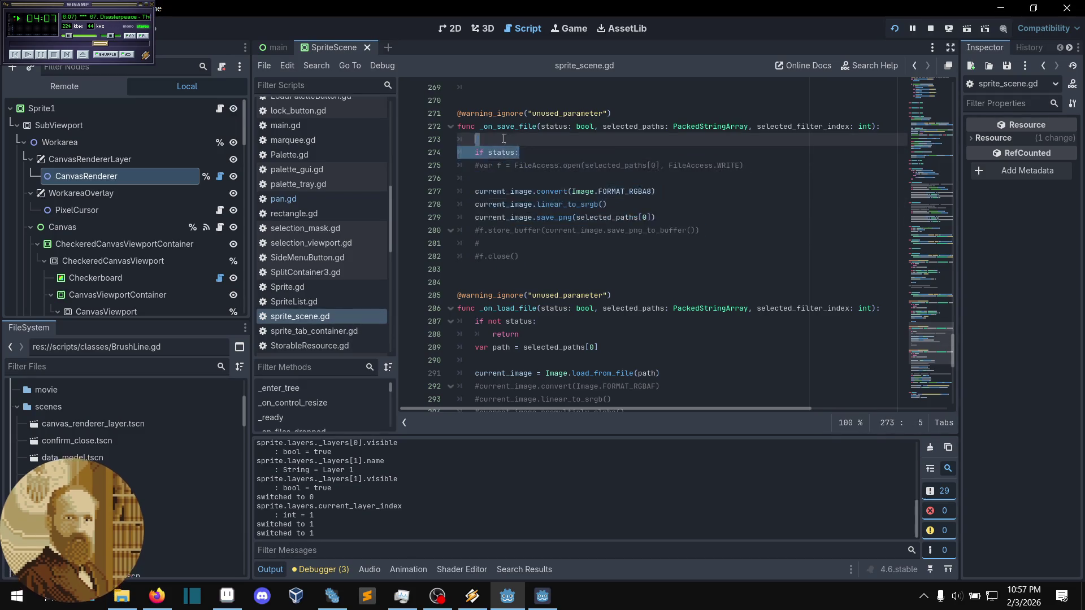
key(ctrl+v)
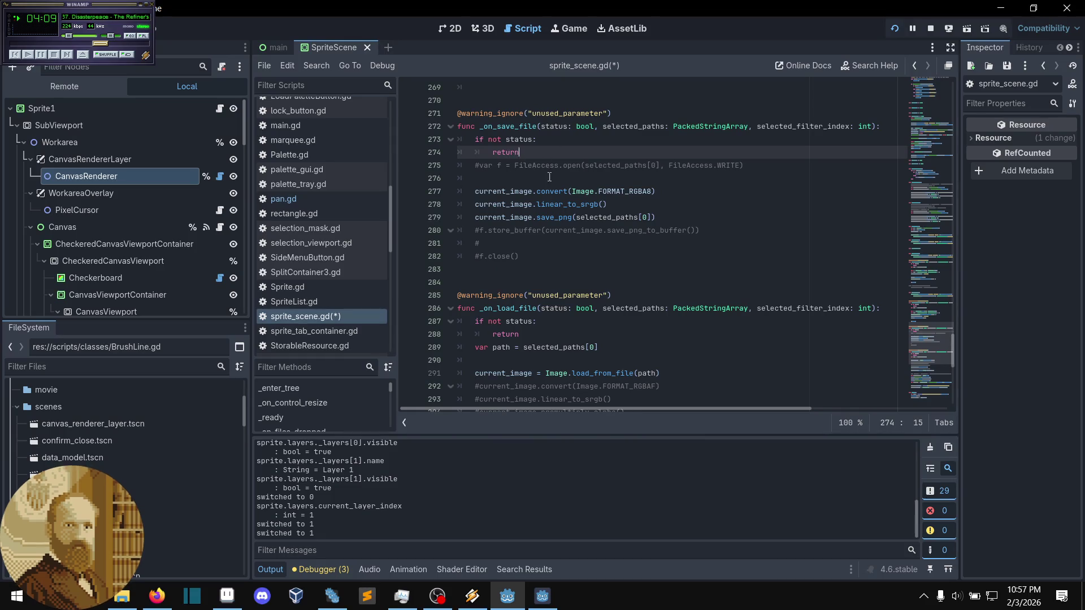
click(547, 178)
scroll(546, 271, up, 4)
scroll(545, 276, up, 5)
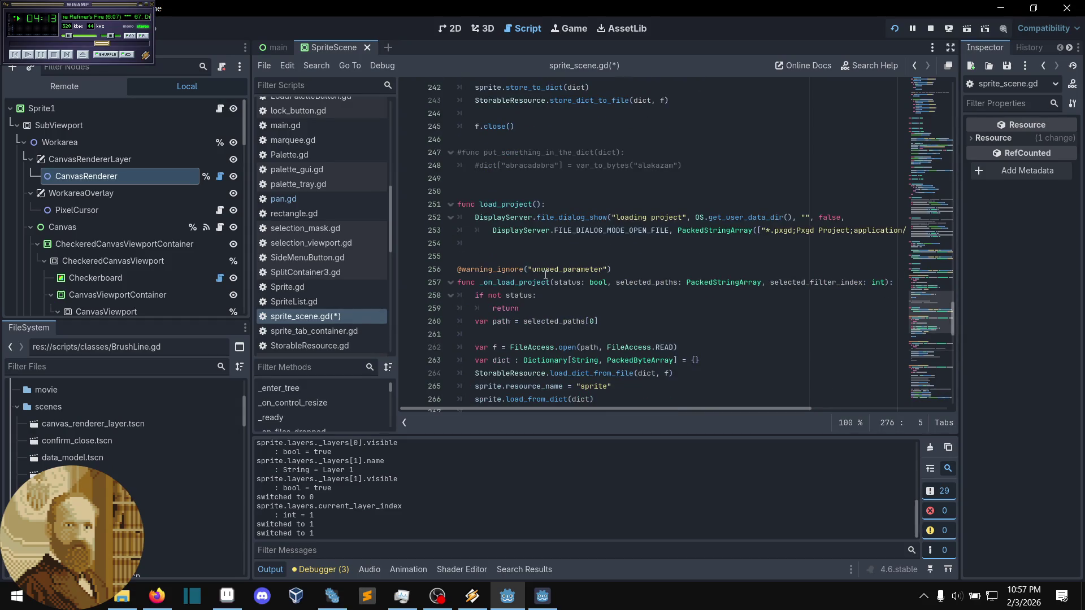
scroll(545, 276, down, 19)
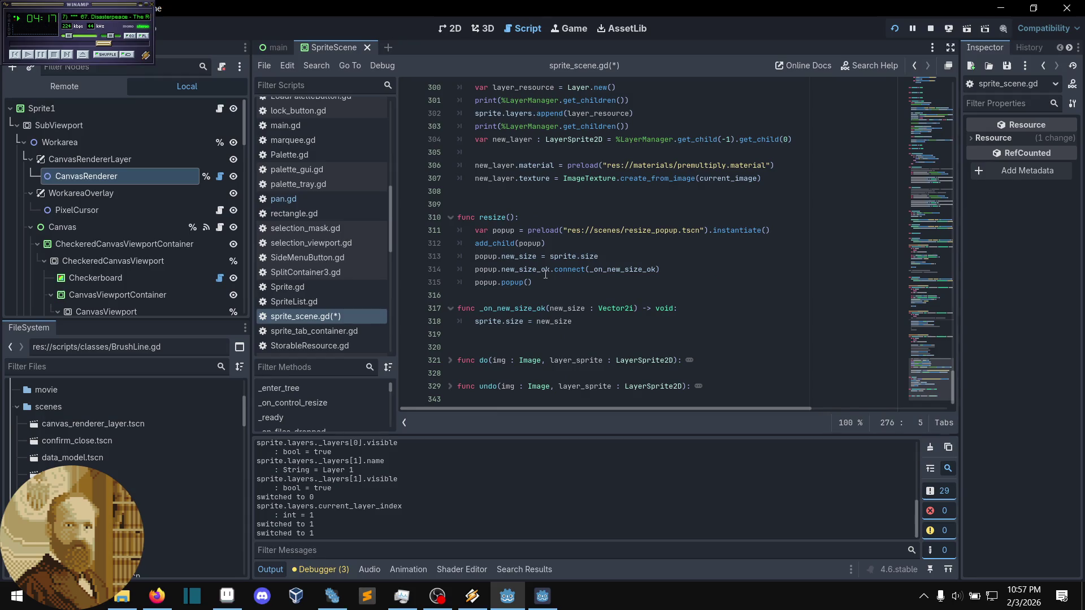
scroll(545, 274, up, 12)
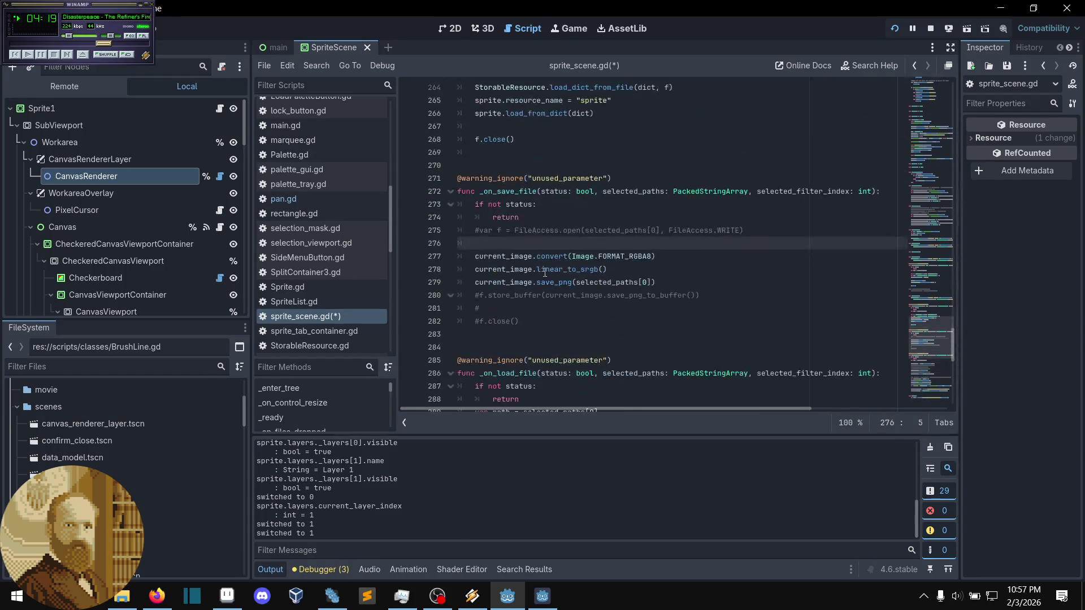
scroll(546, 273, up, 8)
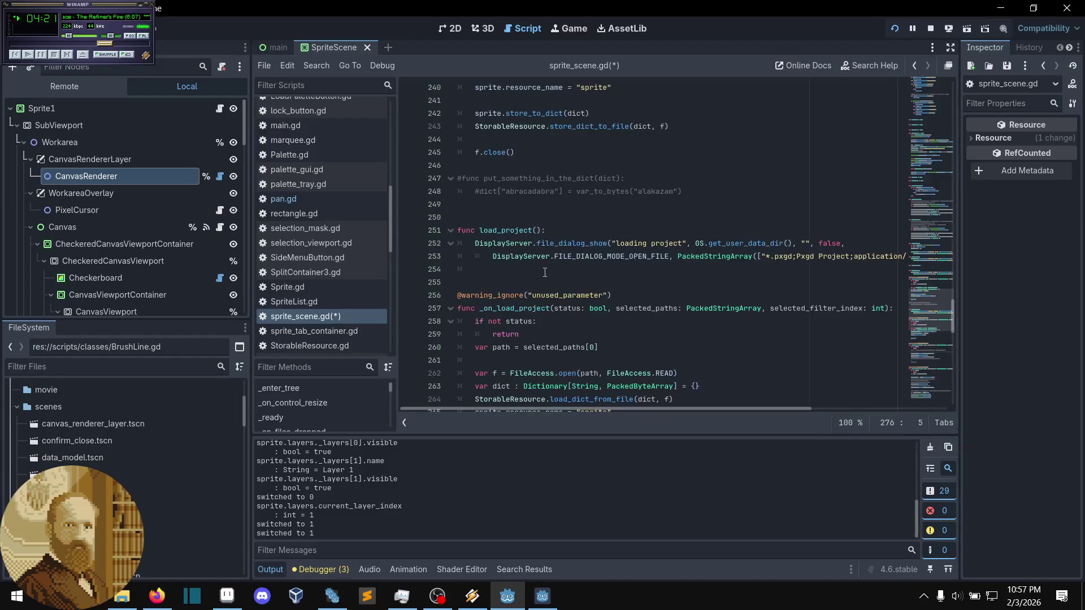
scroll(544, 272, down, 15)
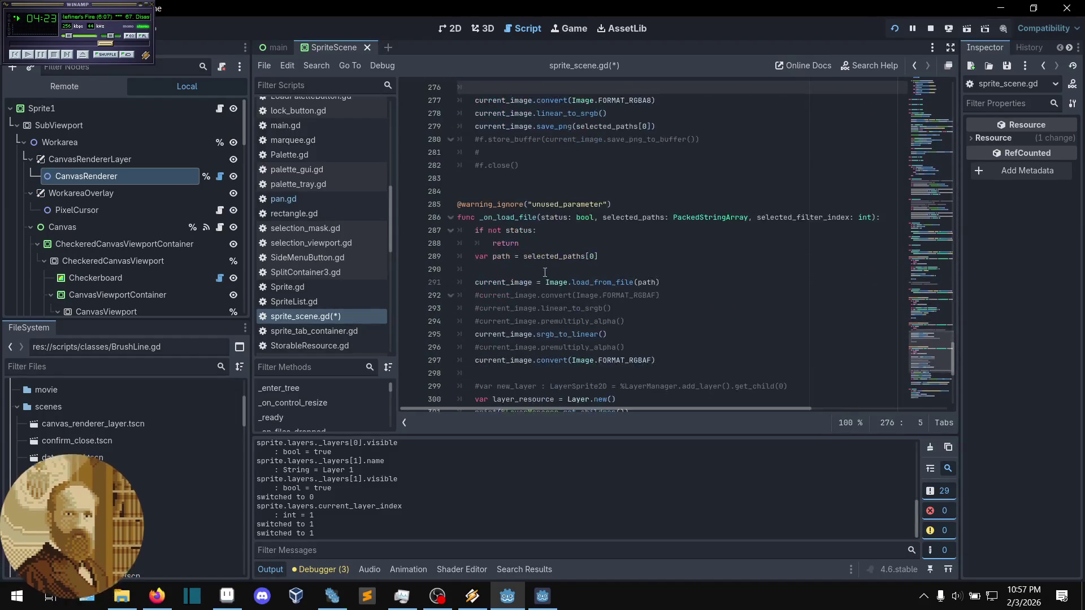
scroll(545, 273, down, 3)
scroll(544, 273, up, 15)
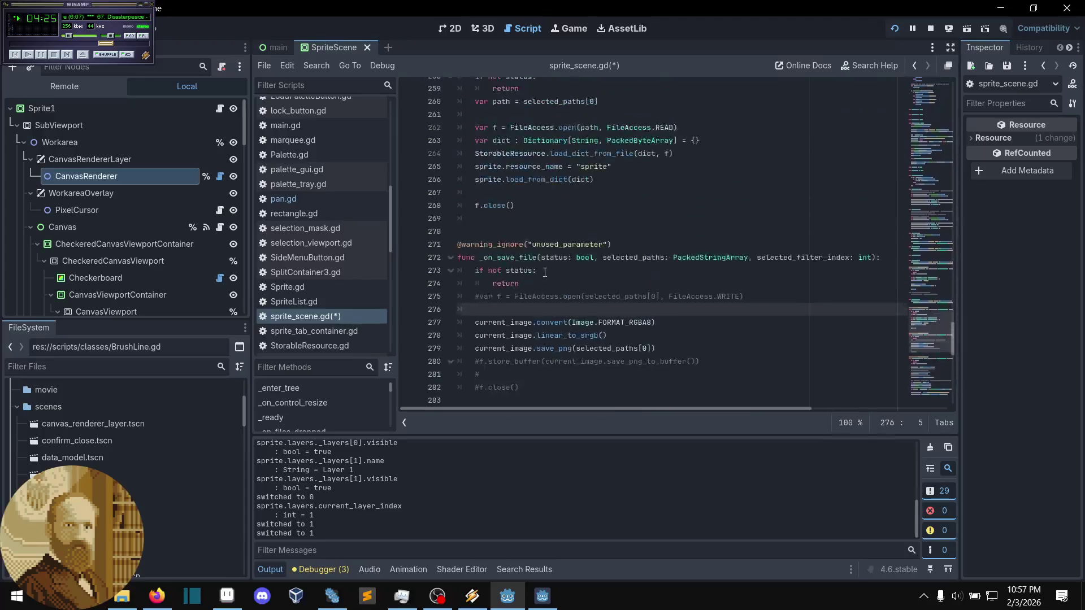
scroll(545, 273, up, 8)
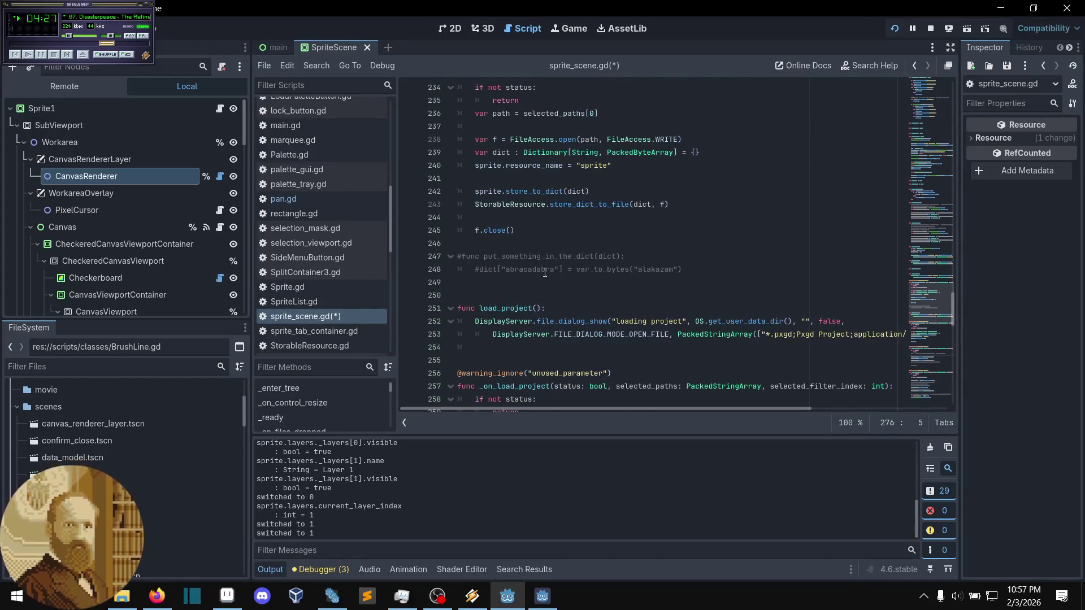
scroll(545, 272, up, 1)
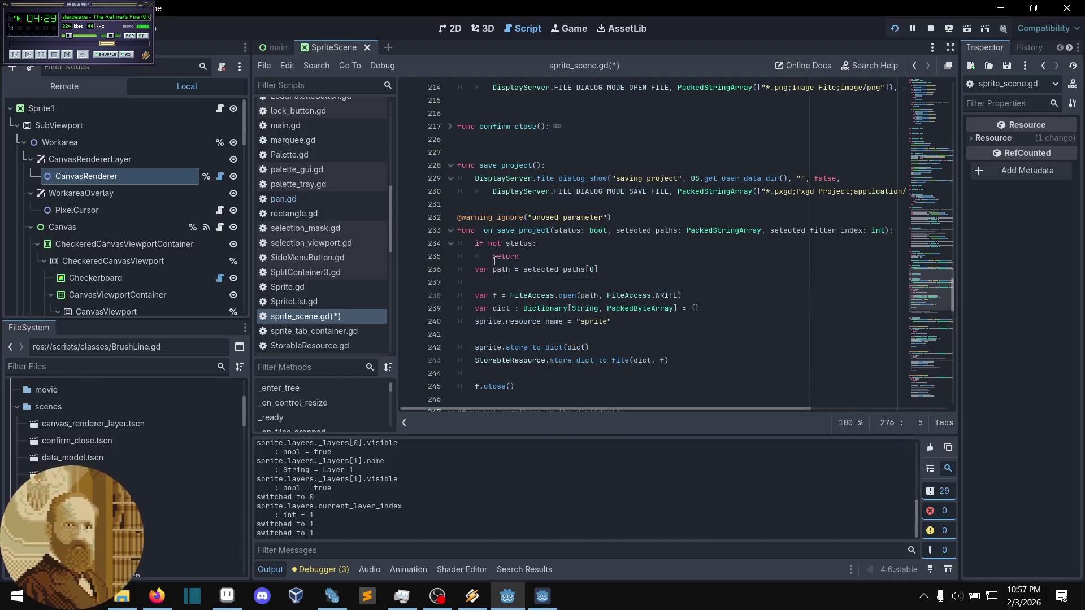
scroll(476, 285, down, 2)
scroll(477, 286, down, 15)
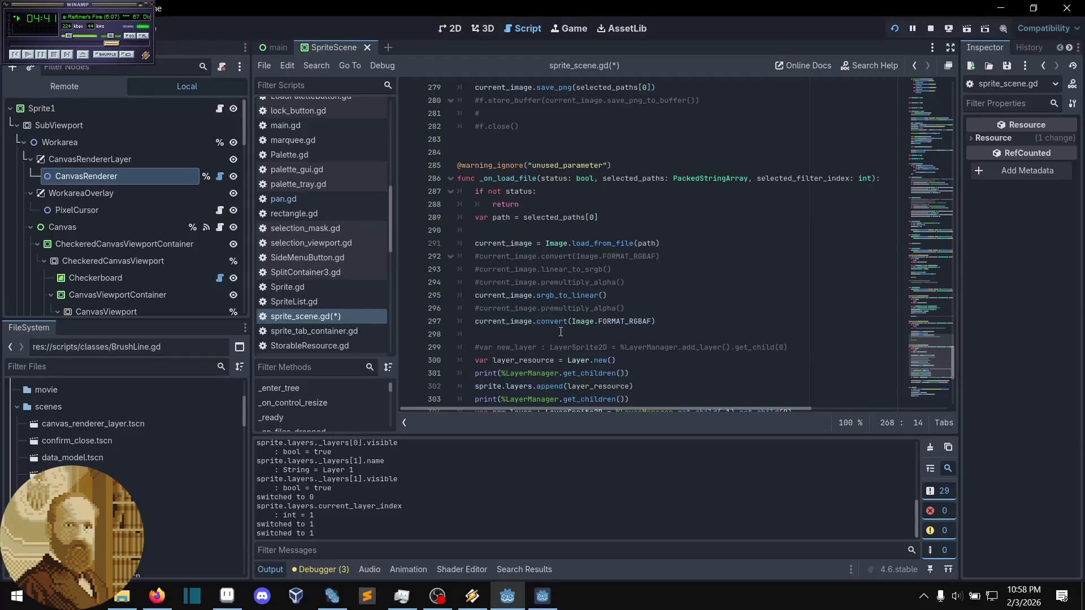
scroll(561, 332, up, 4)
click(565, 309)
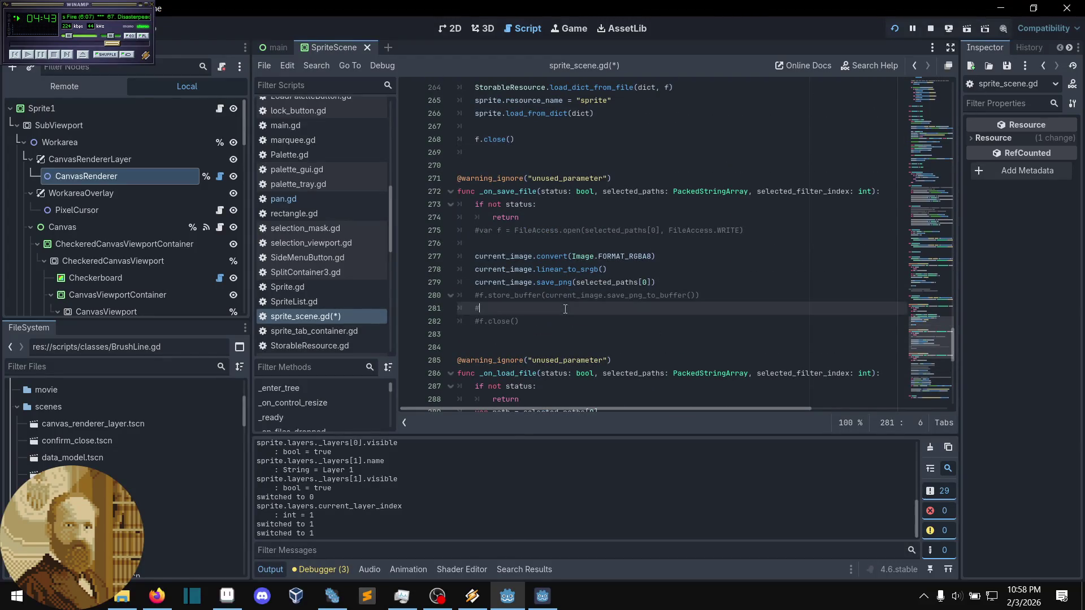
scroll(570, 313, down, 1)
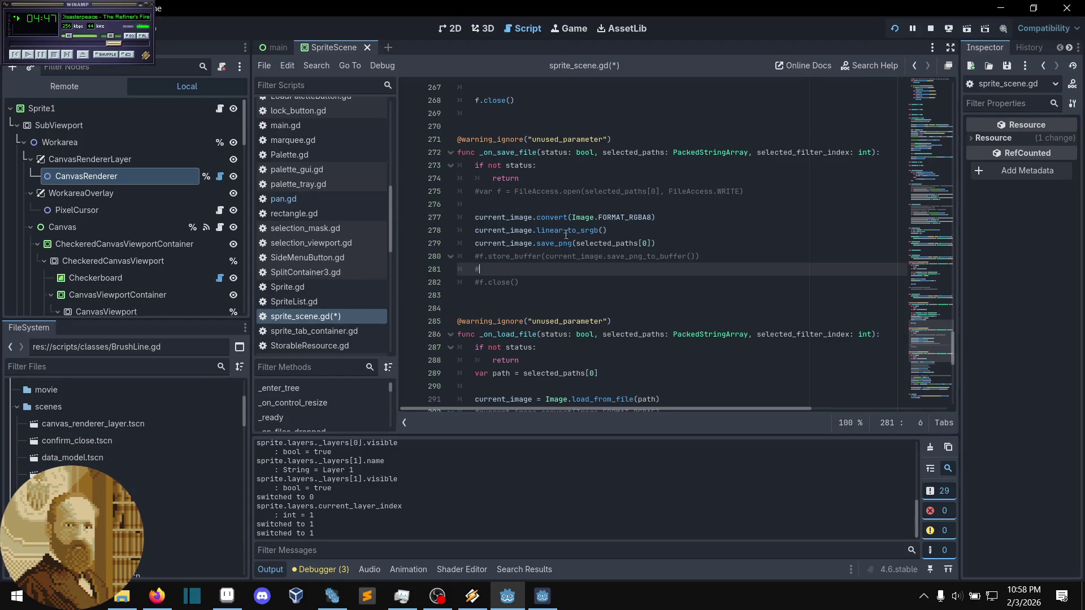
scroll(522, 269, down, 2)
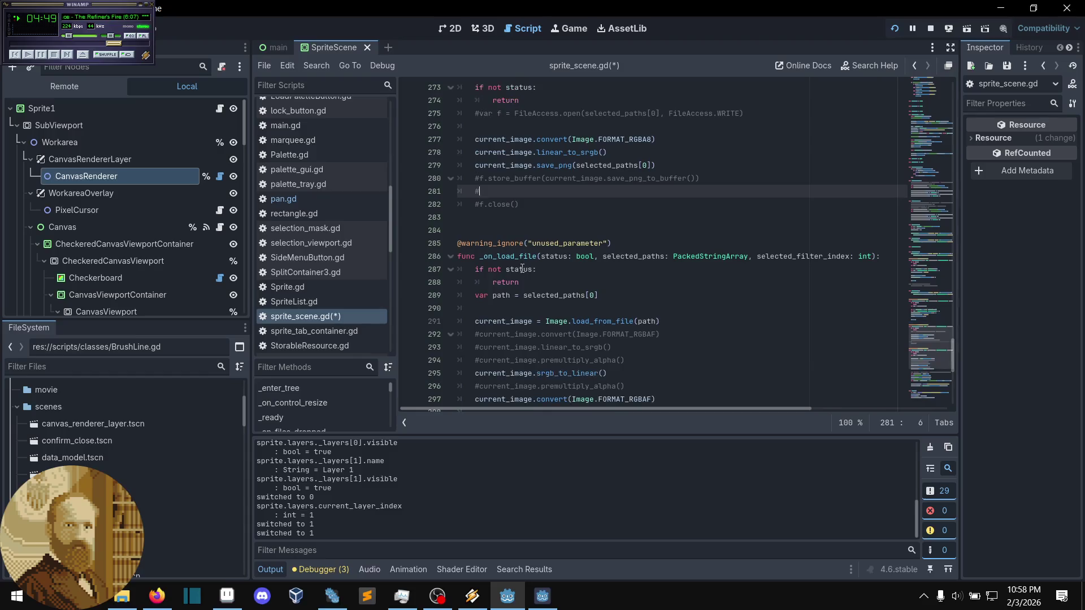
scroll(522, 269, down, 1)
click(634, 248)
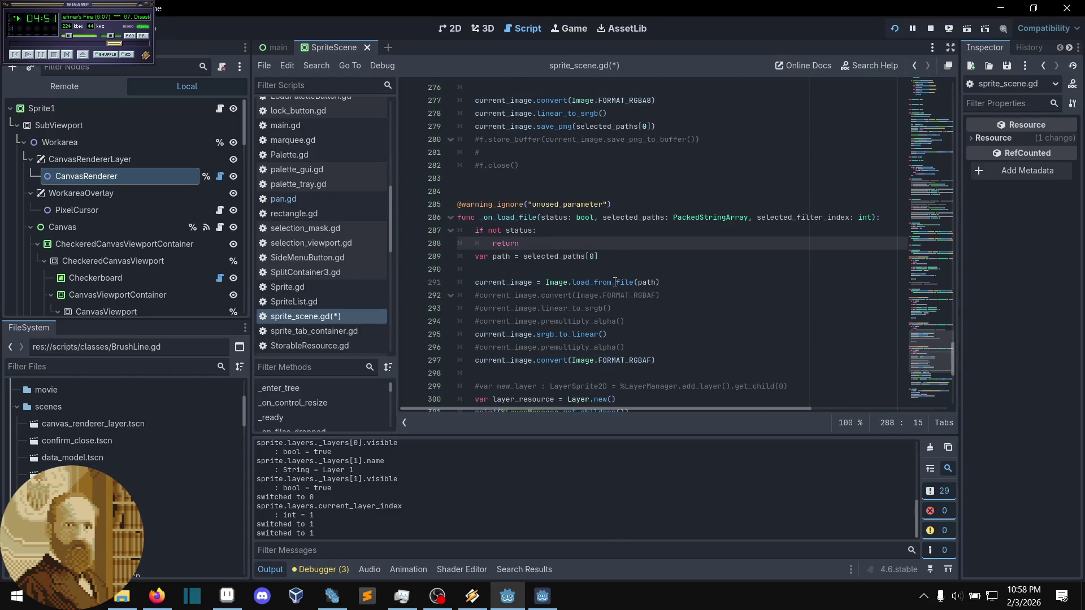
mouse_move(615, 282)
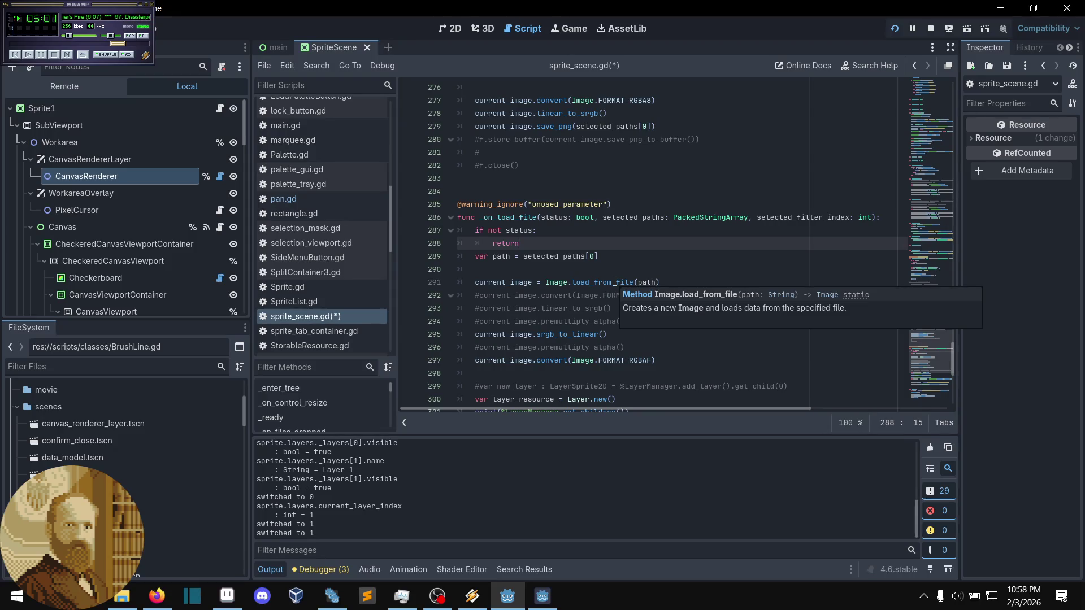
scroll(537, 274, up, 5)
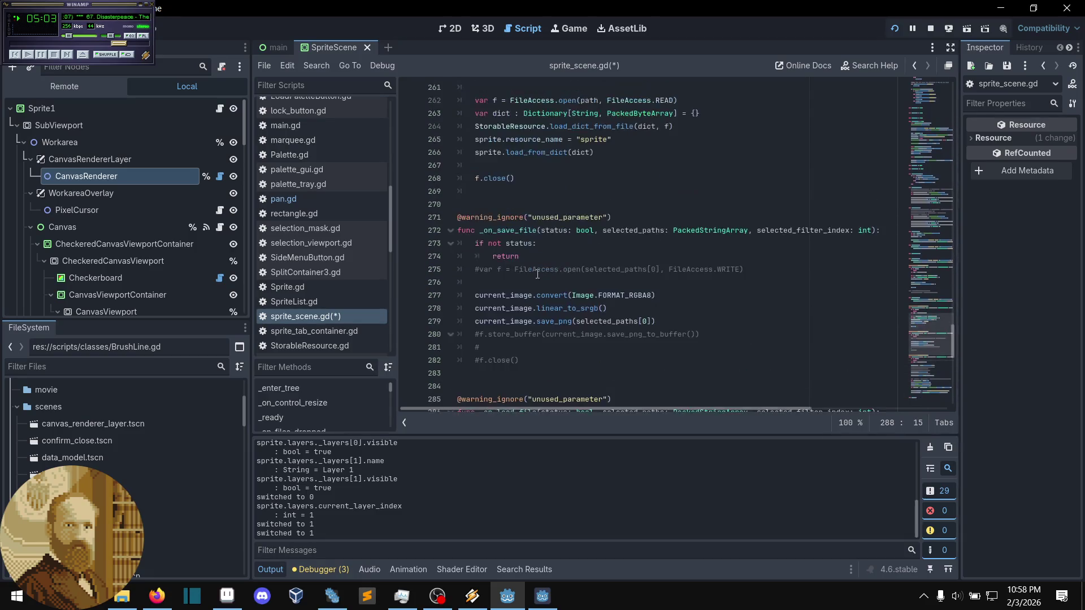
click(544, 281)
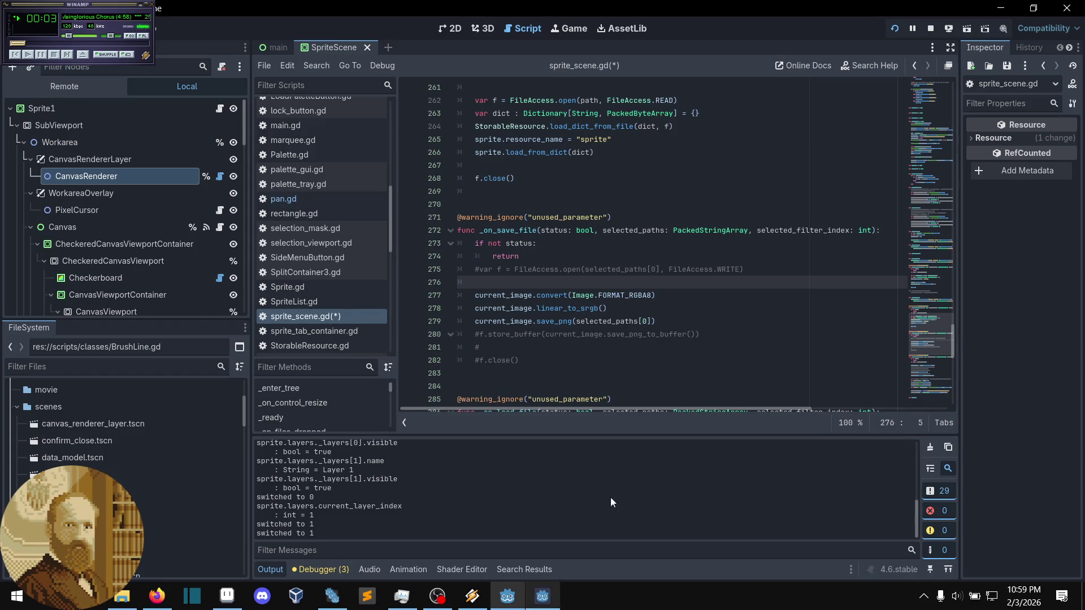
- Save the edited sprite_scene.gd script with Ctrl+S
key(ctrl+s)
- Check the running Pxgd window with the yellow coin, reposition it, then return to Godot
click(690, 291)
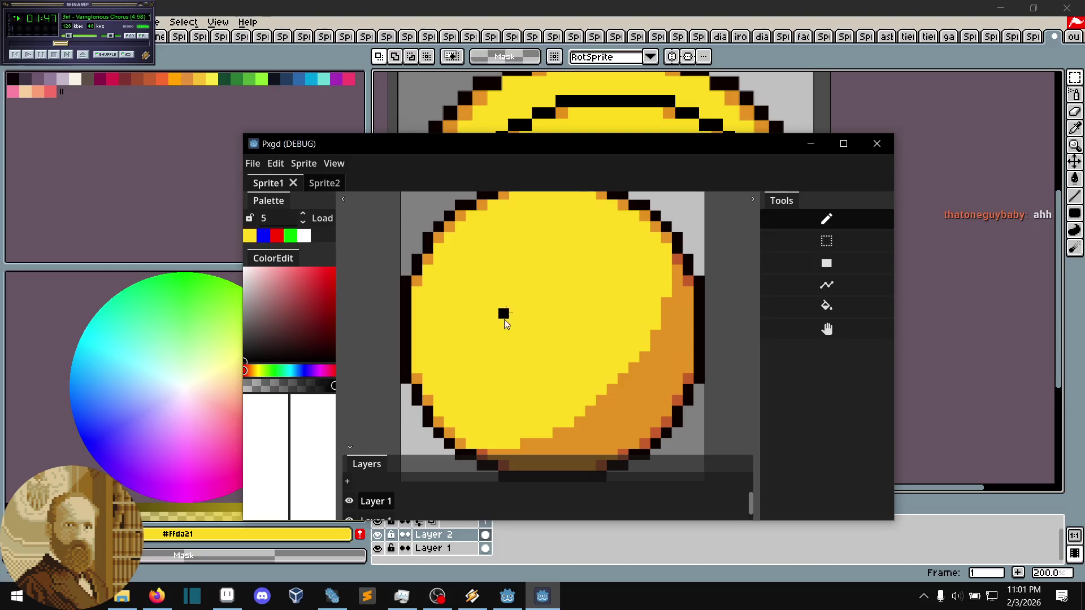
mouse_move(545, 150)
mouse_down()
mouse_move(602, 199)
mouse_move(611, 170)
mouse_up()
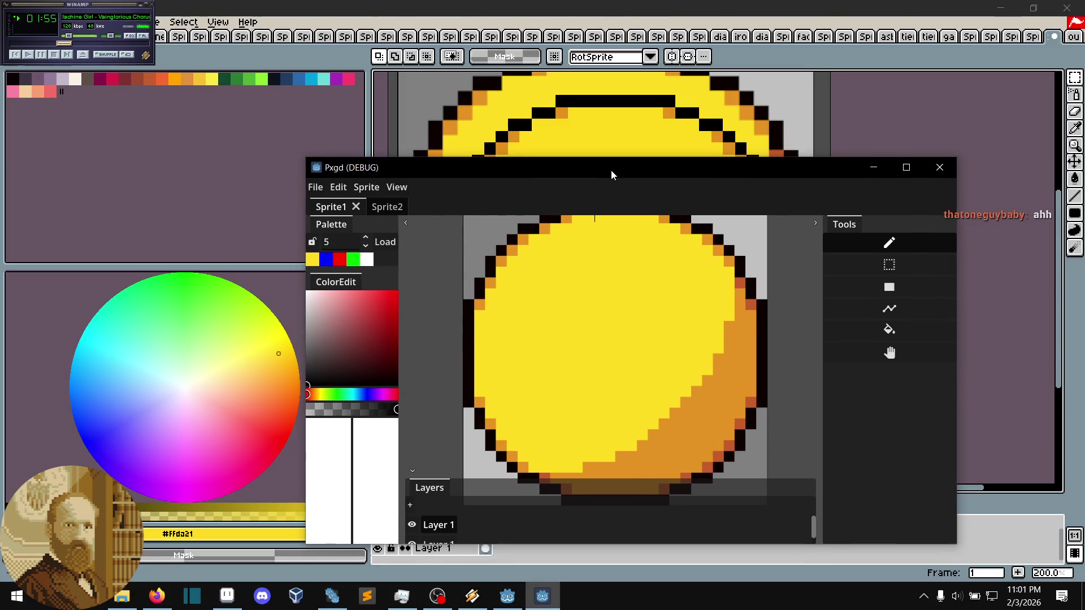
drag(612, 171, 614, 130)
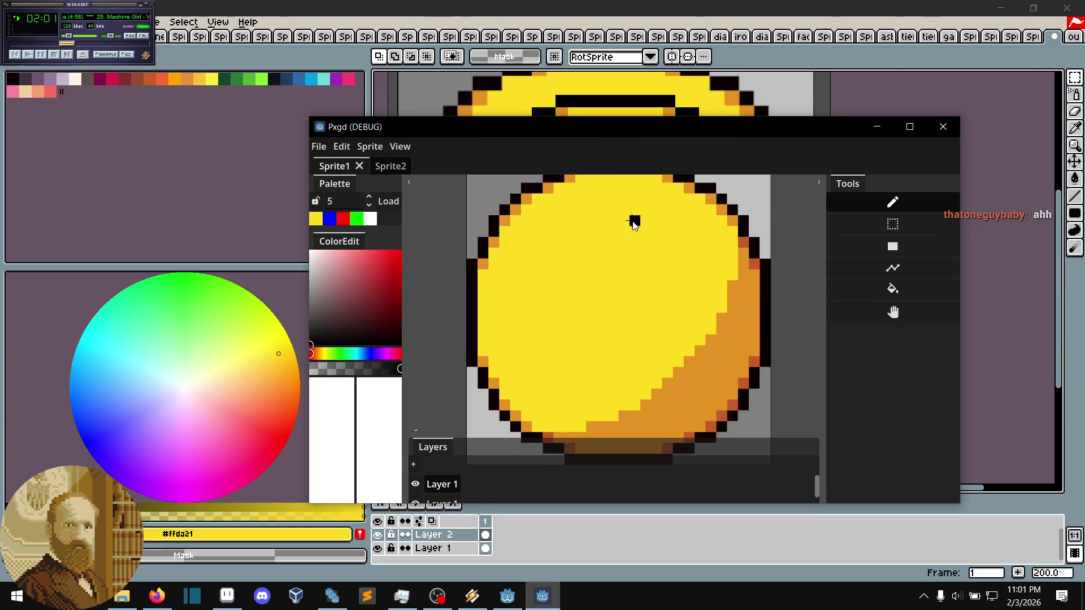
click(520, 606)
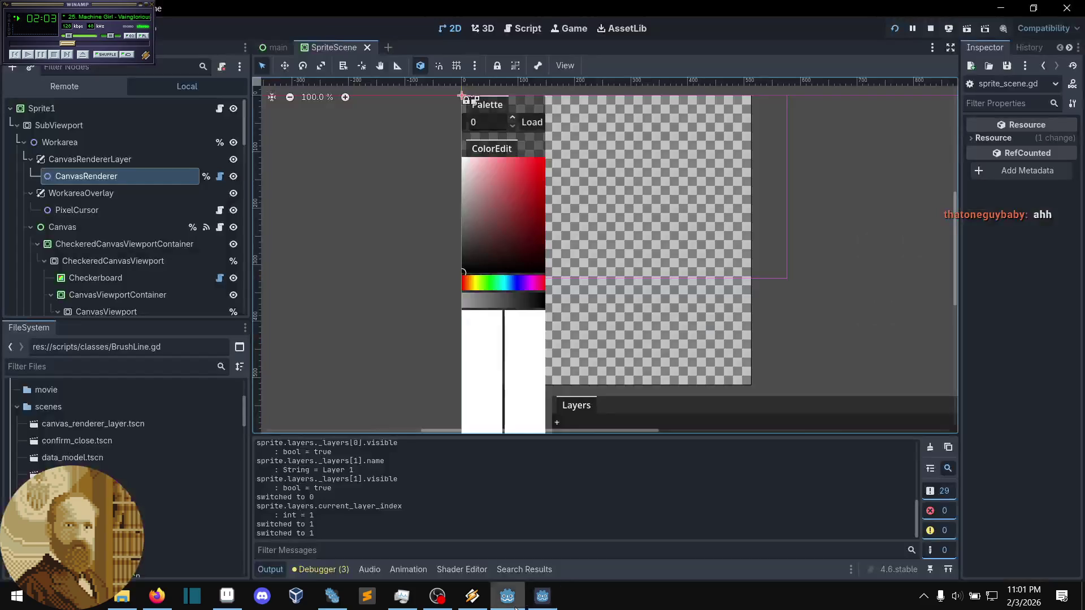
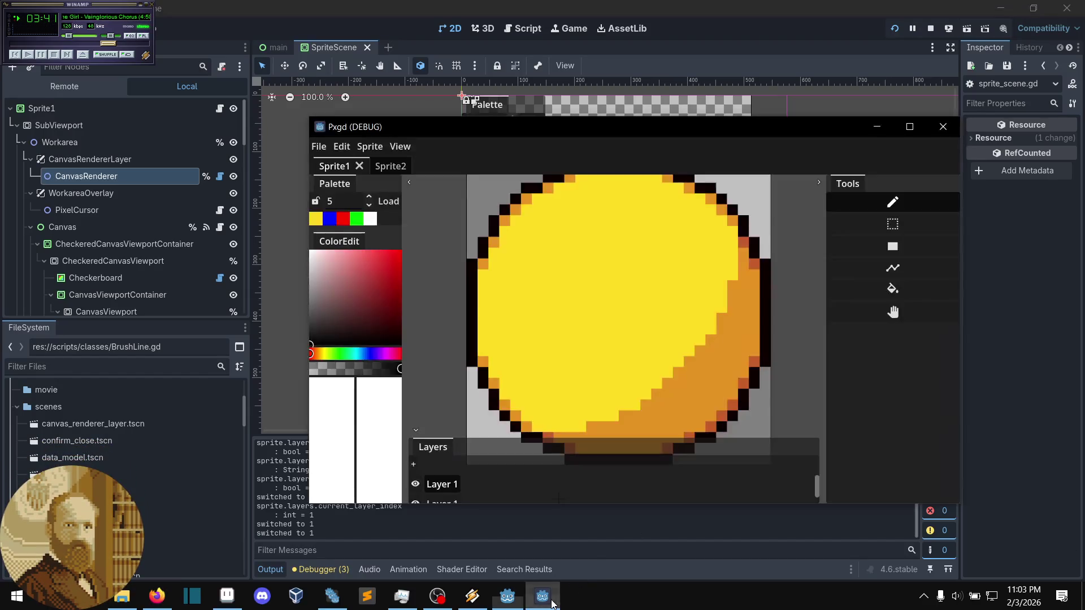
- Zoom out and pan to centre the whole yellow circle sprite, then open the File options
drag(624, 363, 574, 364)
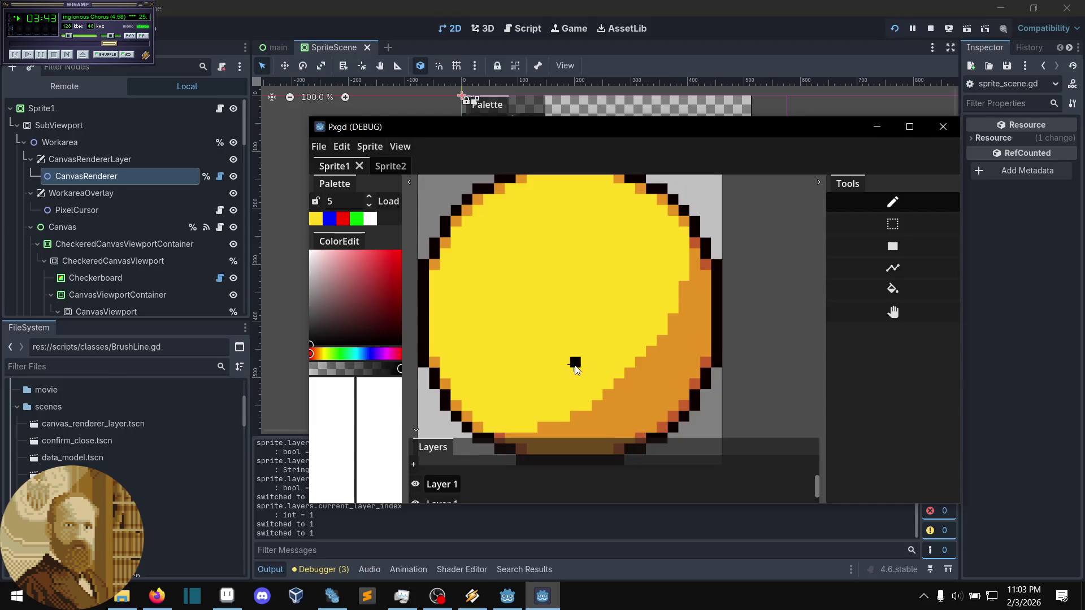
scroll(756, 280, down, 2)
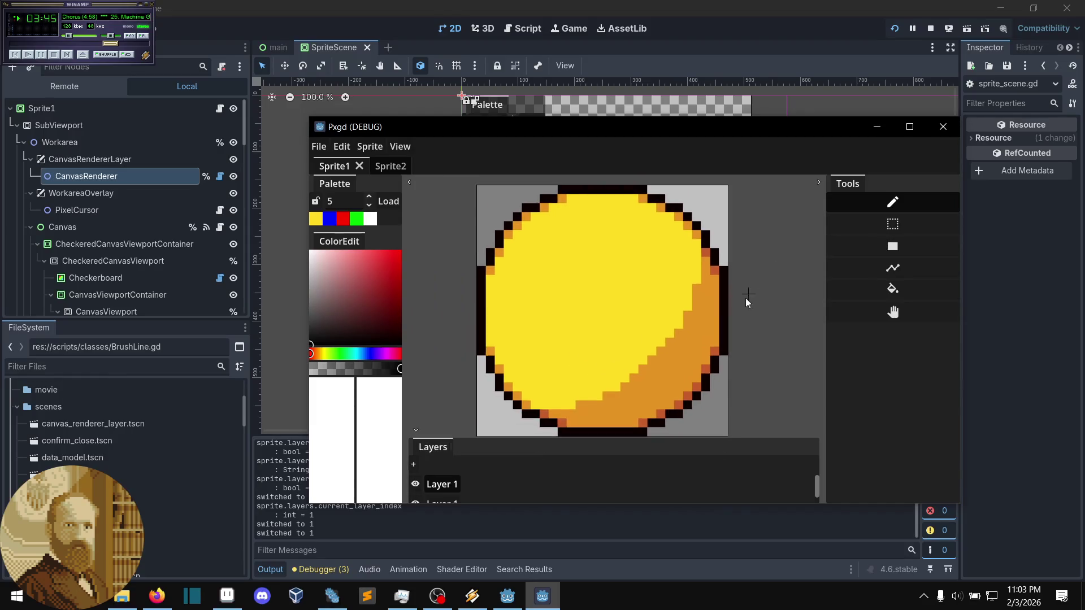
drag(711, 344, 729, 349)
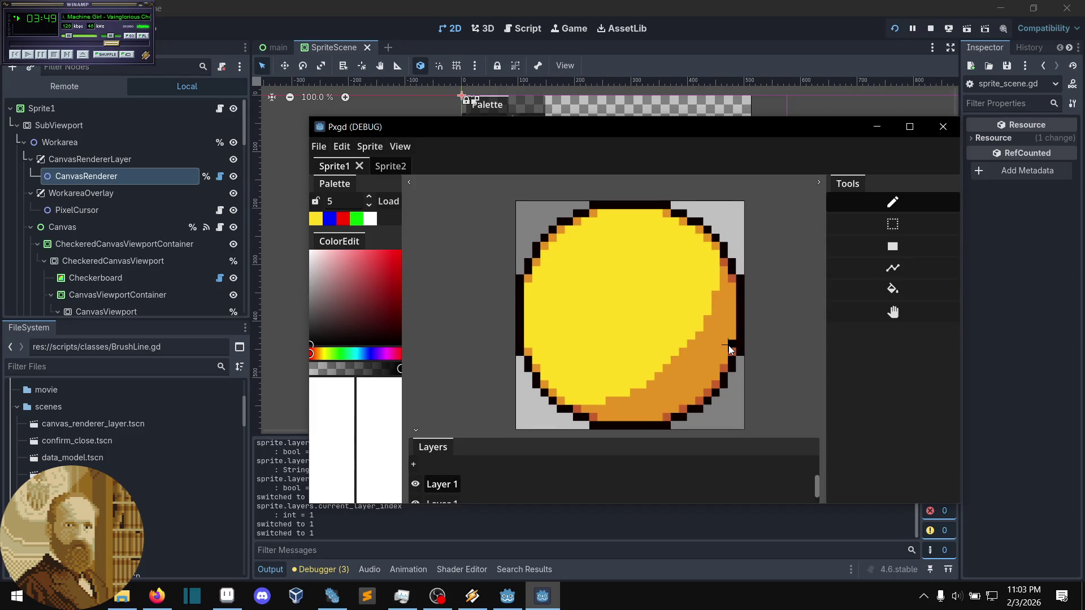
drag(729, 348, 738, 339)
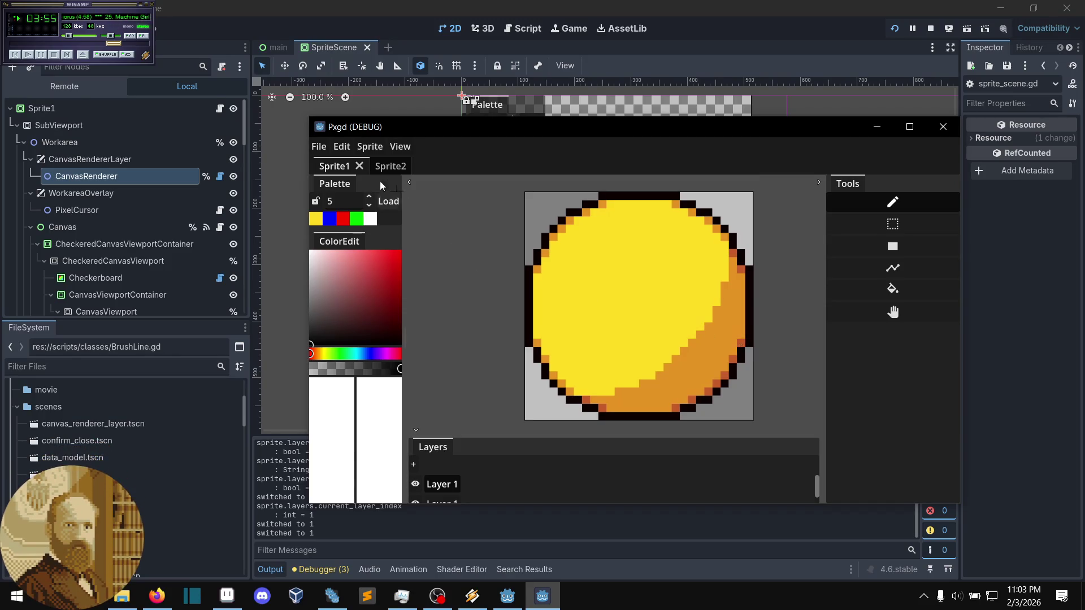
click(319, 148)
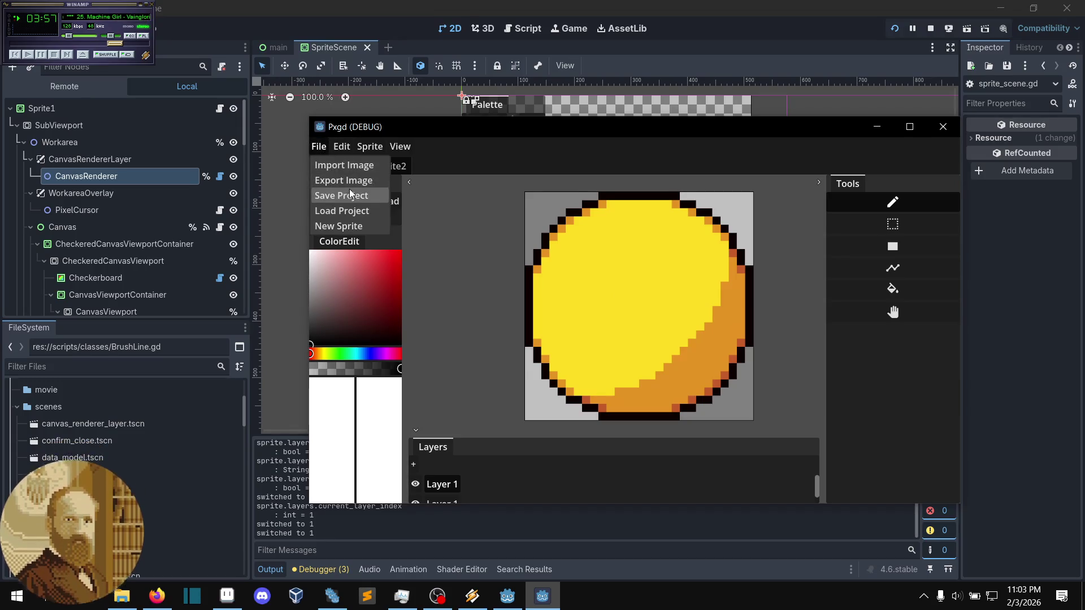
- Look over the File and View menus, then zoom in and pan the circle upward
mouse_move(400, 146)
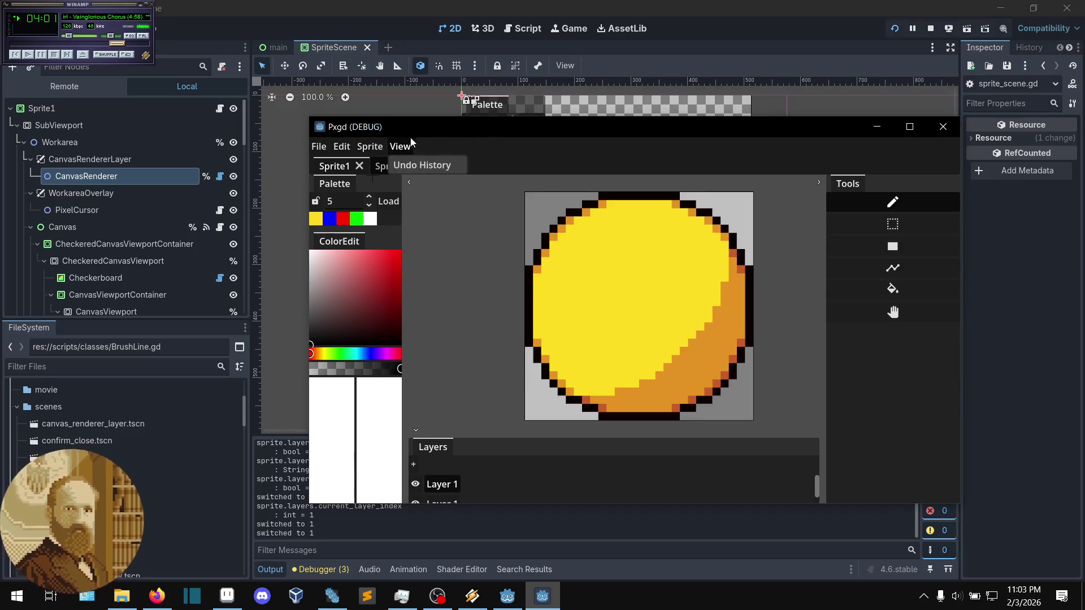
click(316, 153)
scroll(701, 291, up, 3)
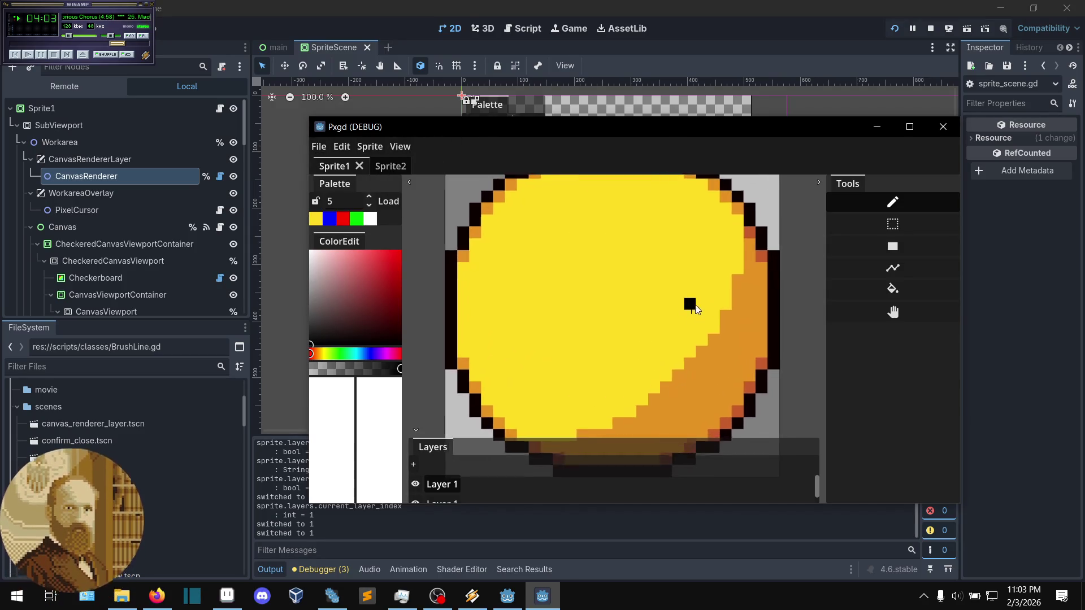
drag(620, 339, 613, 310)
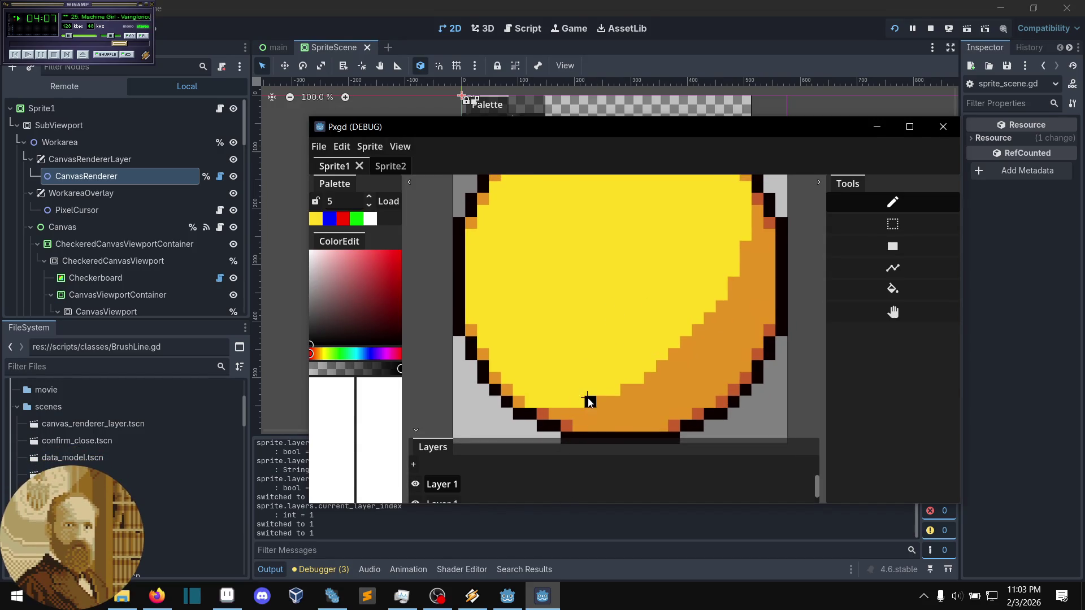
- Zoom in and out on the circle, then switch back to the Godot editor
scroll(588, 400, up, 1)
scroll(588, 401, down, 1)
scroll(574, 373, up, 1)
scroll(523, 364, down, 1)
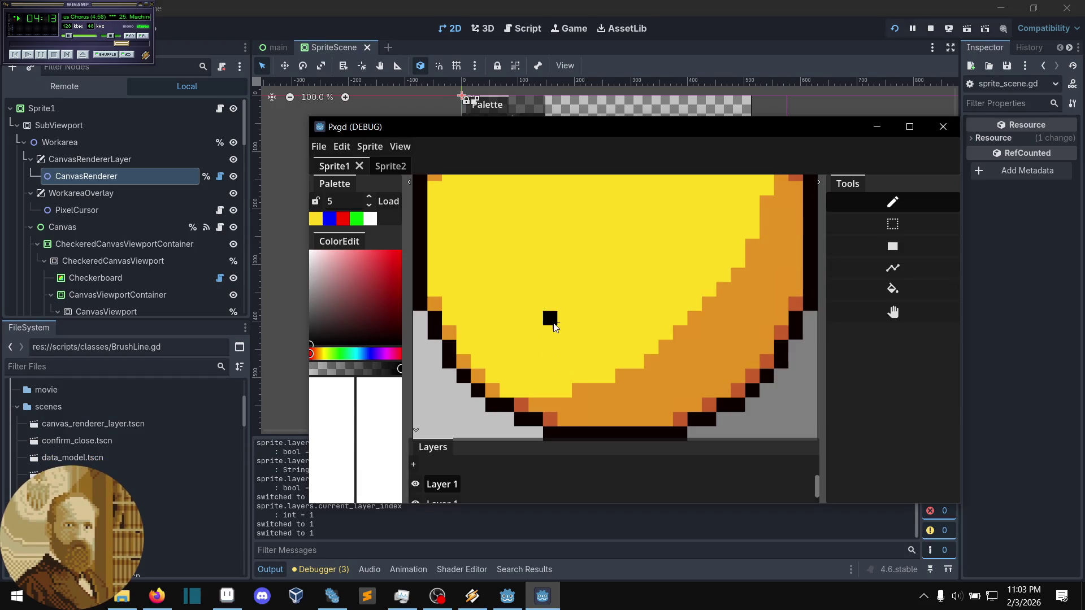
scroll(514, 266, down, 2)
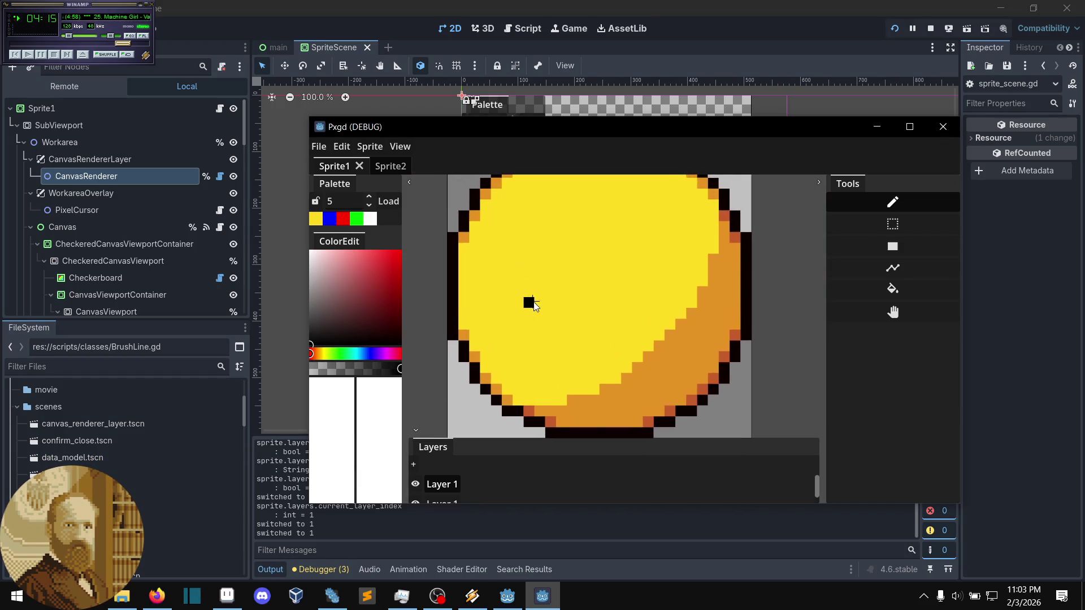
click(363, 30)
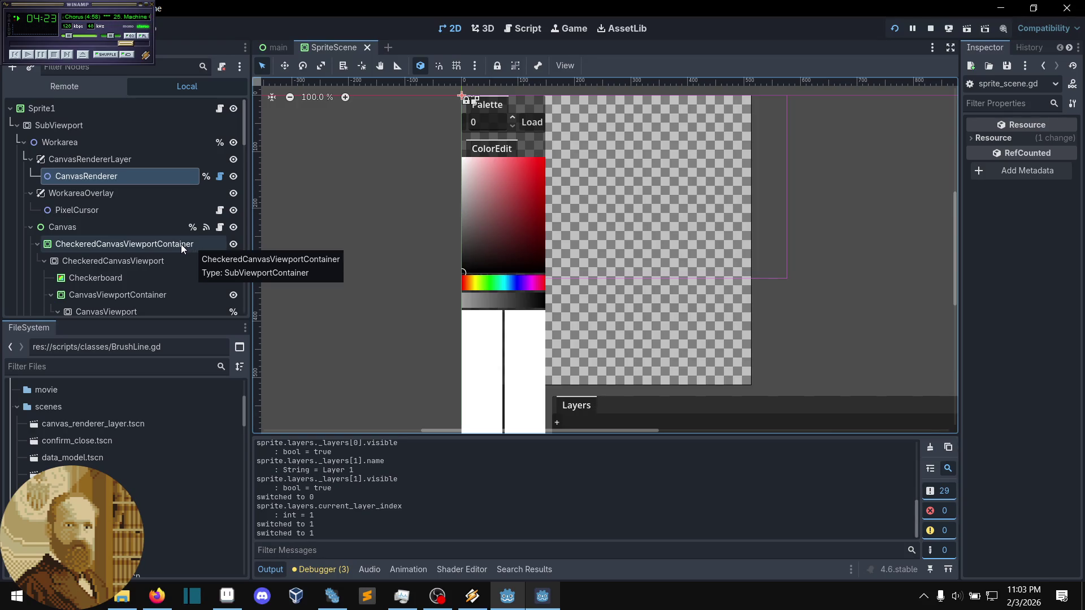
- Show the SelectionViewport node's 512 by 512 properties in the Inspector
scroll(181, 244, down, 2)
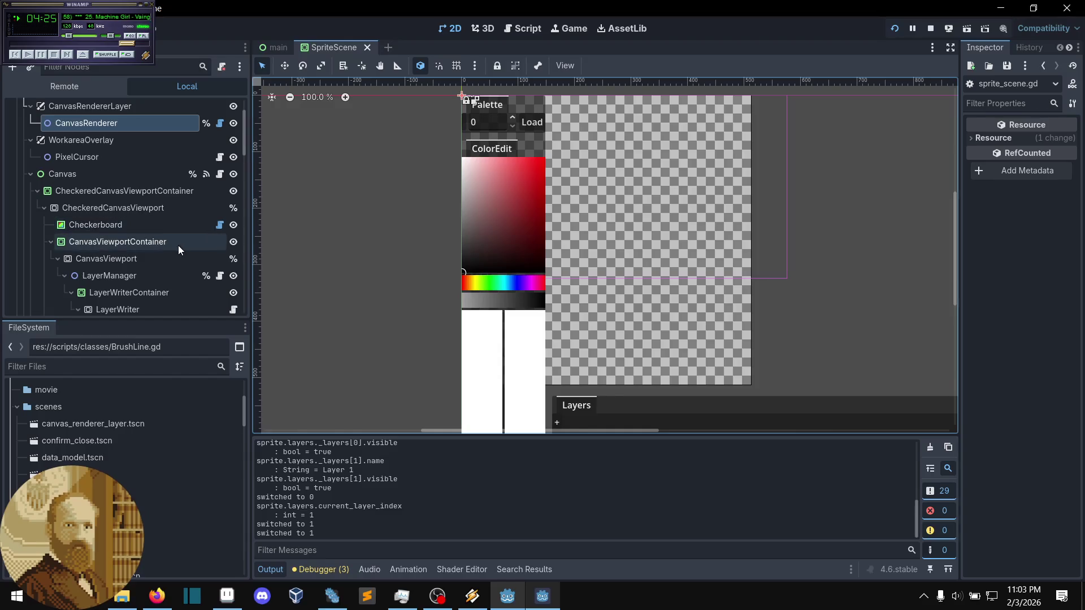
scroll(178, 245, up, 3)
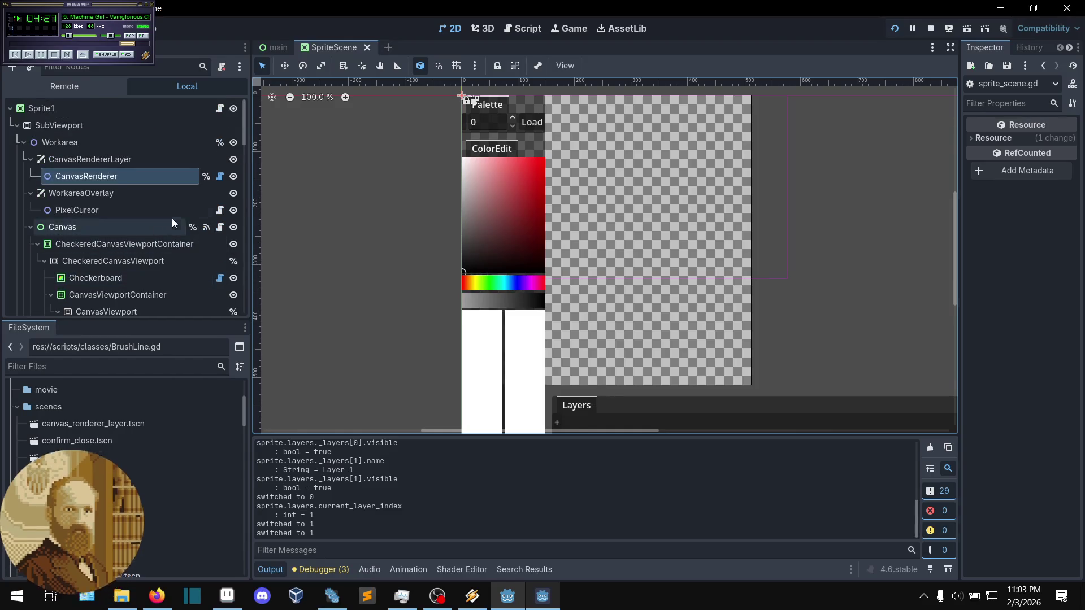
scroll(141, 197, down, 1)
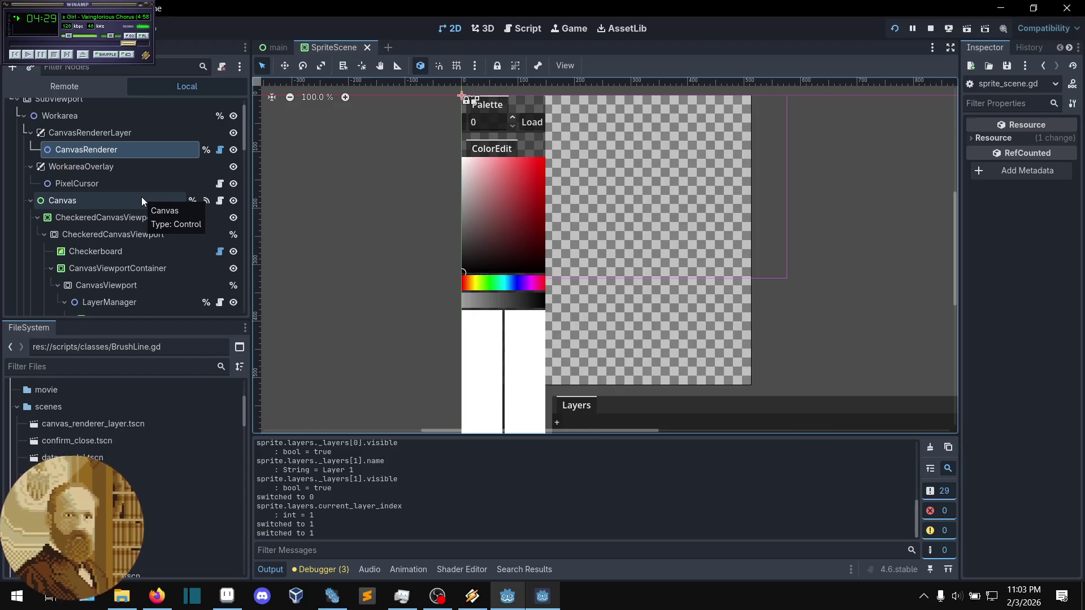
scroll(142, 197, up, 1)
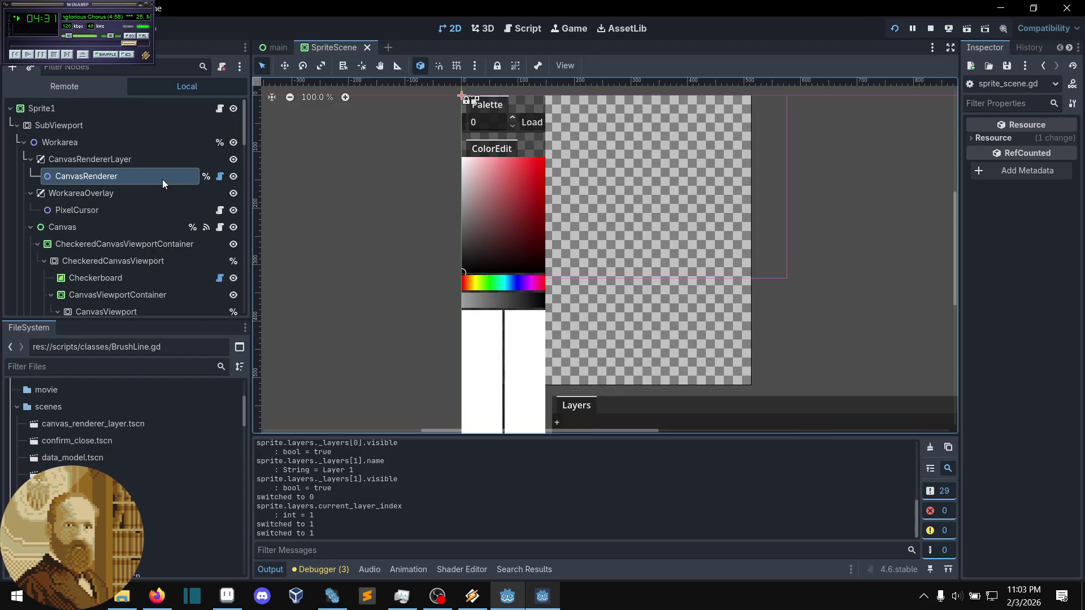
scroll(158, 182, down, 3)
scroll(155, 184, down, 5)
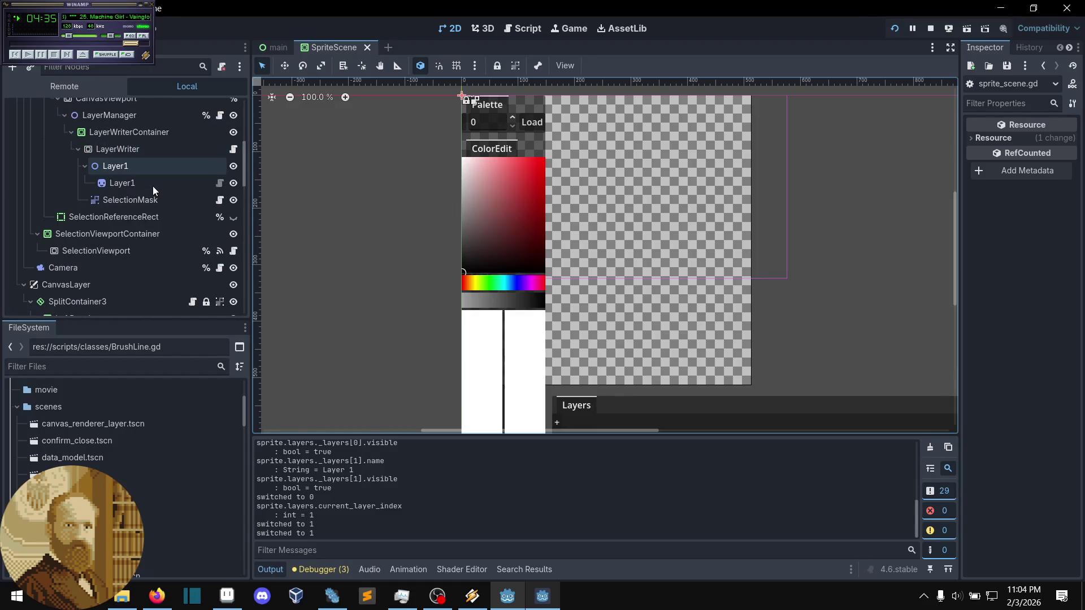
click(125, 253)
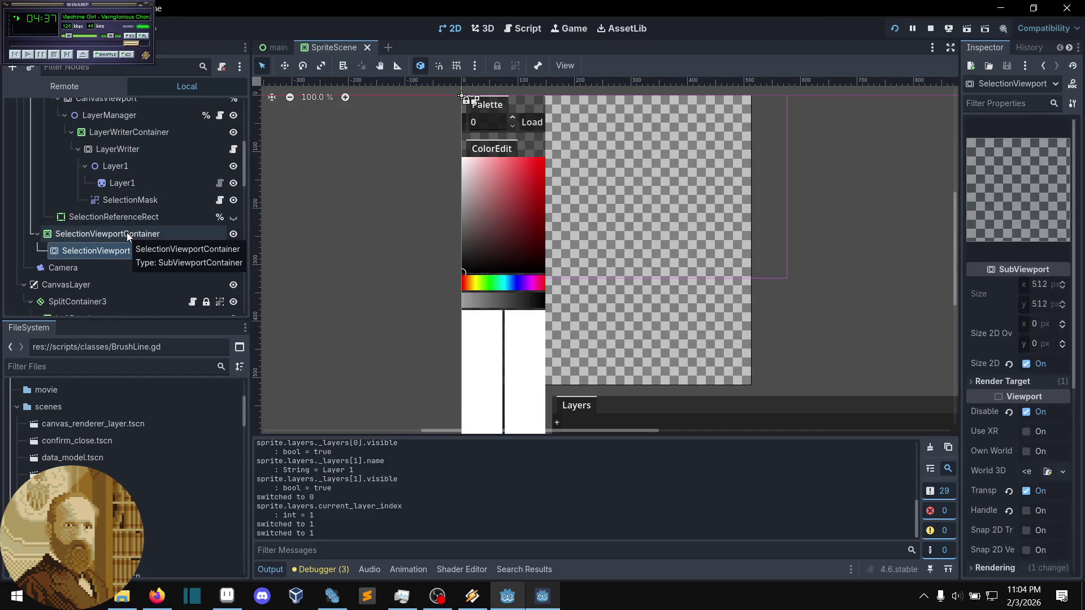
- Select the SelectionMask node to view its canvas_item shader code
scroll(127, 232, up, 2)
scroll(127, 231, down, 1)
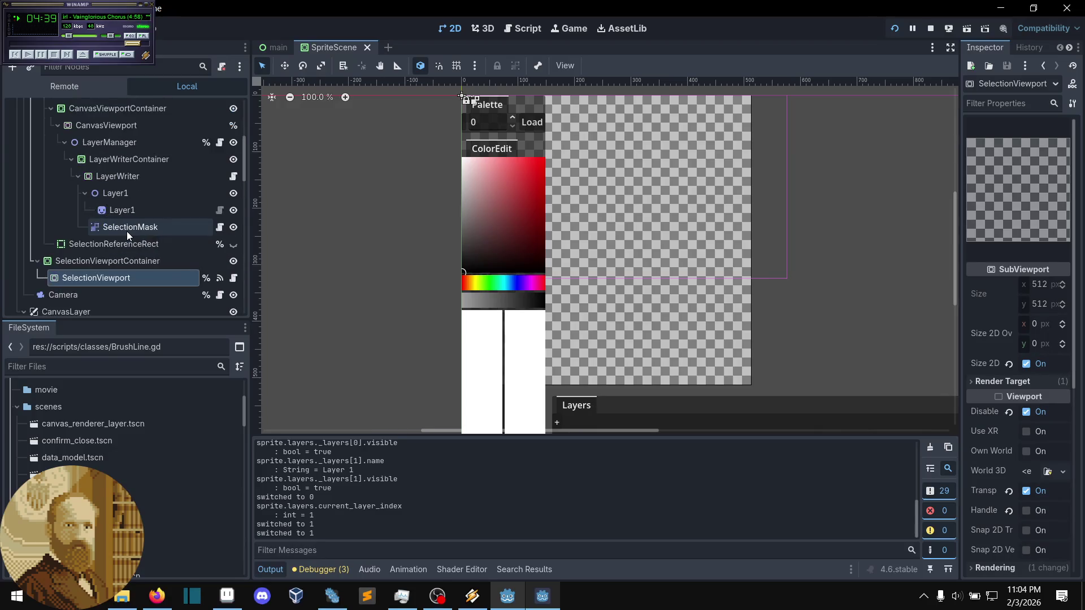
scroll(127, 231, up, 2)
click(130, 280)
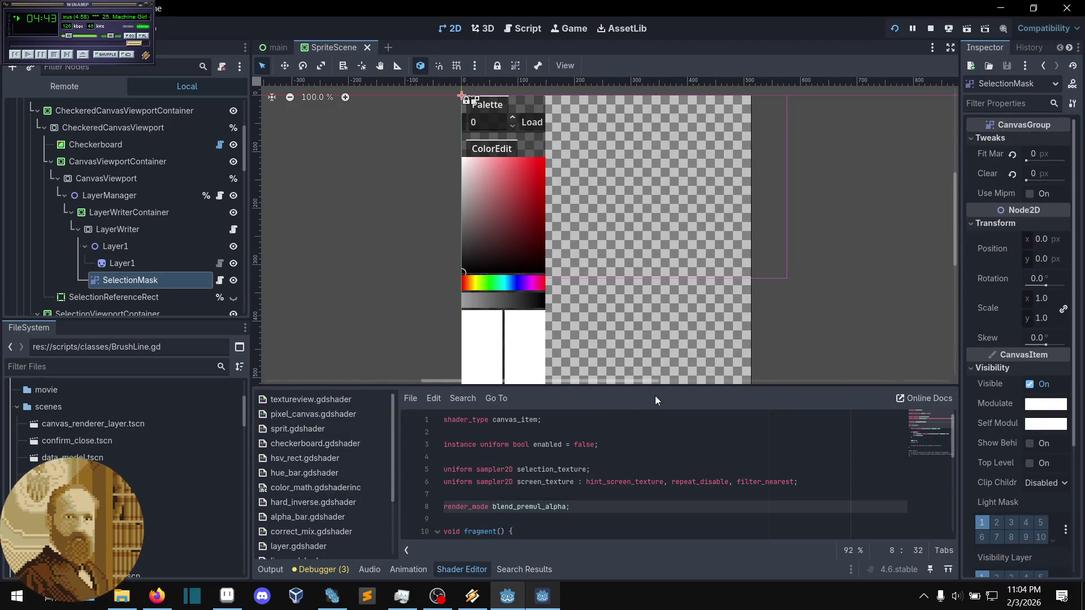
- Read through the shader code, placing the caret on blank line 24
scroll(625, 476, down, 4)
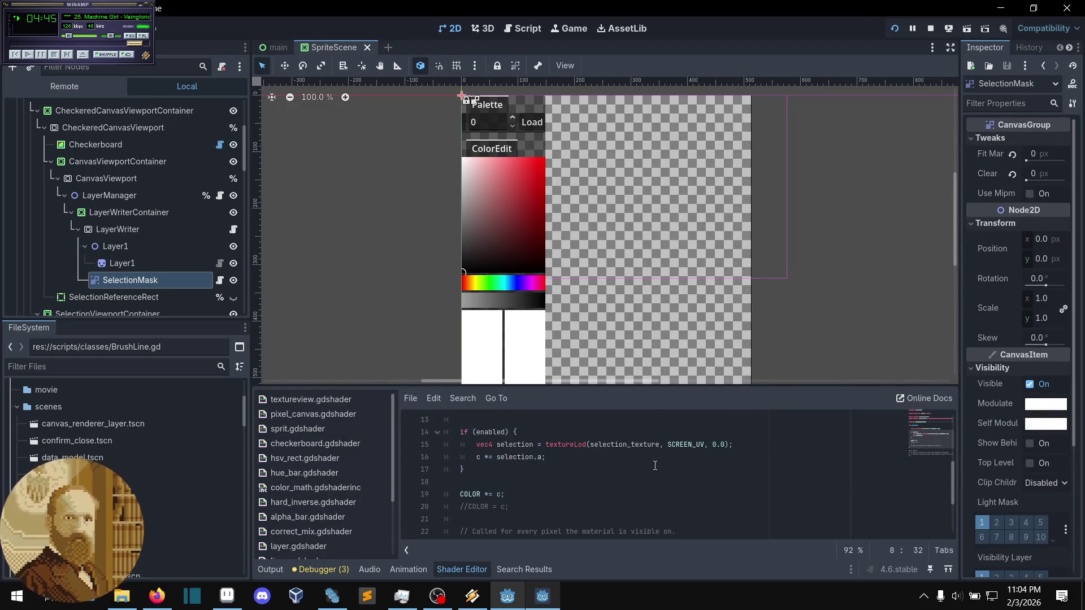
scroll(608, 477, up, 1)
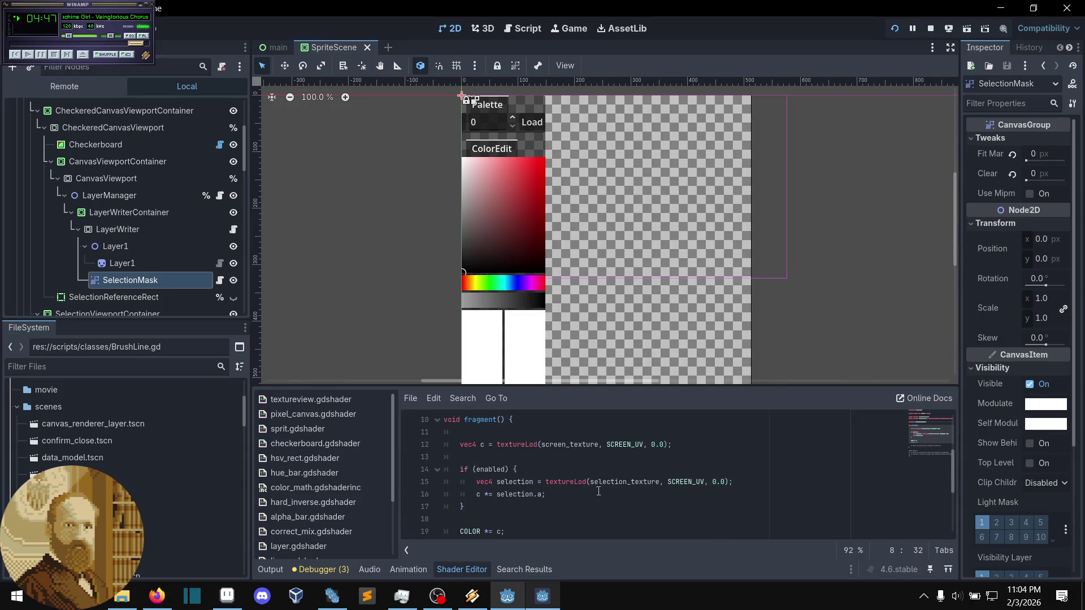
scroll(598, 489, up, 1)
scroll(596, 492, down, 1)
scroll(595, 490, down, 1)
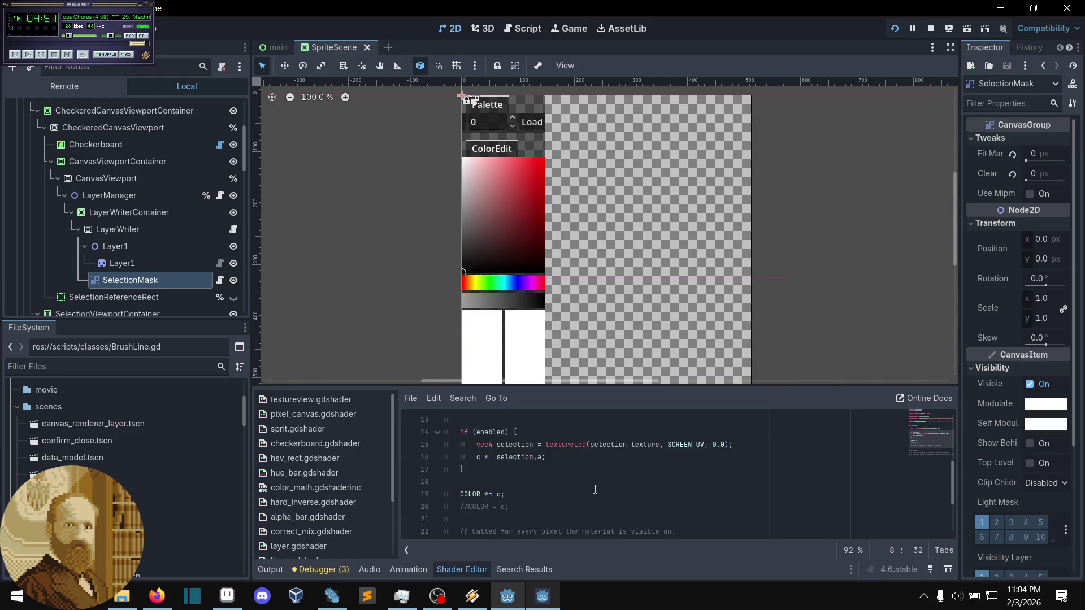
scroll(595, 490, up, 3)
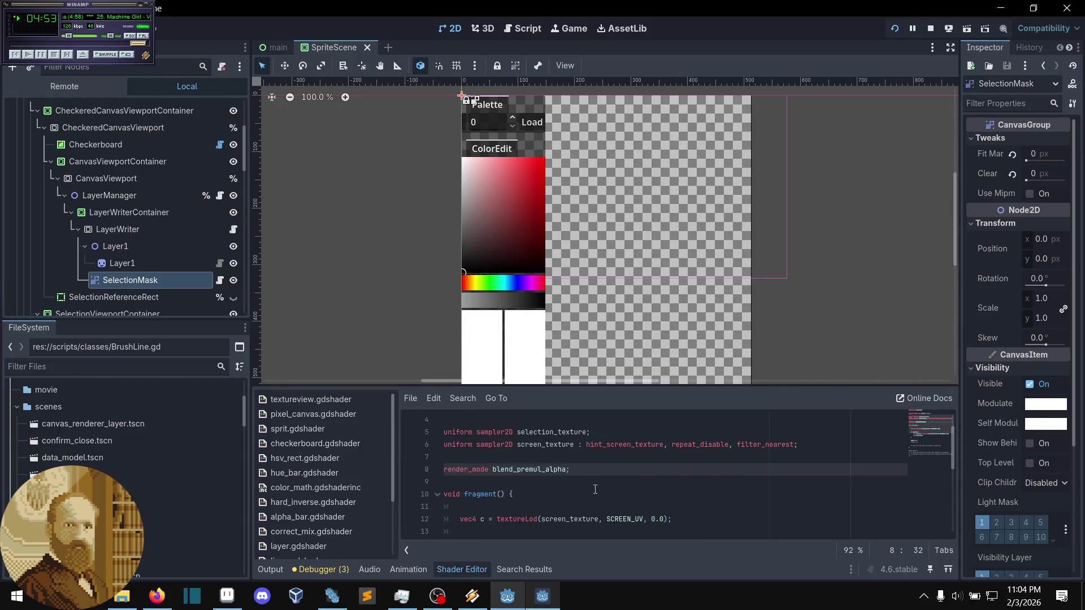
scroll(595, 490, down, 5)
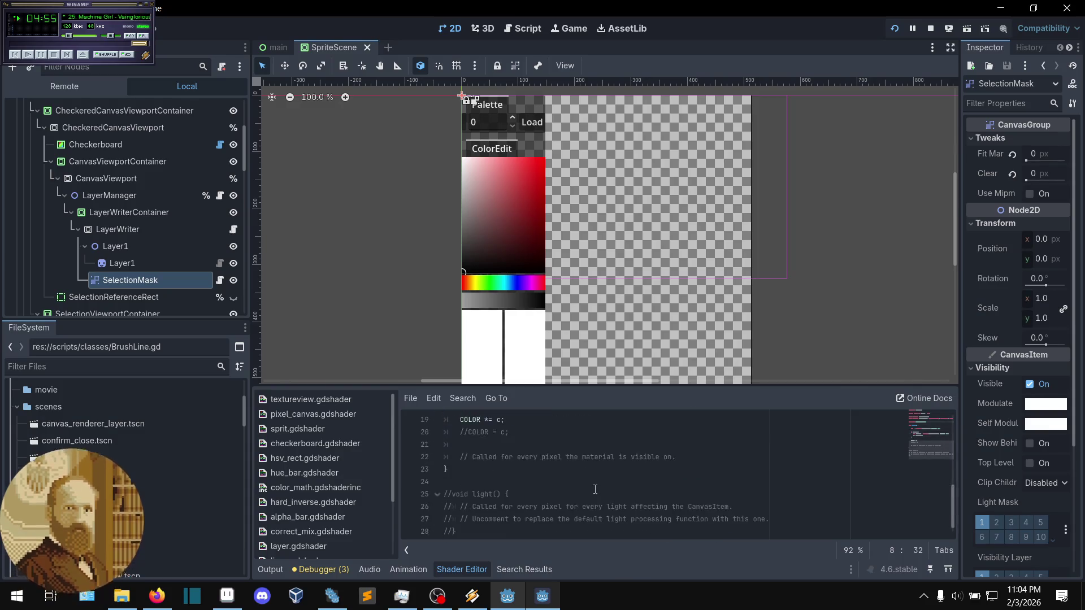
click(583, 470)
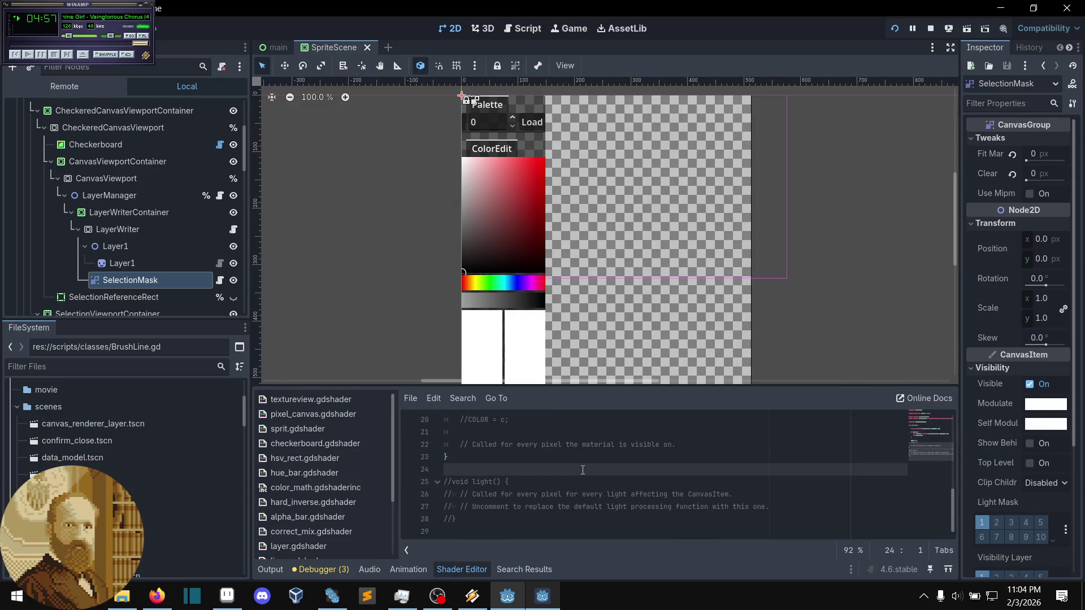
scroll(582, 470, up, 3)
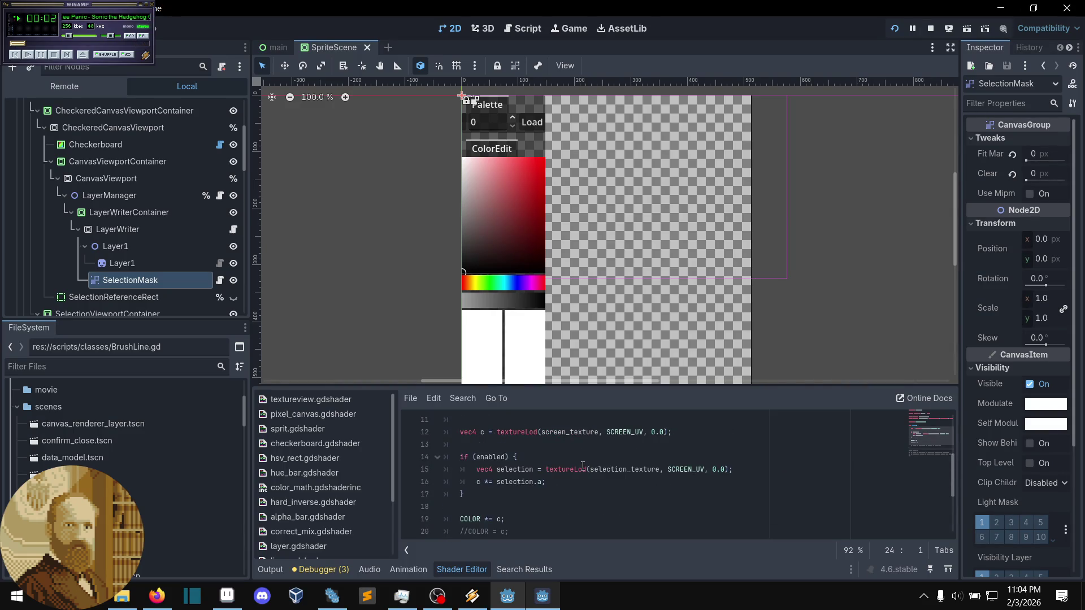
- Put the caret at the end of line 14 and scroll back through the code
click(583, 460)
scroll(582, 461, up, 2)
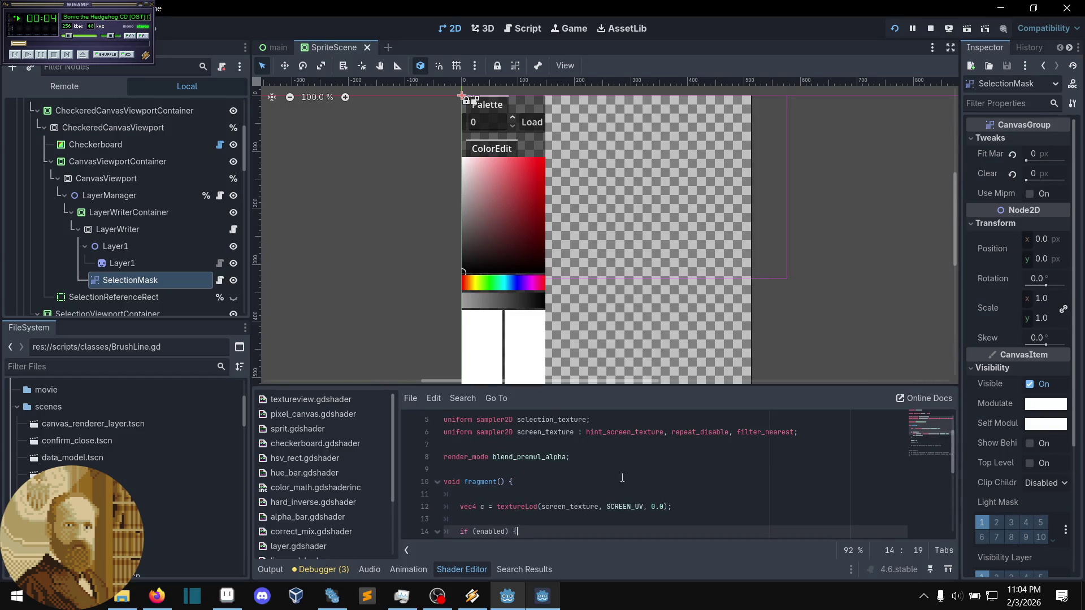
scroll(535, 461, down, 1)
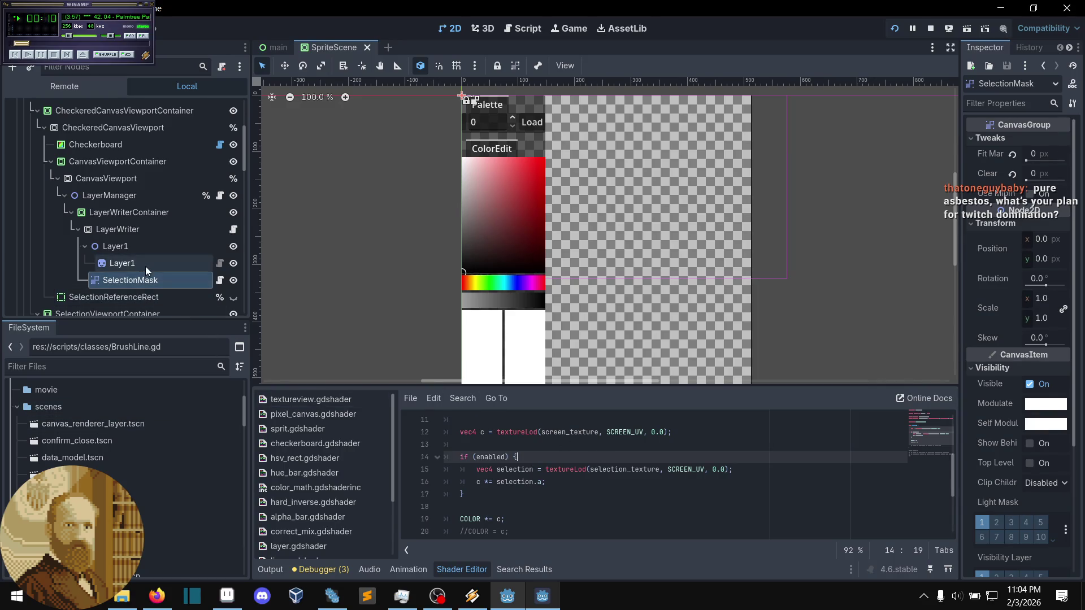
scroll(677, 450, up, 2)
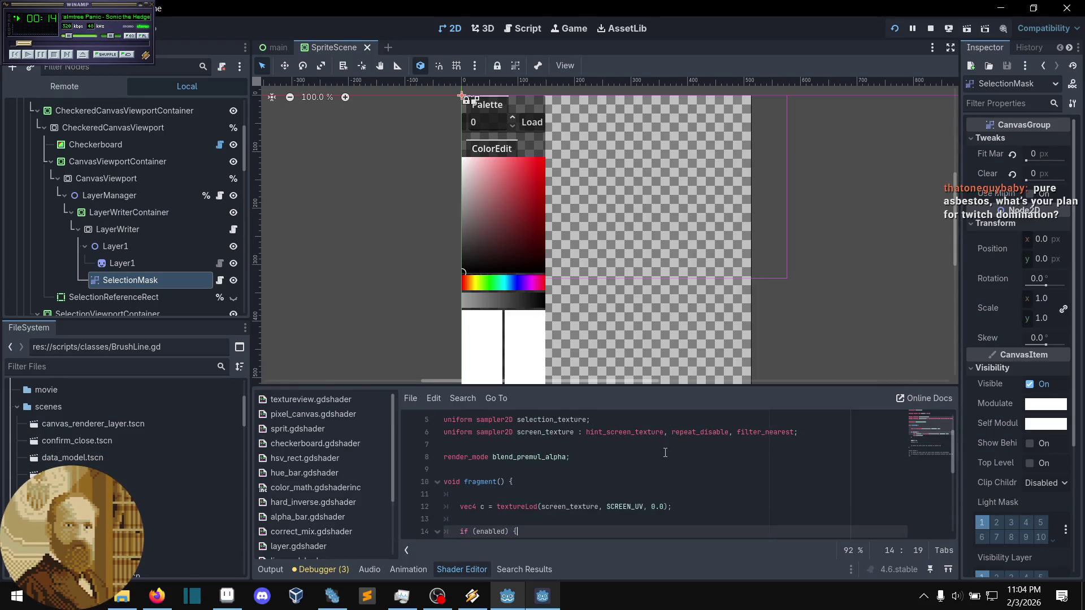
scroll(665, 452, down, 2)
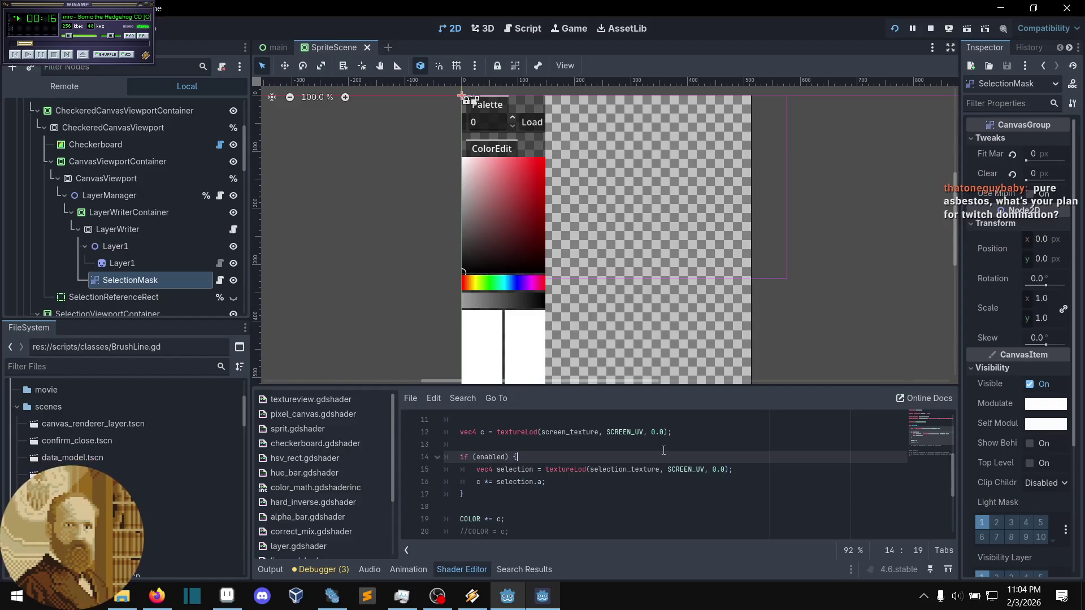
scroll(661, 450, up, 3)
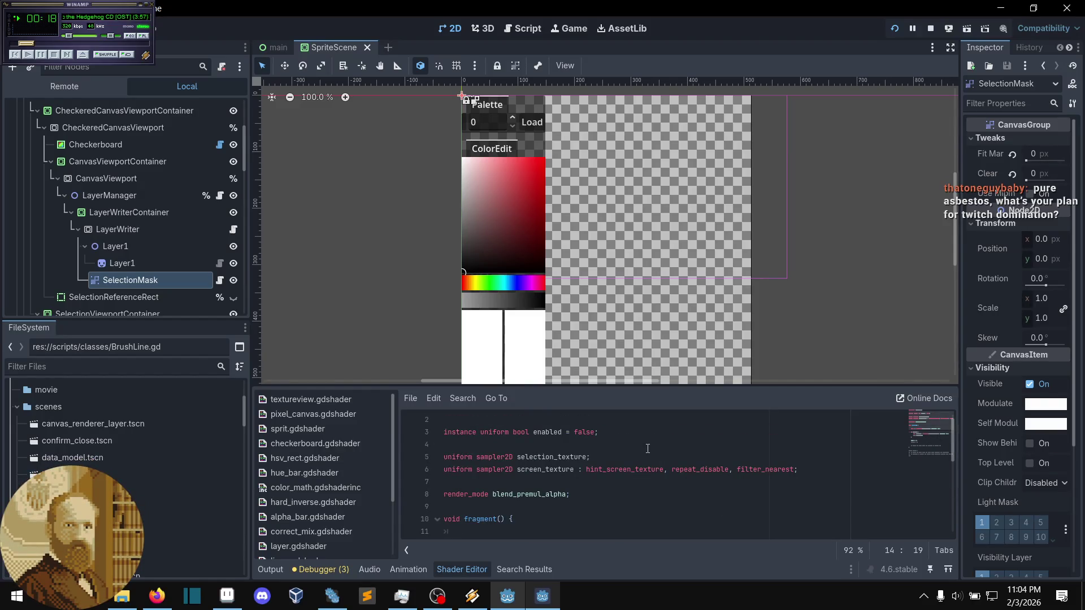
- Inspect Layer1 and SelectionMask, then open Layer1's LayerSprite2D.gd script
click(117, 268)
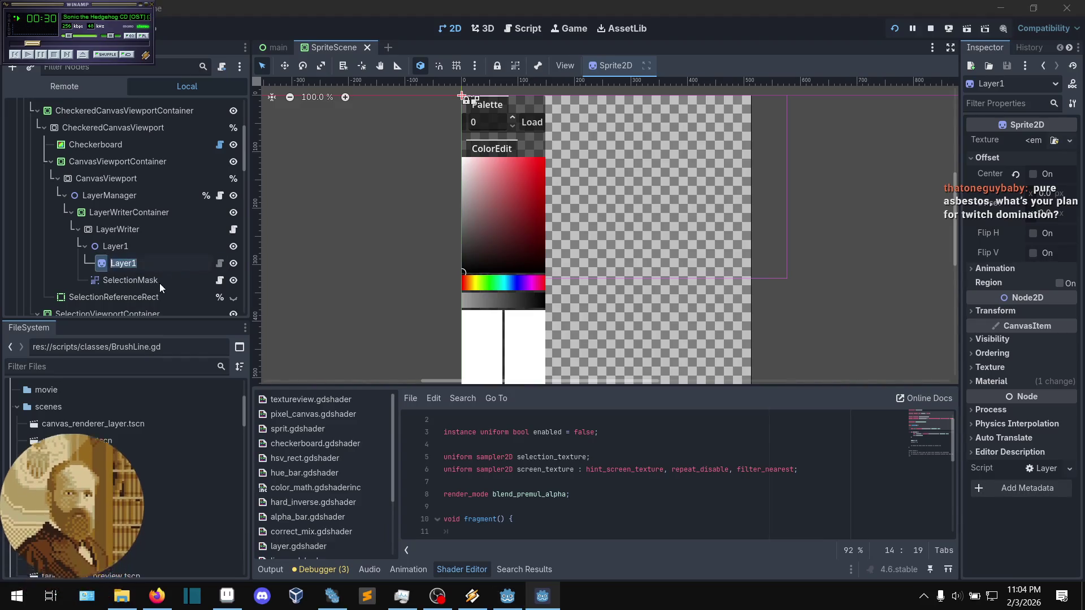
click(159, 283)
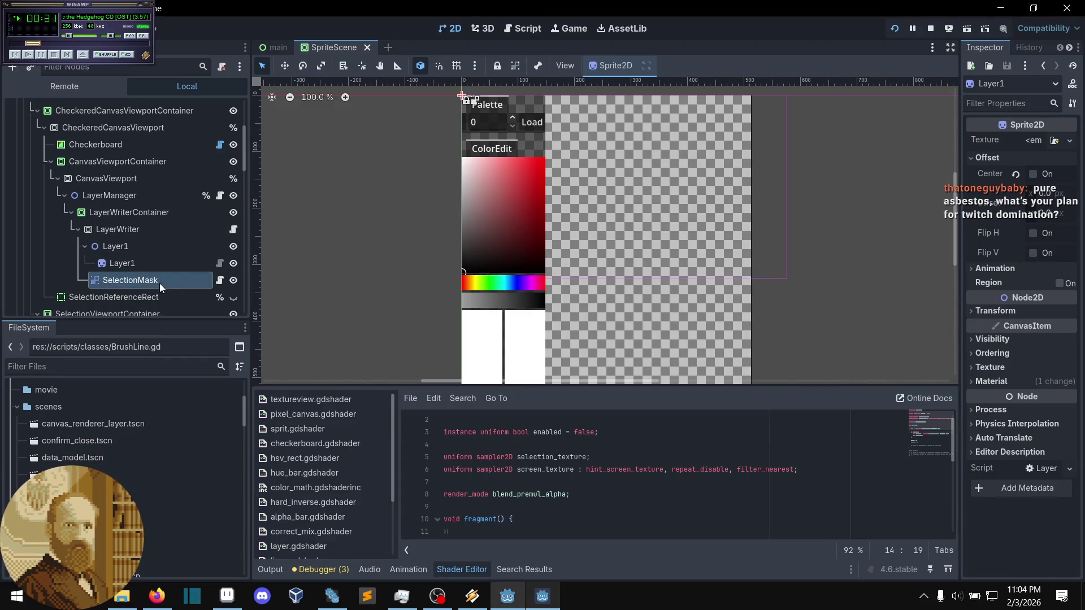
click(219, 264)
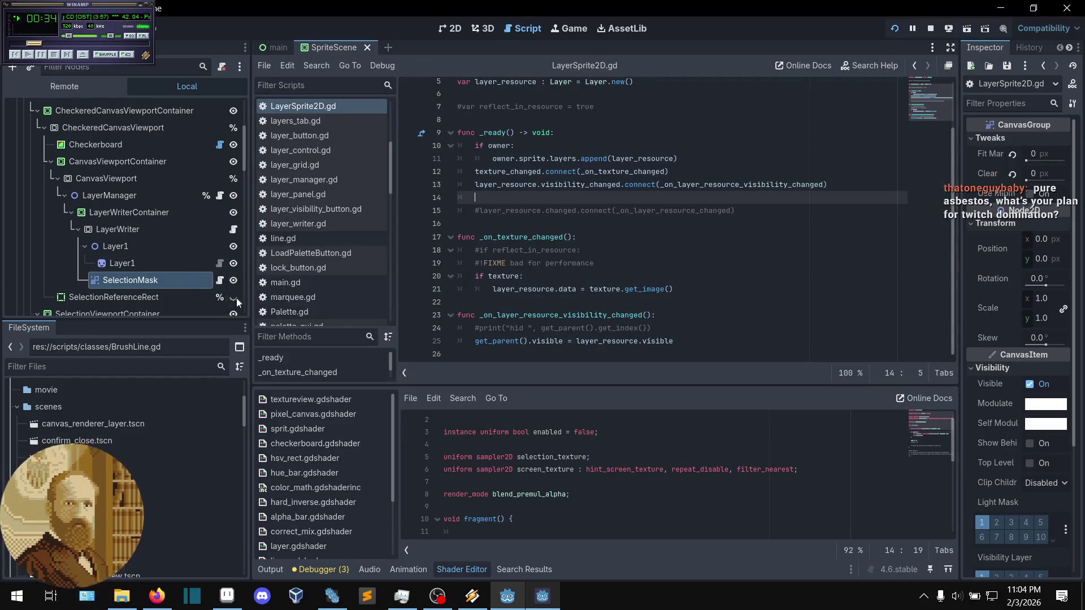
scroll(164, 293, down, 2)
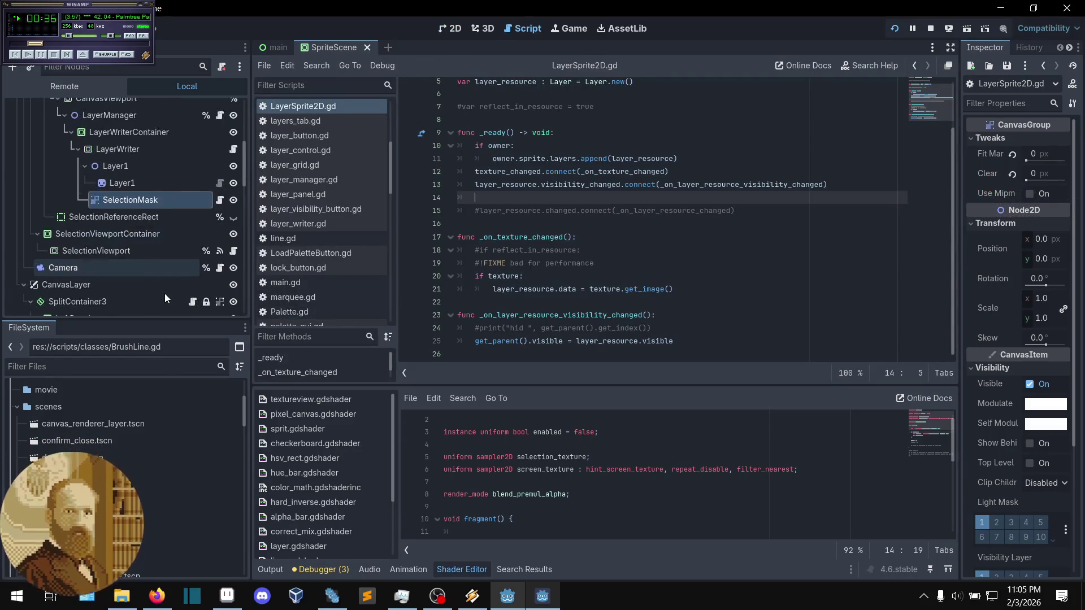
scroll(164, 293, up, 2)
scroll(164, 294, down, 1)
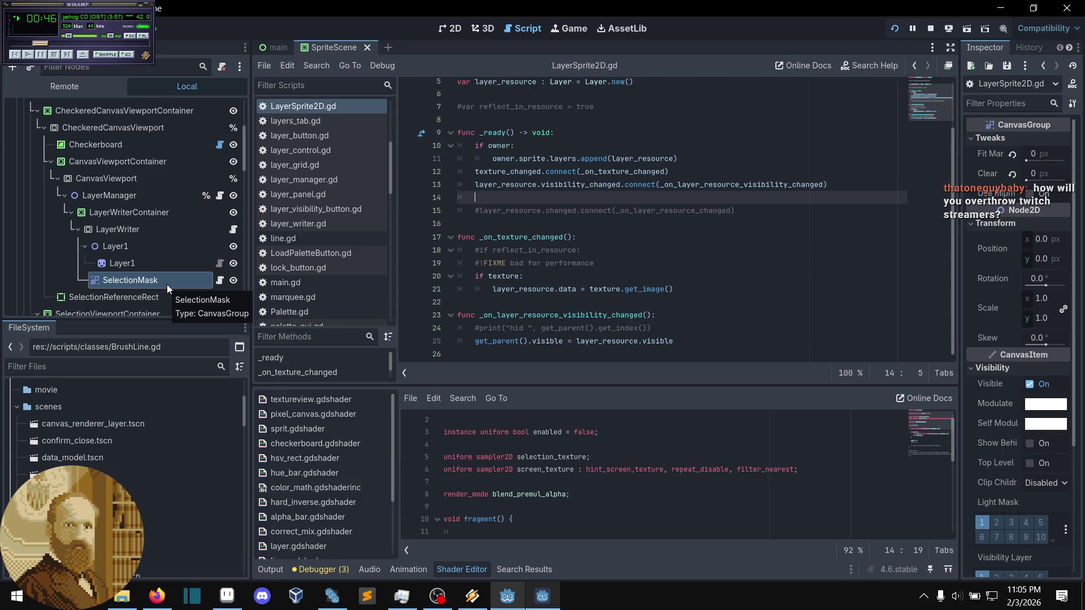
key(Down)
key(Down)
click(548, 197)
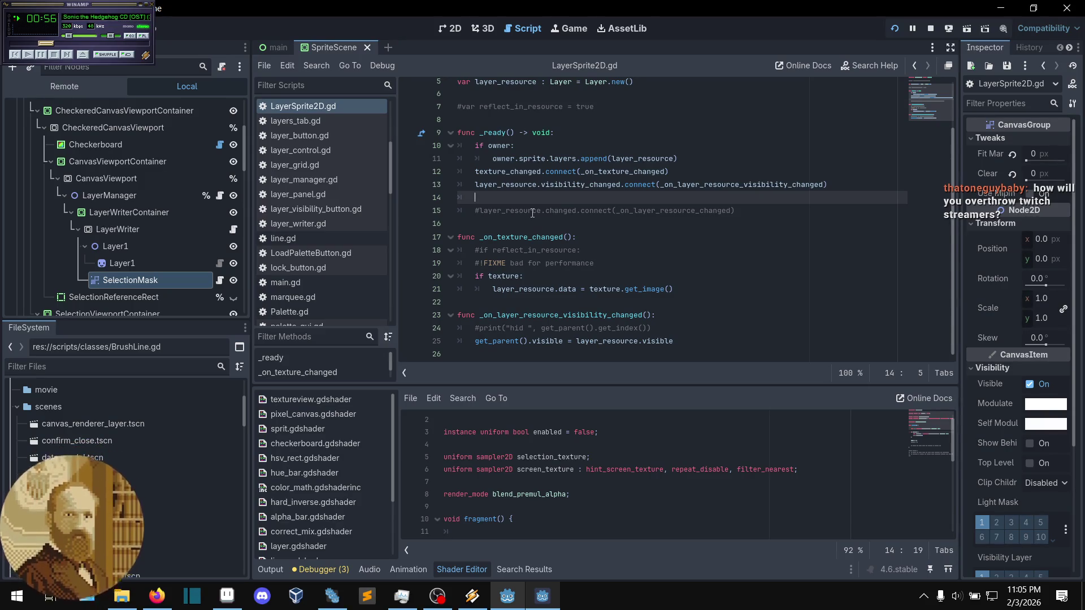
click(478, 212)
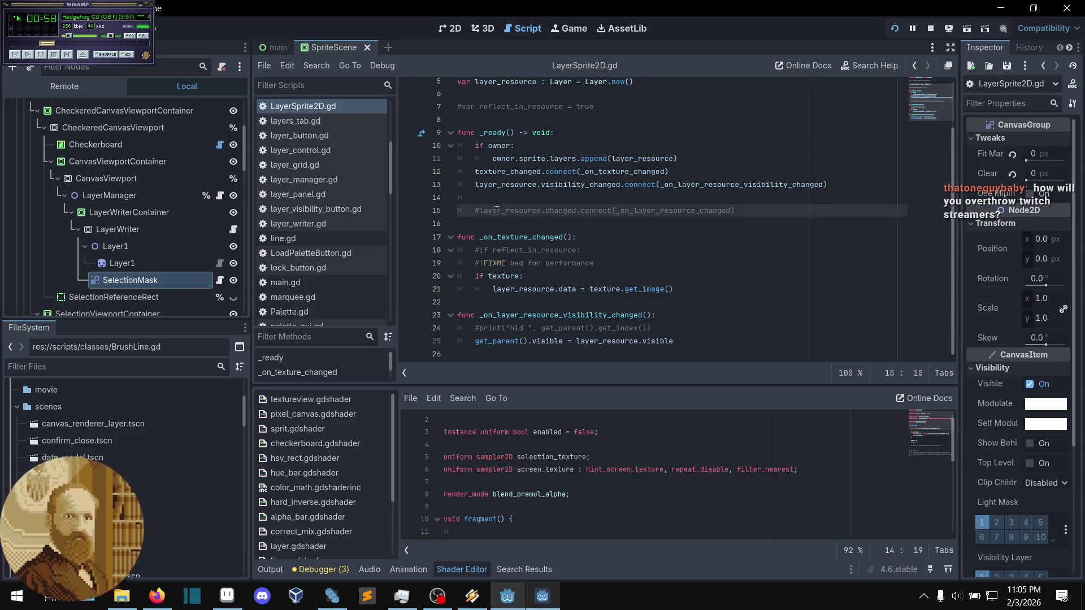
key(Left)
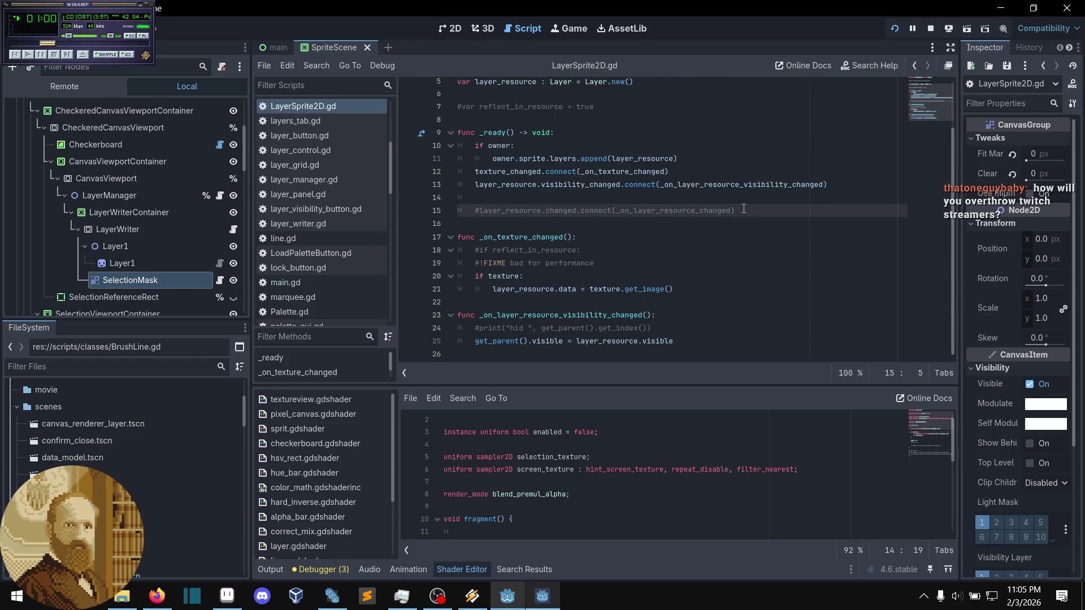
click(703, 197)
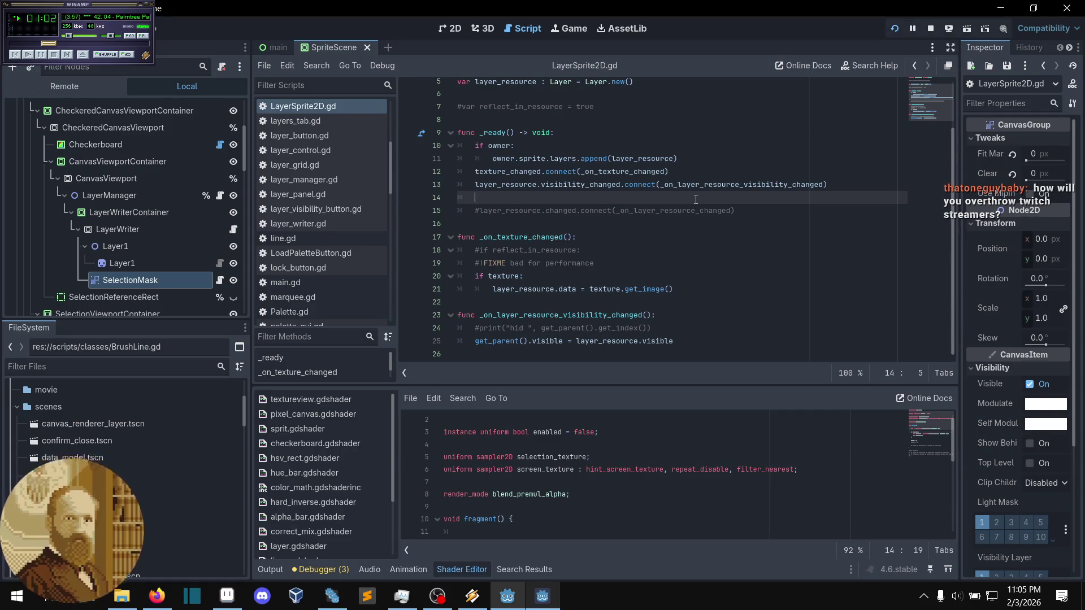
scroll(176, 284, down, 1)
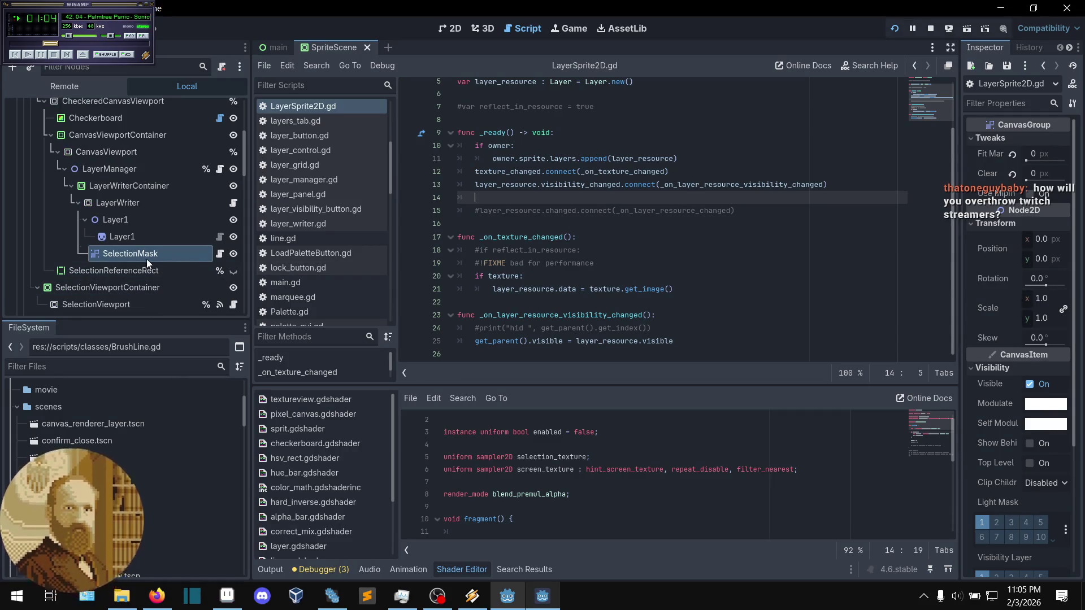
scroll(153, 257, down, 1)
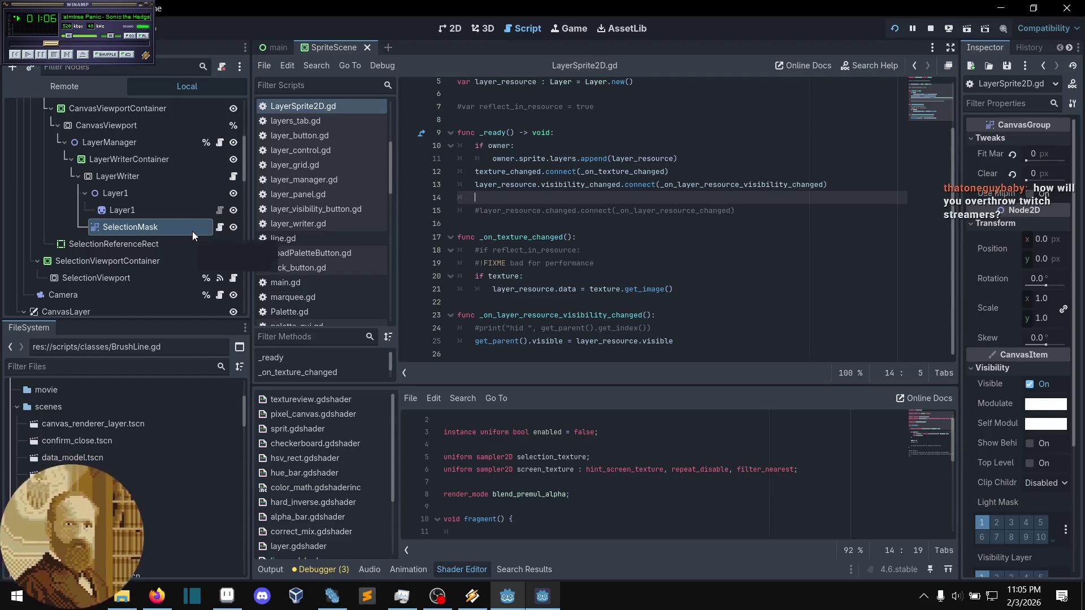
scroll(189, 241, down, 2)
scroll(189, 241, up, 1)
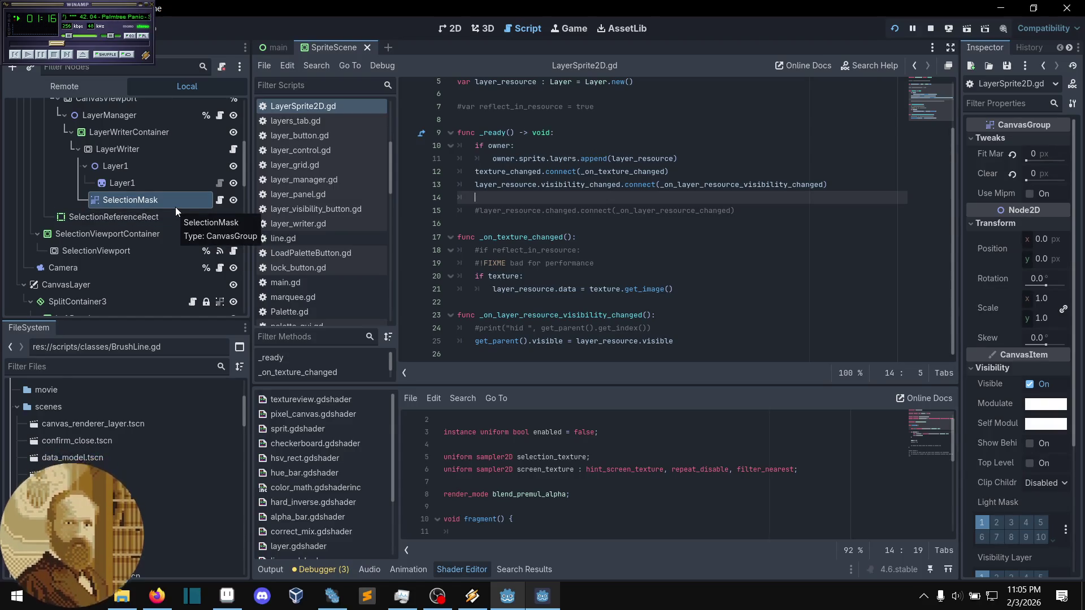
scroll(175, 208, down, 1)
scroll(175, 207, up, 2)
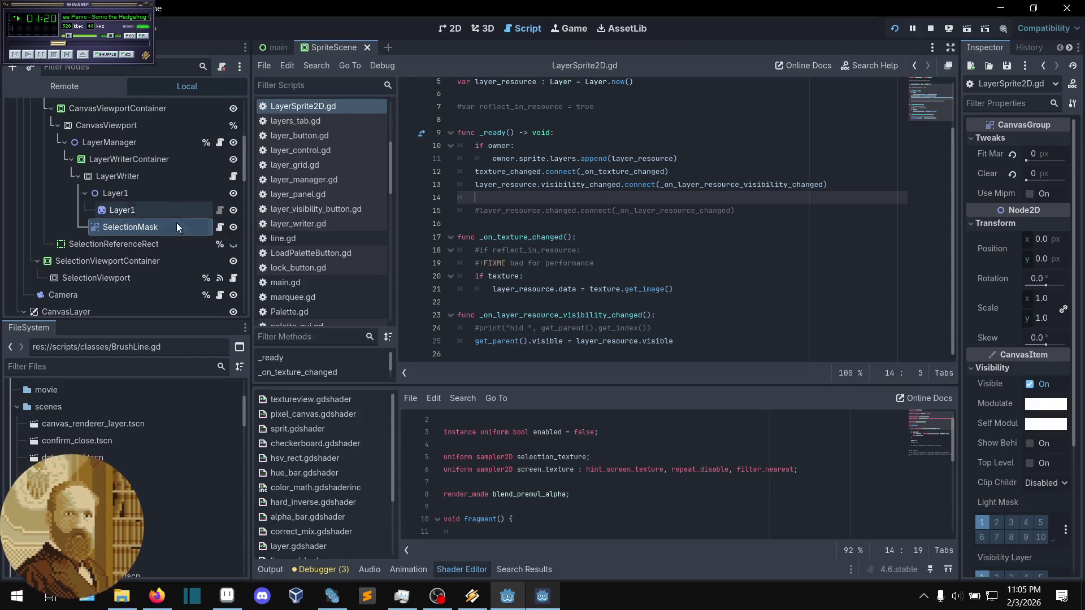
scroll(175, 228, down, 1)
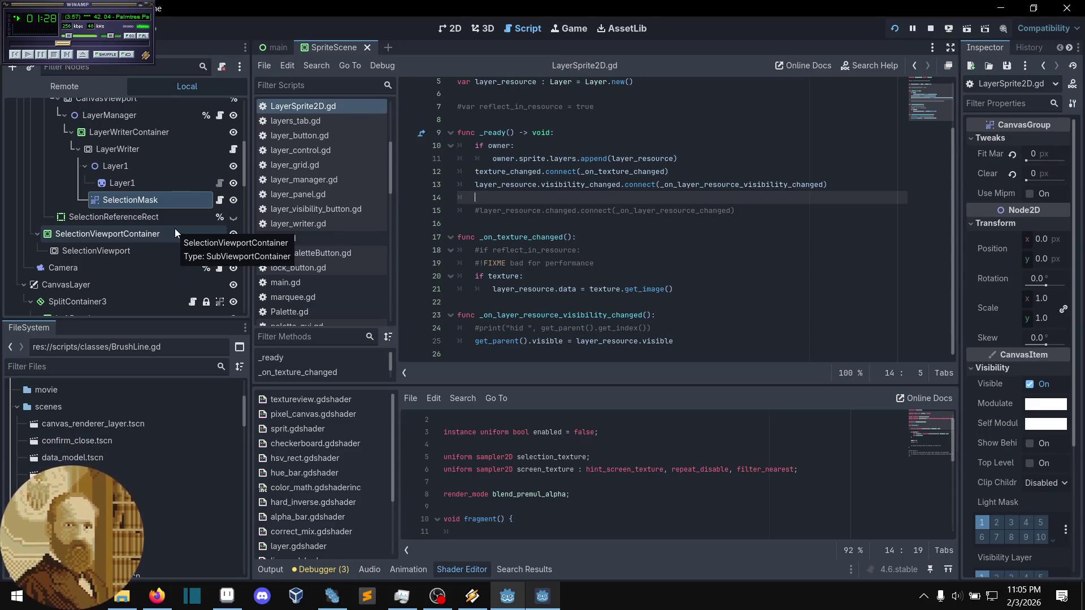
scroll(662, 224, up, 1)
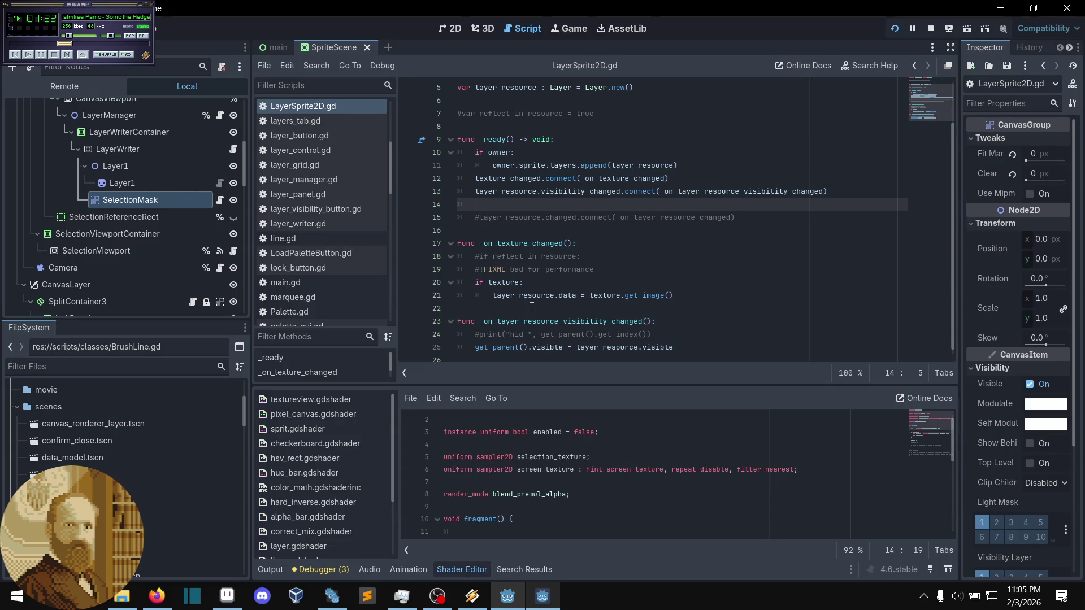
scroll(531, 306, up, 3)
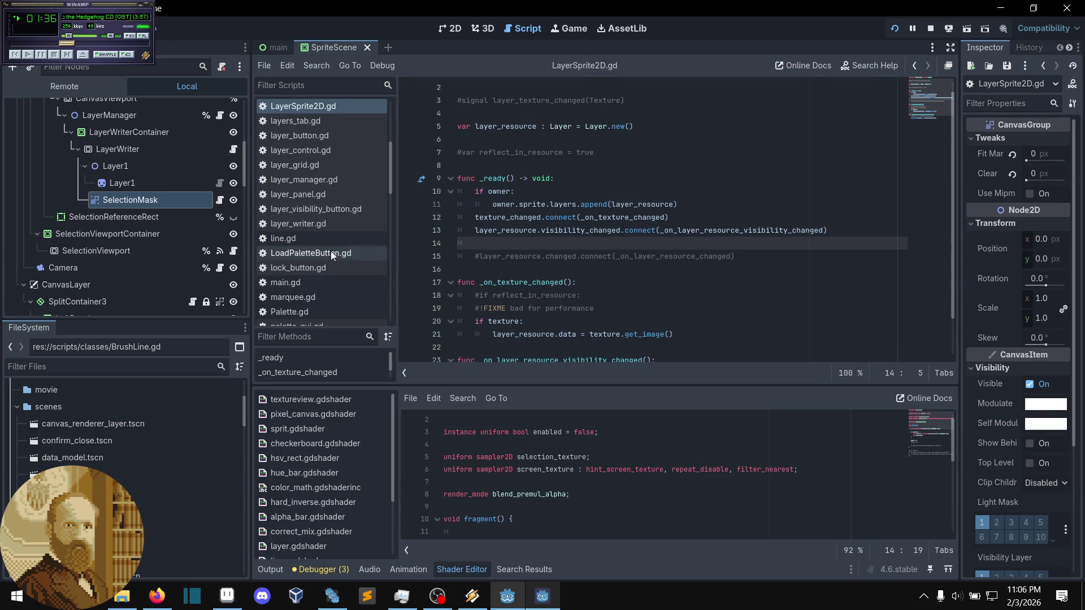
click(56, 28)
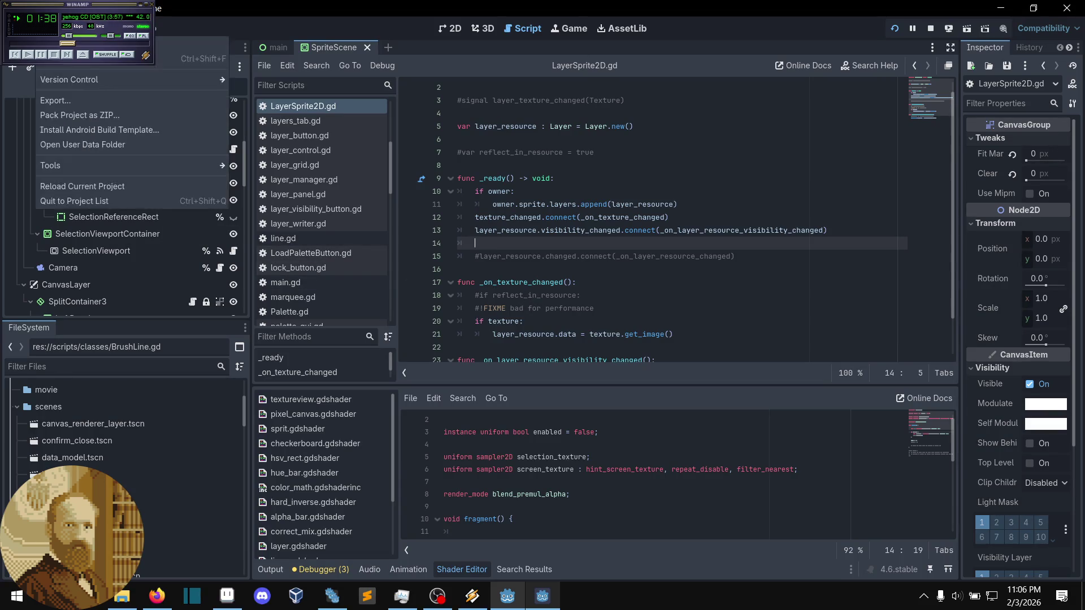
click(516, 102)
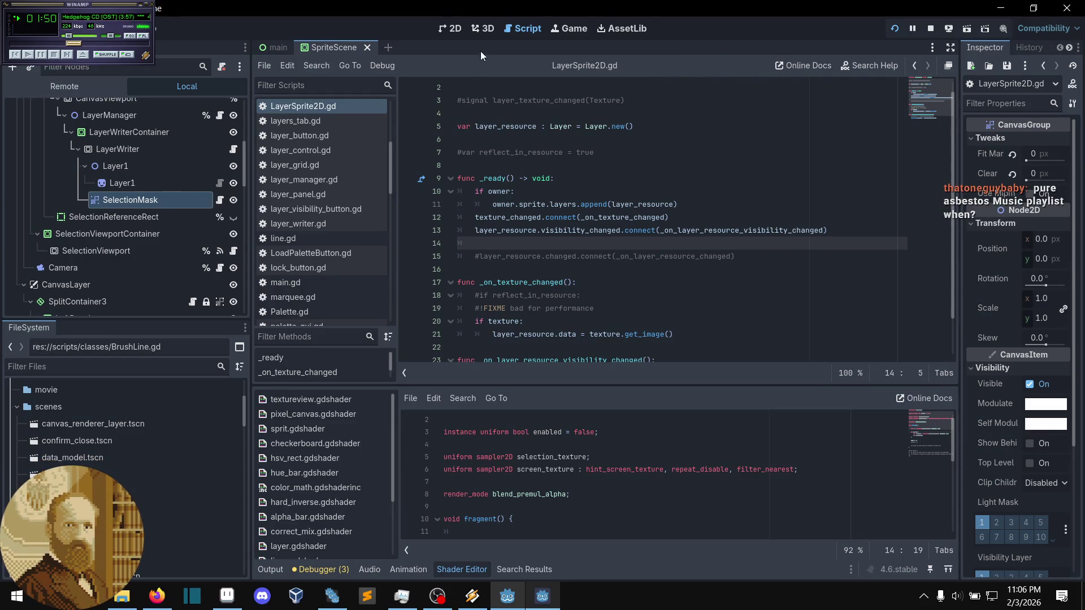
scroll(148, 222, up, 6)
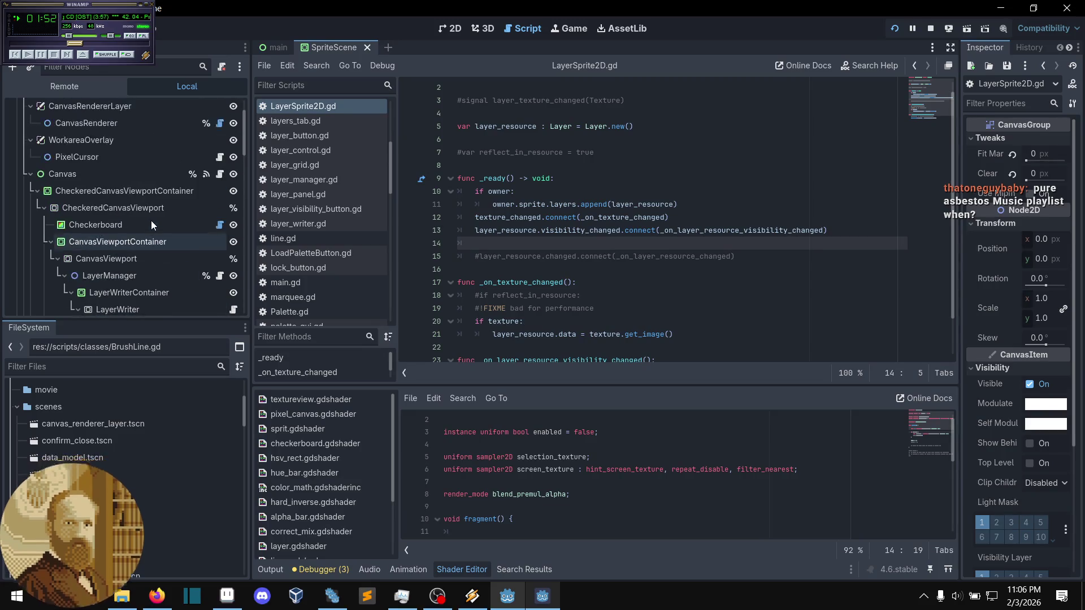
- Inspect the Layer1 sprite, Layer1, LayerWriter and LayerWriterContainer nodes in turn
scroll(30, 202, down, 3)
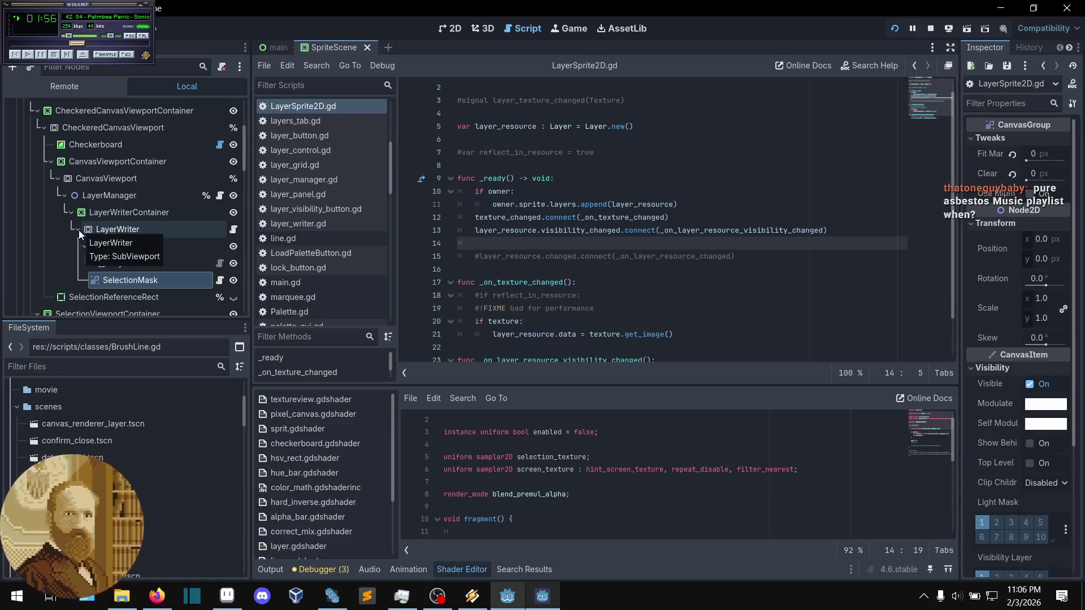
scroll(110, 224, down, 2)
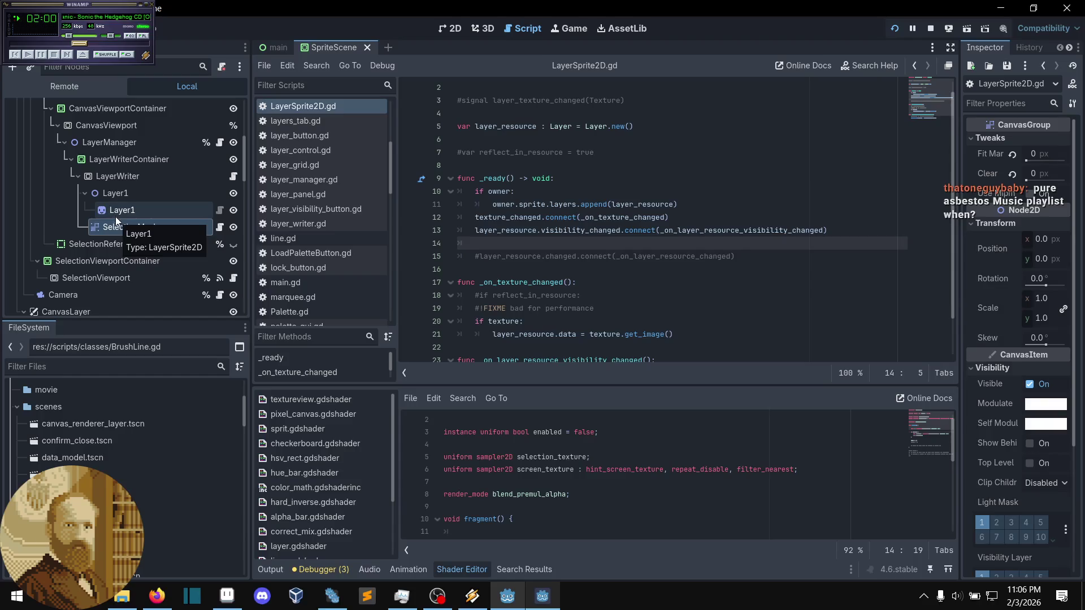
click(130, 210)
click(141, 193)
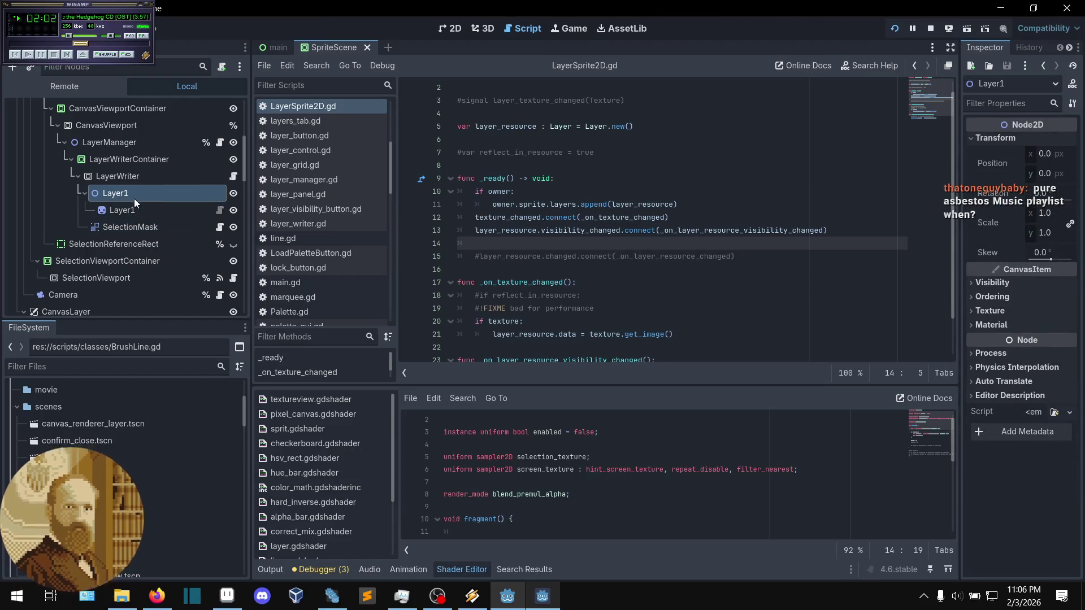
scroll(135, 201, up, 1)
scroll(142, 209, up, 1)
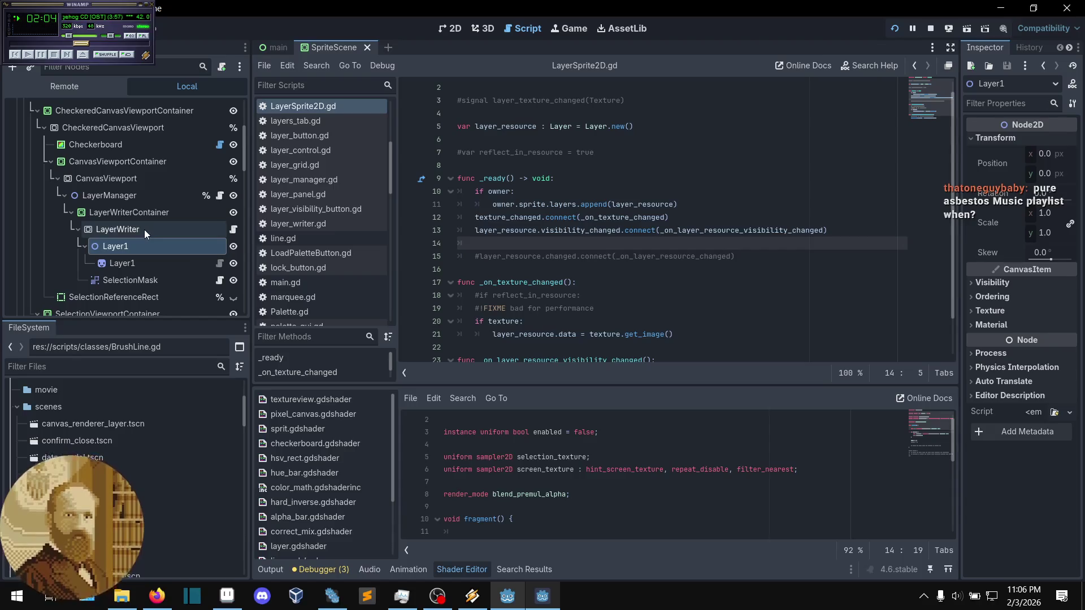
click(143, 230)
click(137, 219)
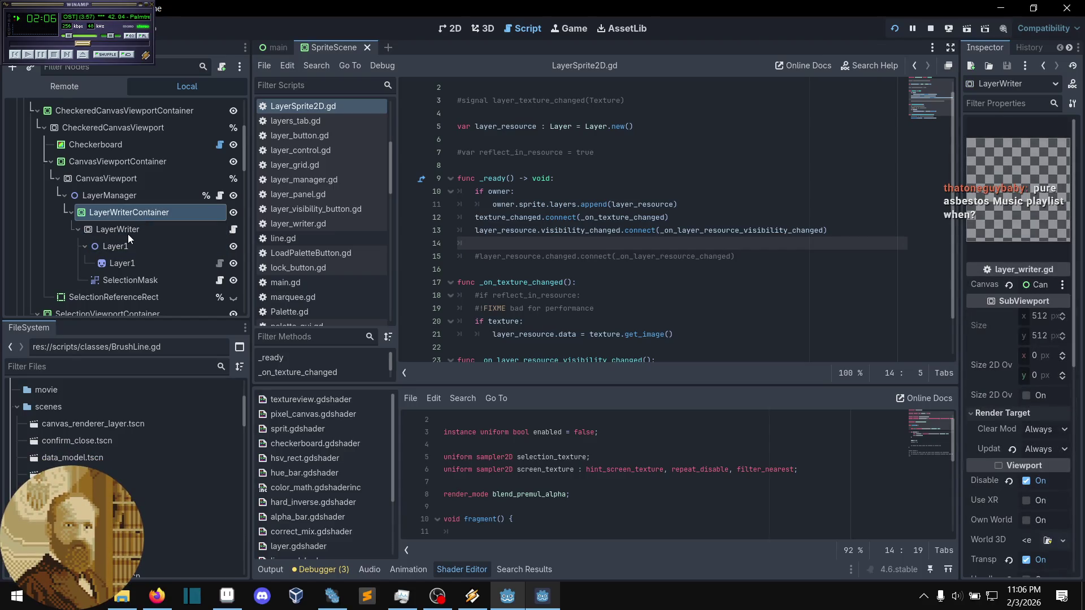
- Read the negative-alpha clearing shader, then place the caret on script lines 15 and 16
scroll(133, 220, down, 2)
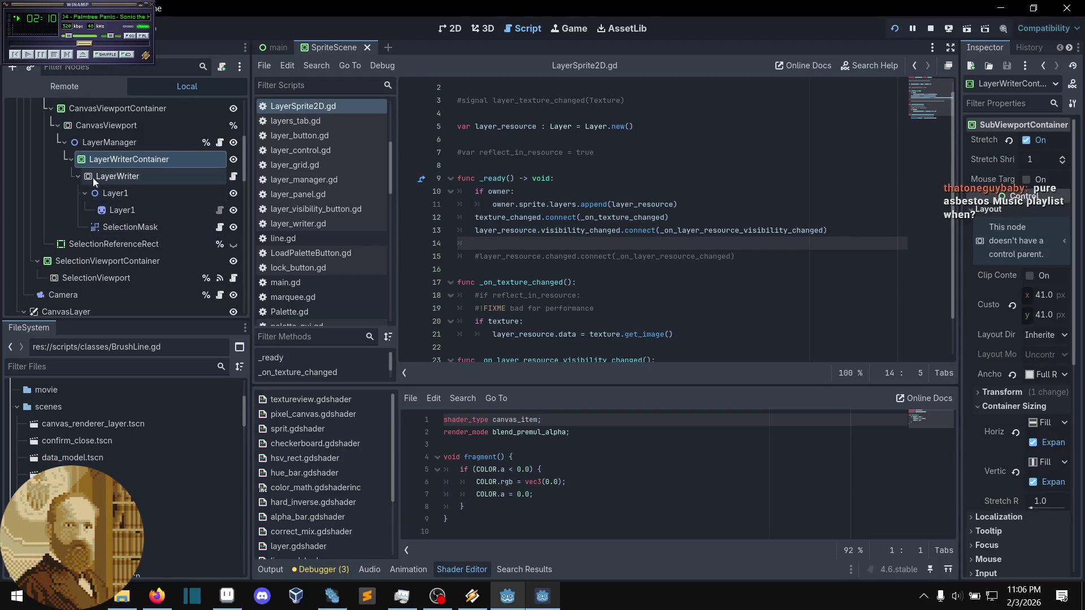
scroll(113, 178, up, 2)
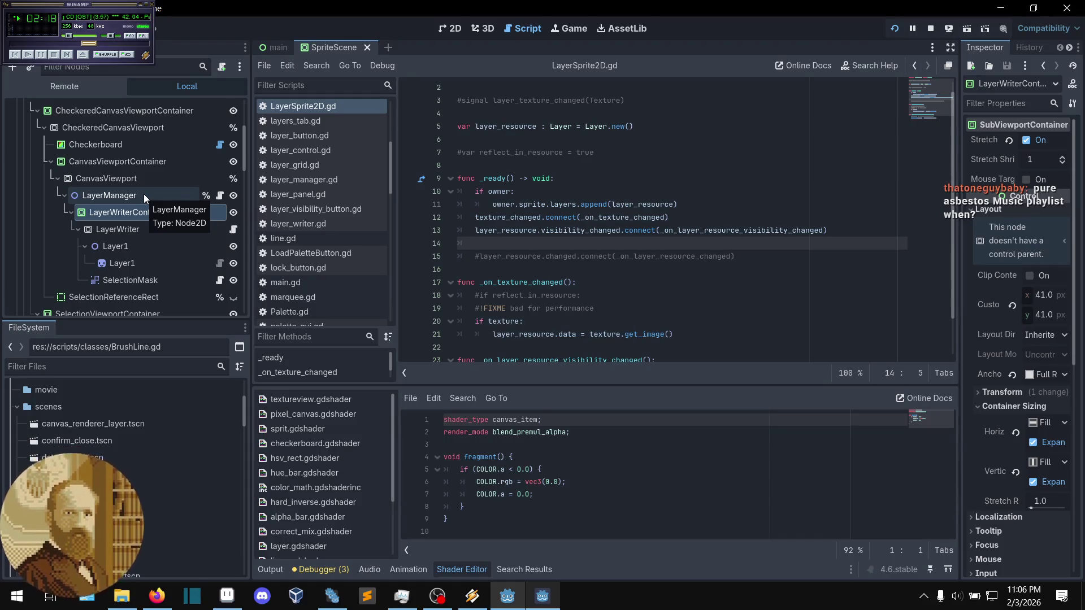
scroll(126, 217, up, 5)
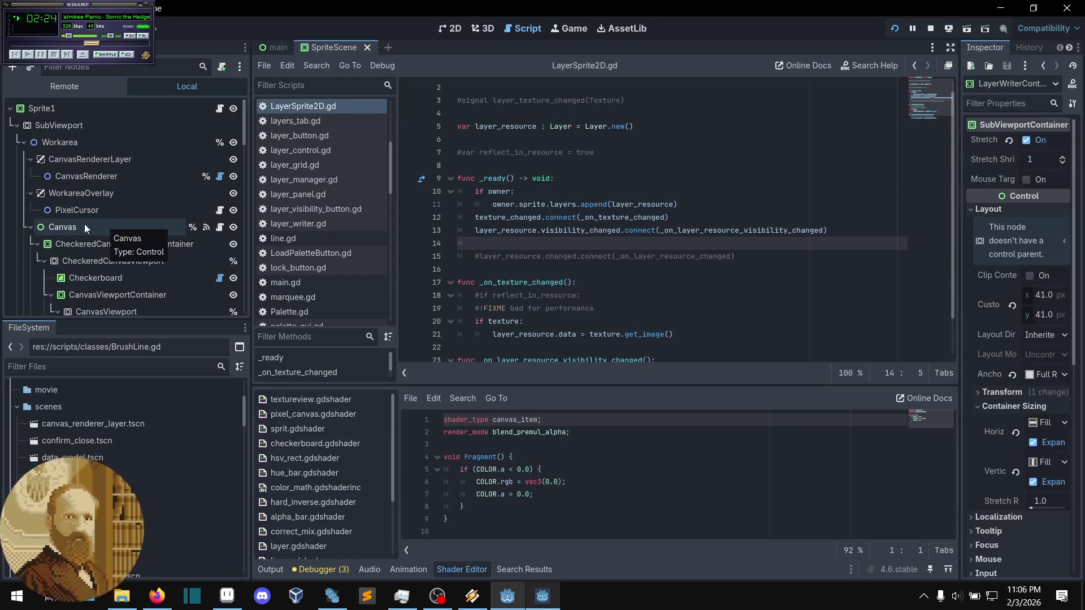
scroll(151, 232, down, 2)
scroll(168, 231, up, 2)
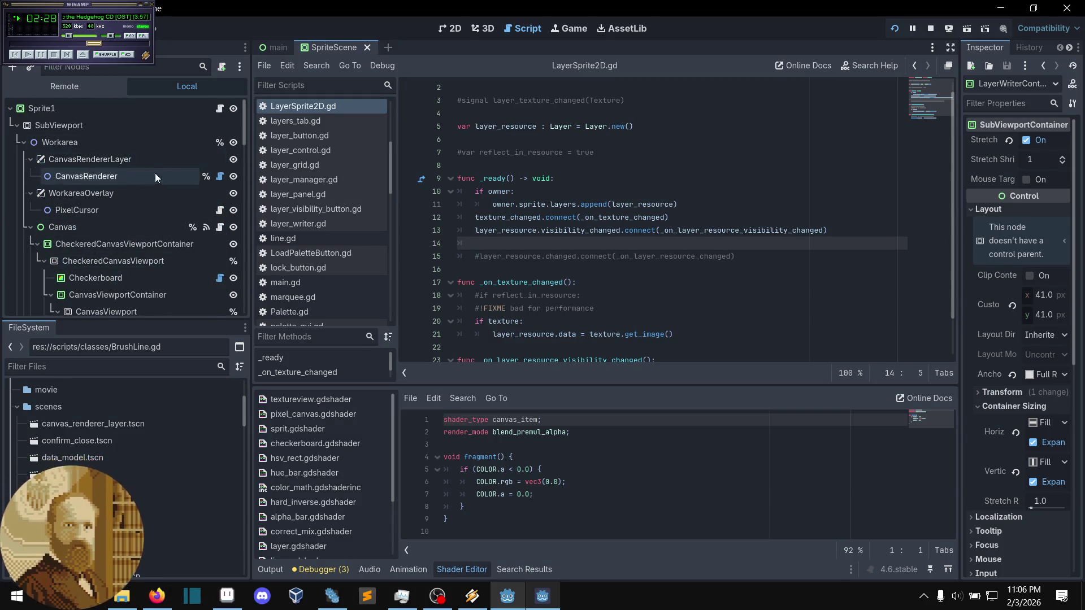
click(521, 254)
click(537, 273)
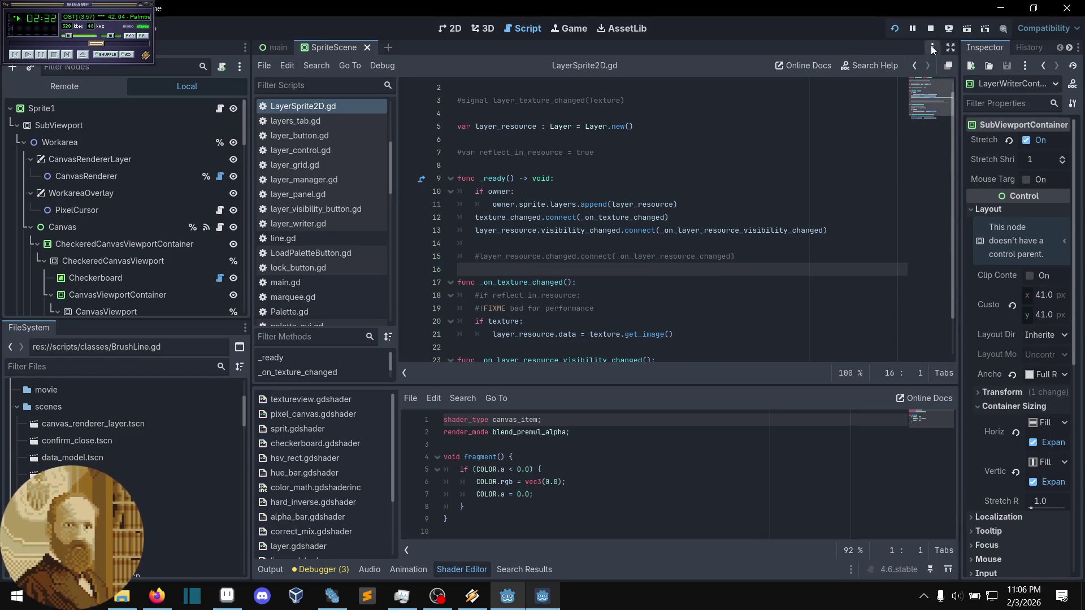
drag(620, 384, 617, 358)
scroll(605, 302, down, 2)
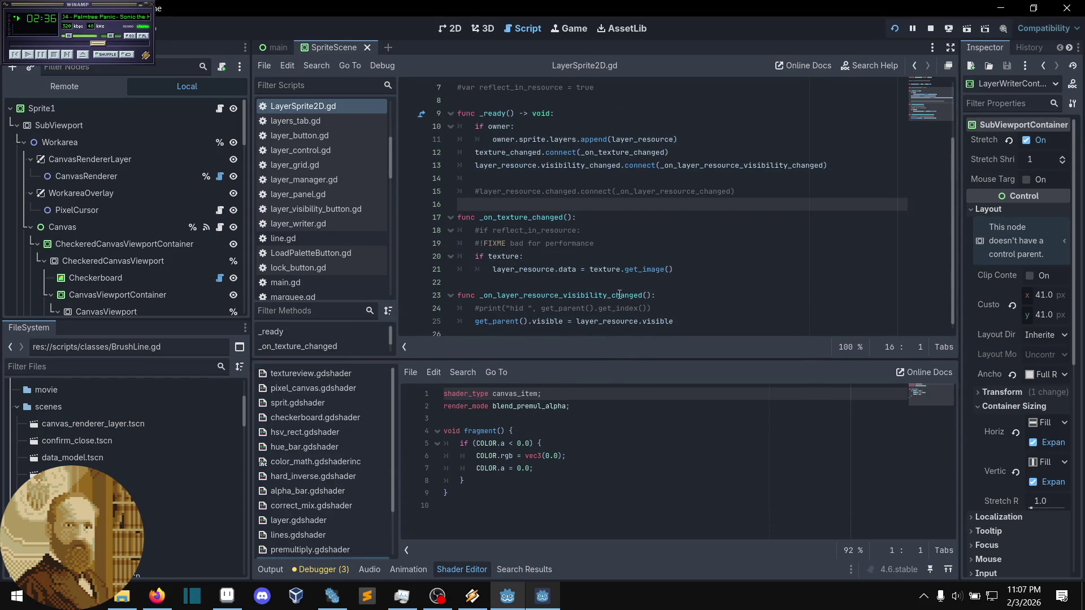
click(565, 282)
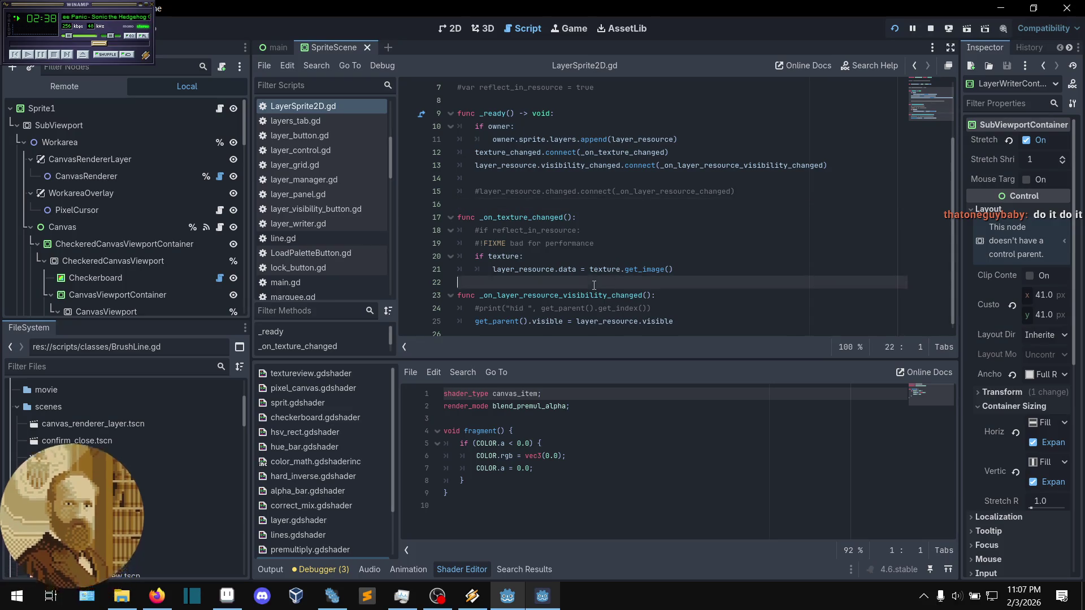
click(535, 258)
click(527, 204)
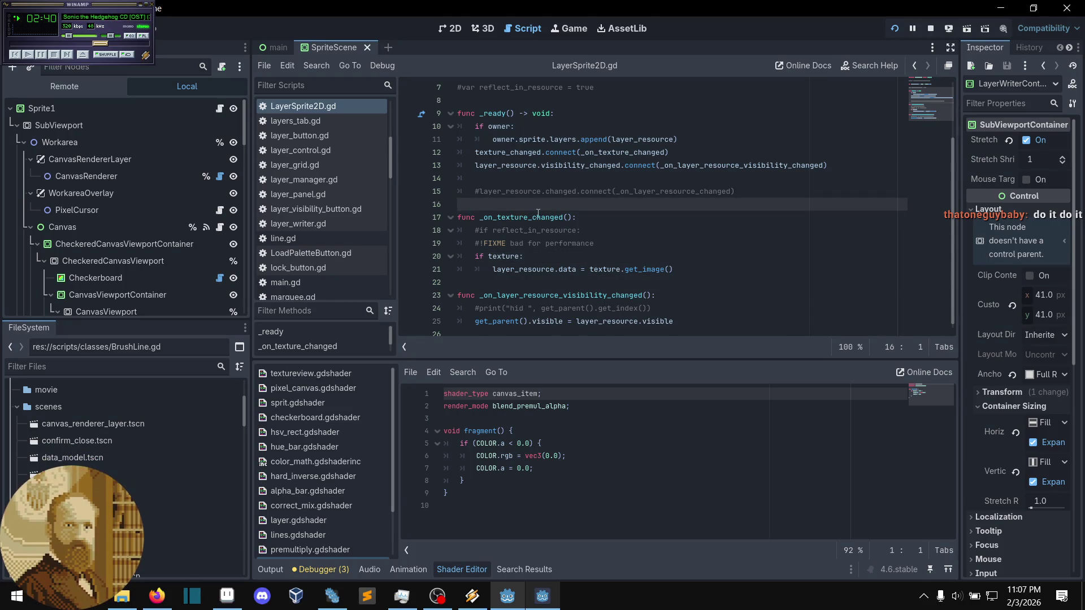
scroll(182, 268, down, 2)
scroll(182, 268, up, 2)
scroll(605, 302, up, 1)
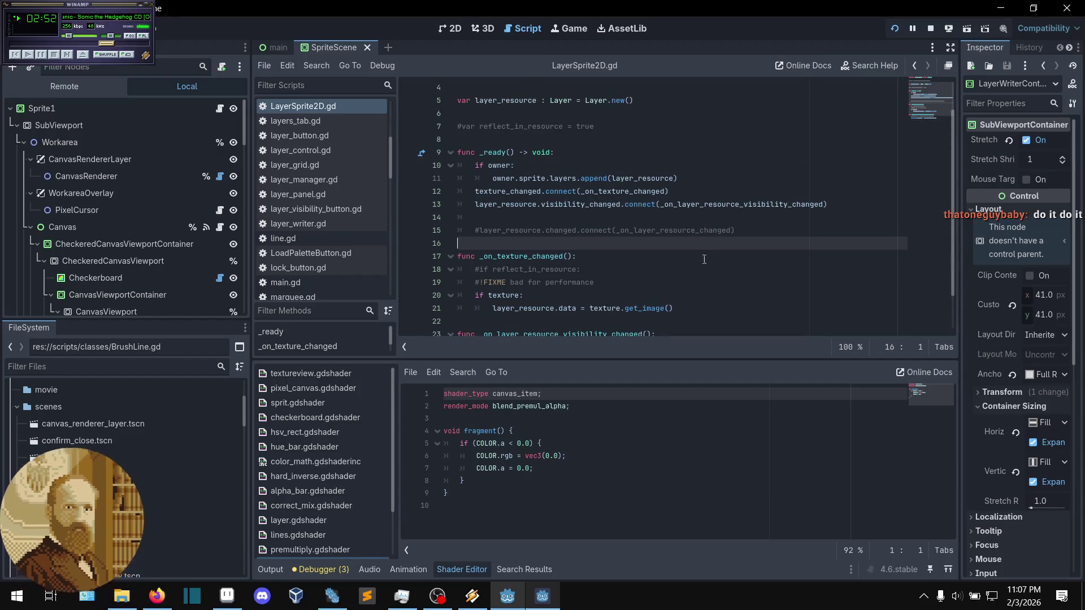
click(507, 596)
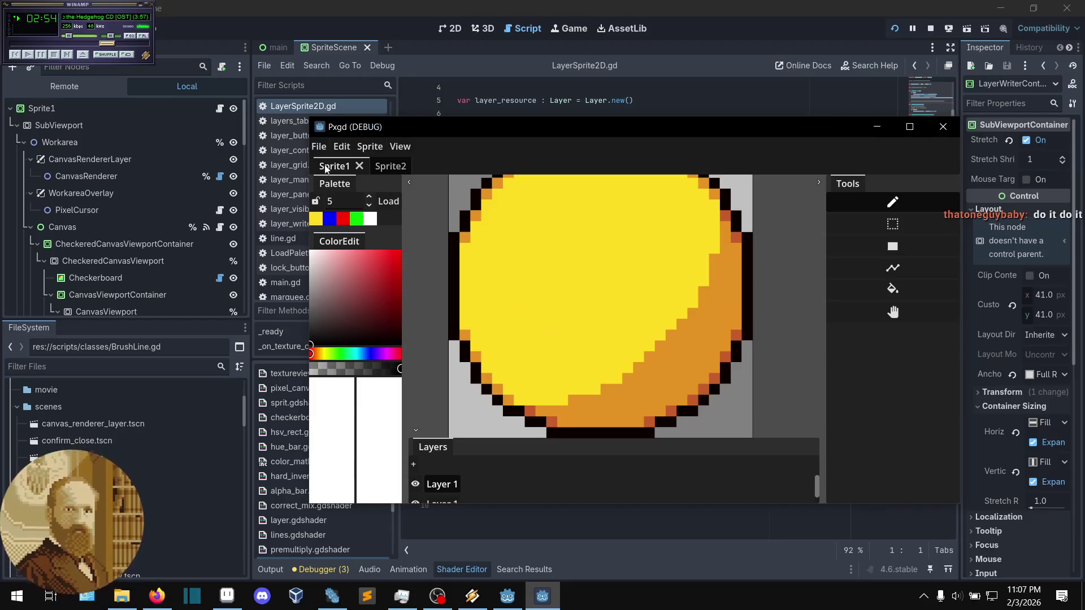
- Check Pxgd's File menu for export options, then open Sprite1's sprite_scene.gd script
click(319, 147)
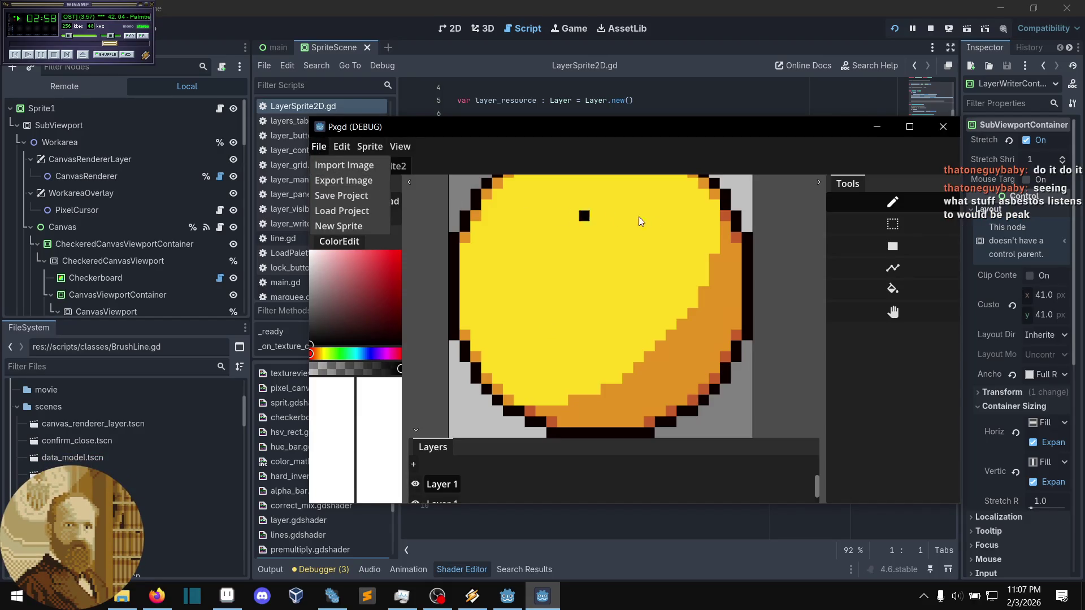
click(577, 102)
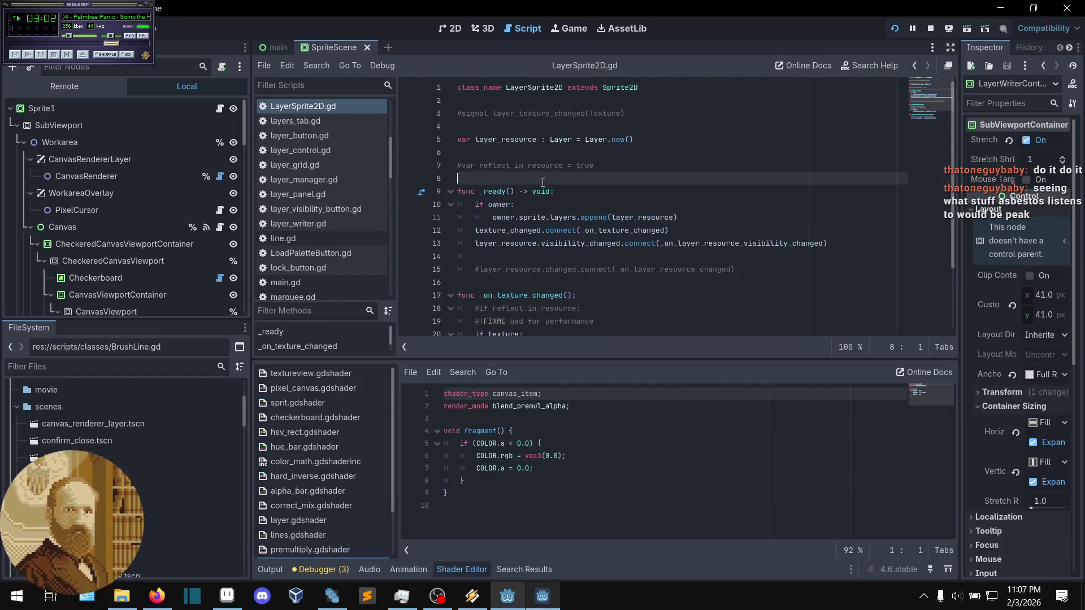
scroll(554, 193, down, 1)
scroll(557, 206, up, 2)
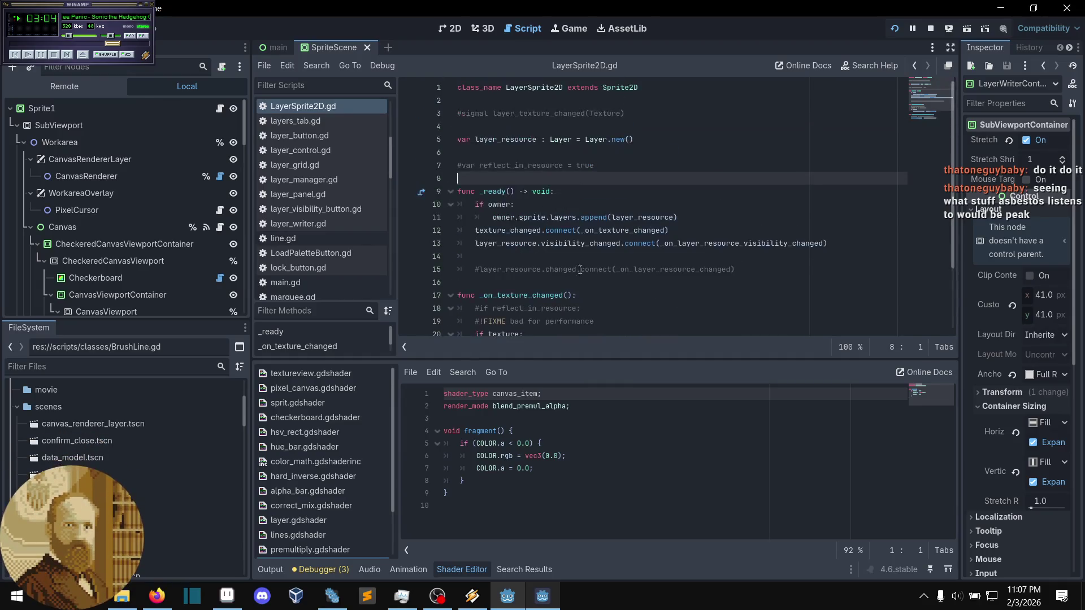
click(222, 111)
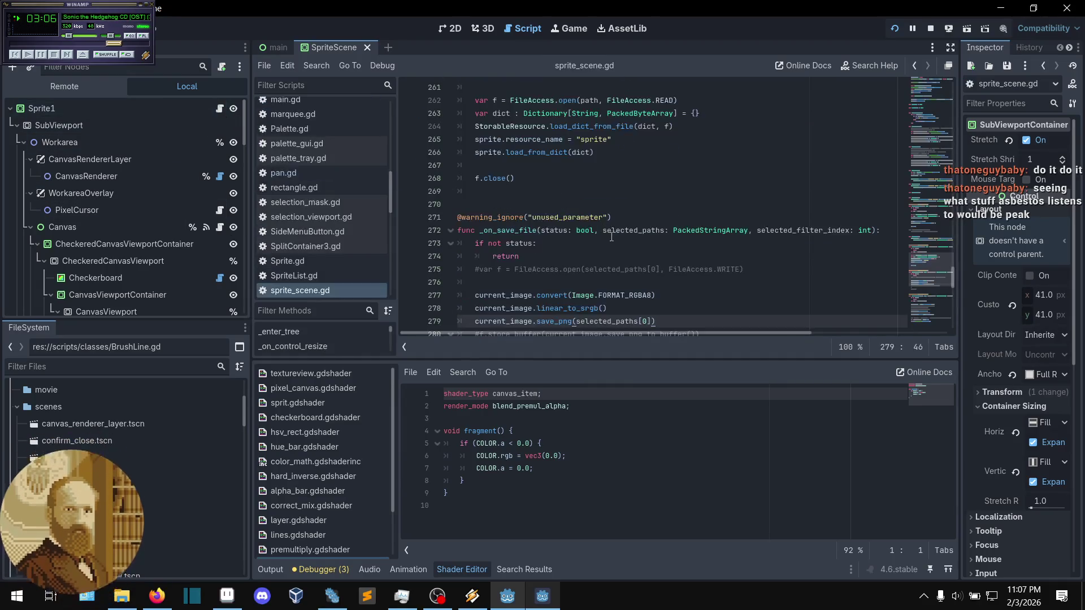
- Open the Image class documentation for save_png from line 279
click(665, 242)
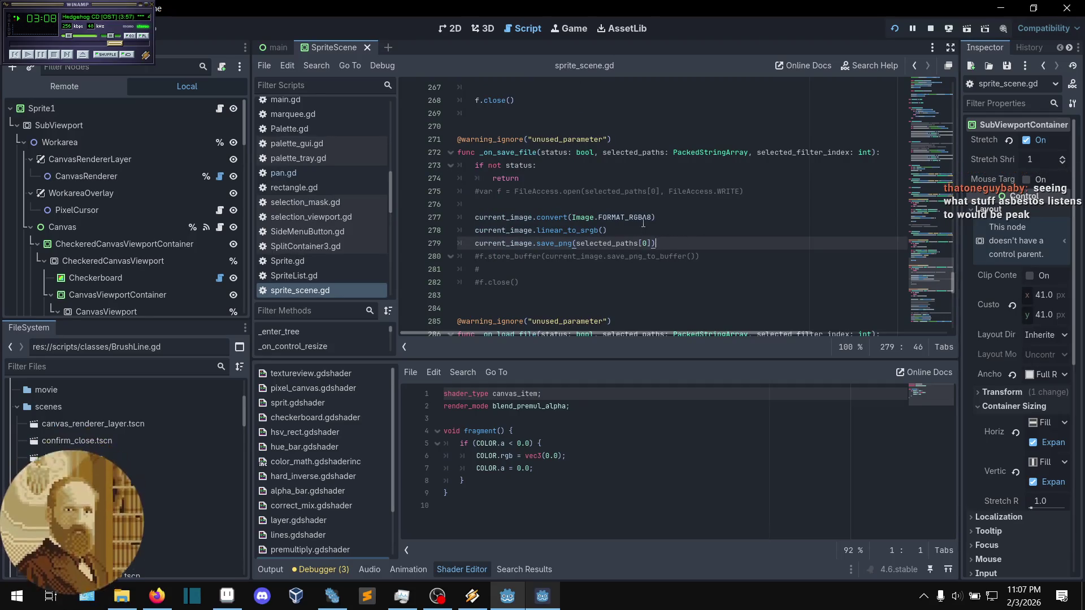
ctrl+click(557, 247)
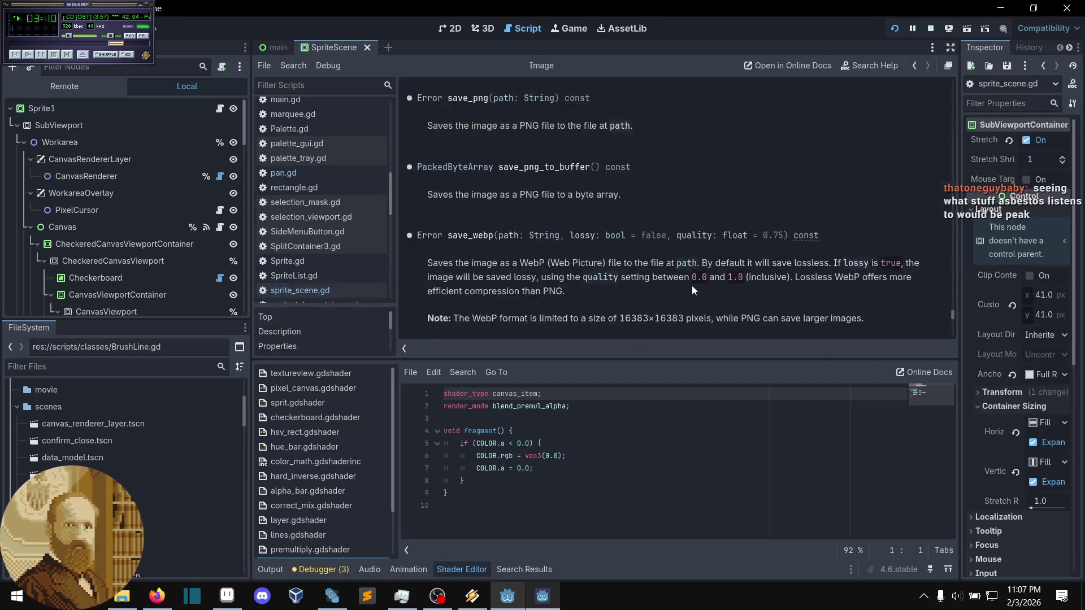
scroll(624, 252, up, 5)
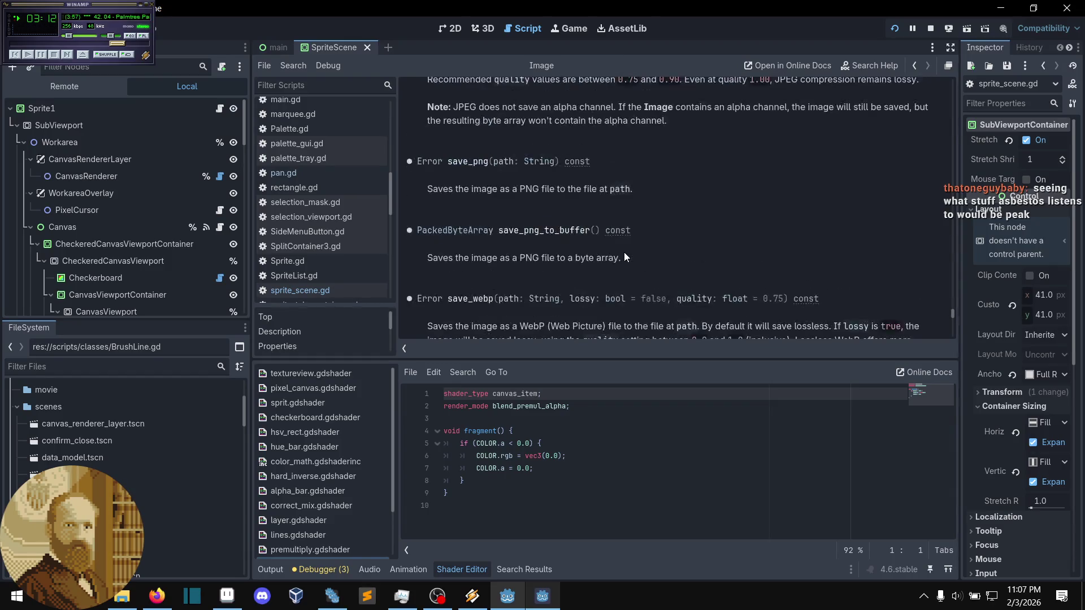
scroll(624, 252, up, 5)
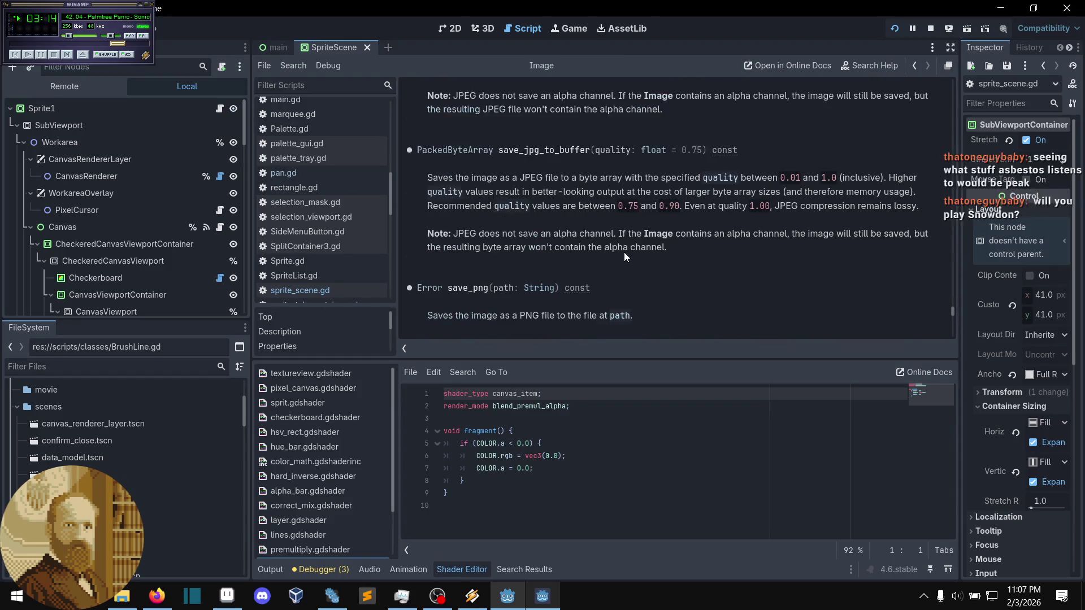
scroll(623, 252, up, 5)
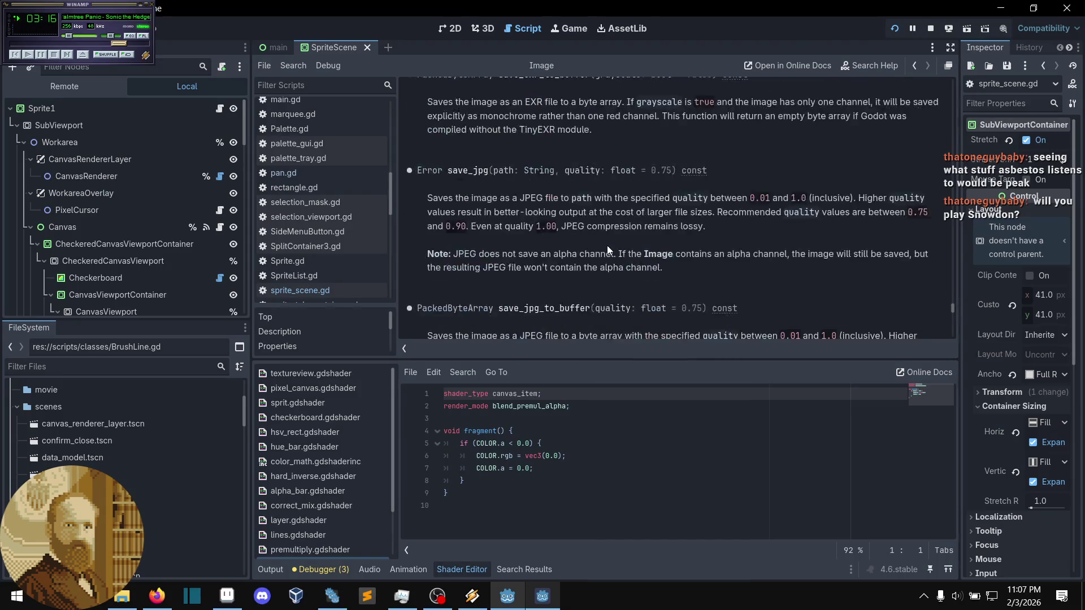
scroll(620, 253, up, 7)
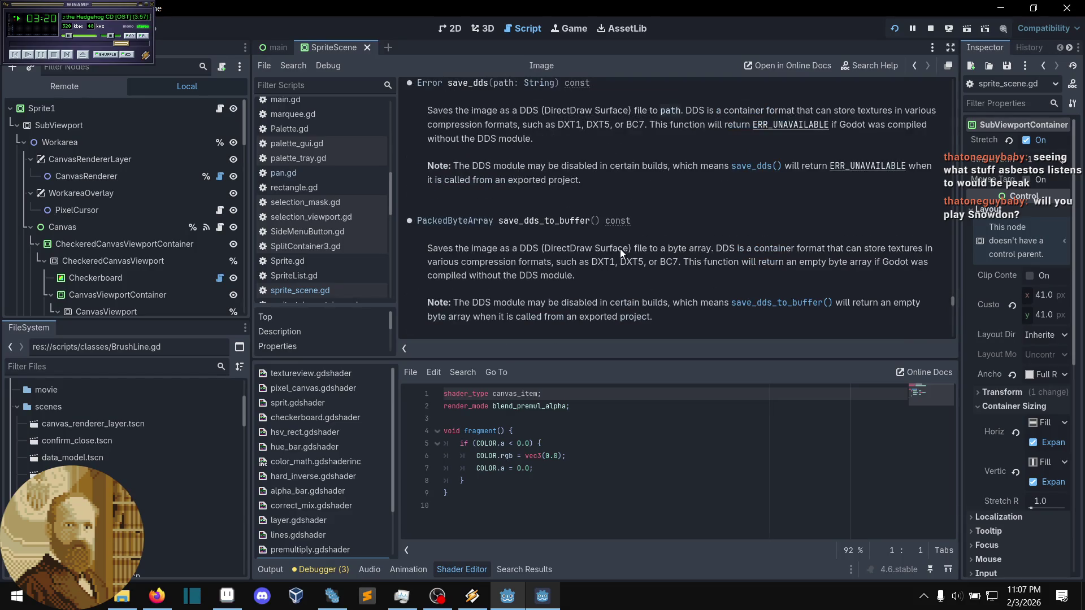
scroll(619, 253, up, 2)
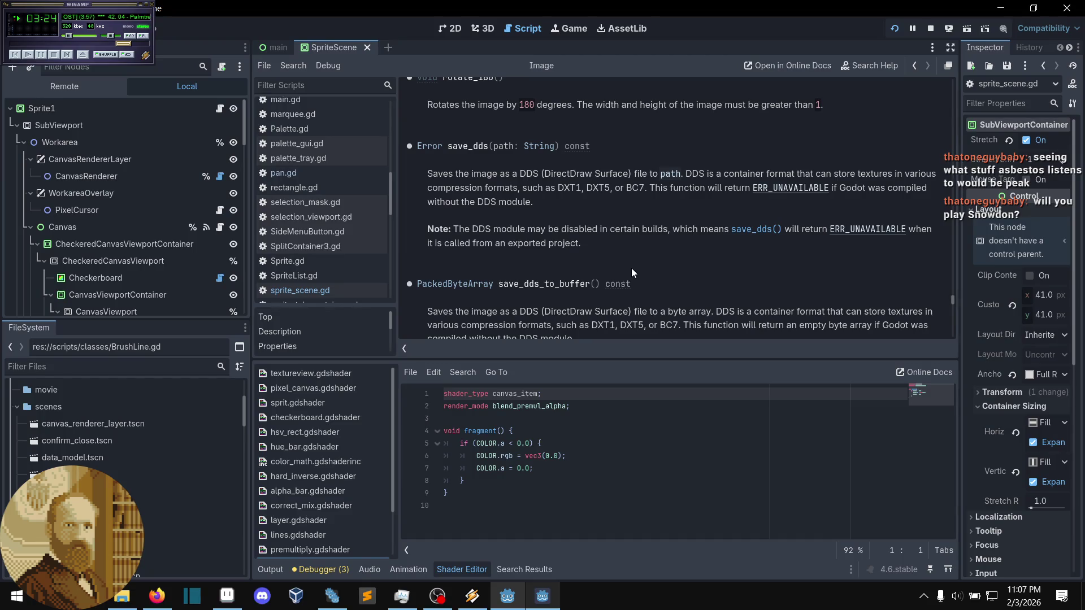
- Browse the Image save_* and load_* methods down to the TGA and WebP loaders
scroll(632, 271, down, 1)
scroll(631, 268, up, 8)
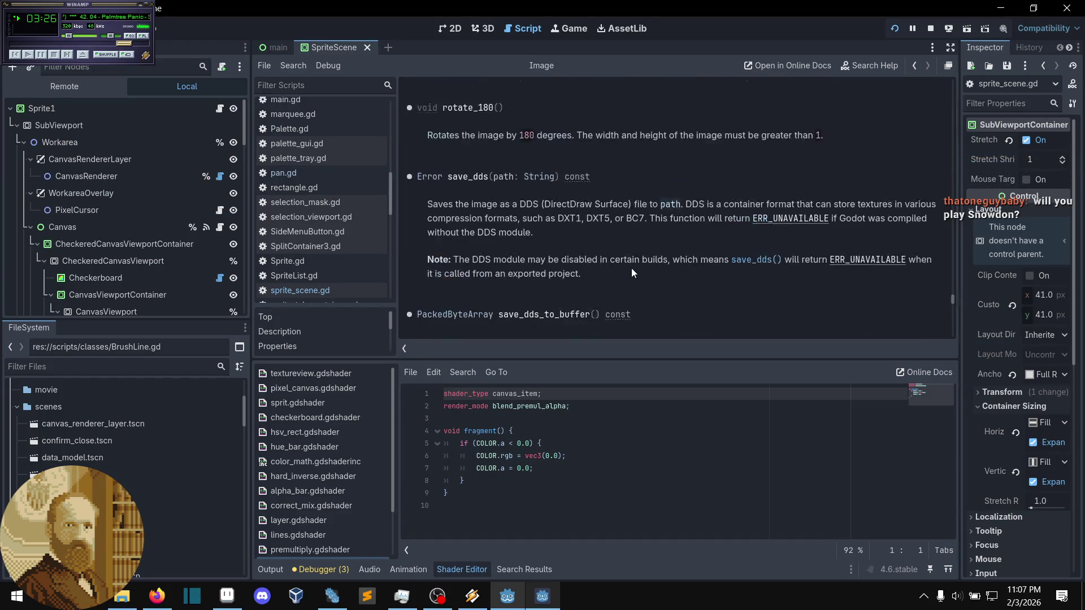
scroll(631, 268, up, 6)
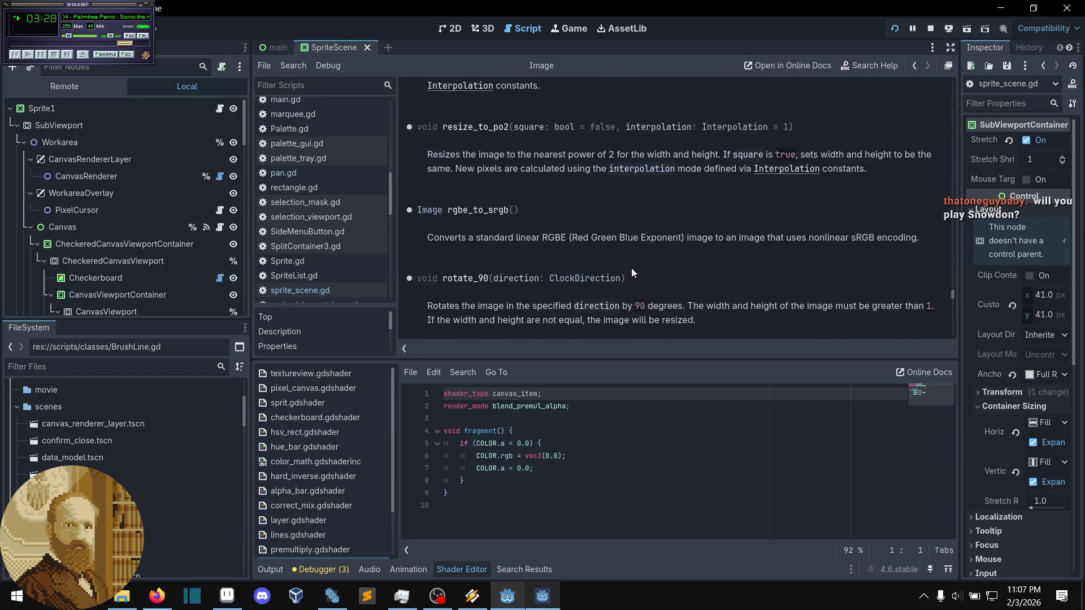
scroll(632, 268, up, 5)
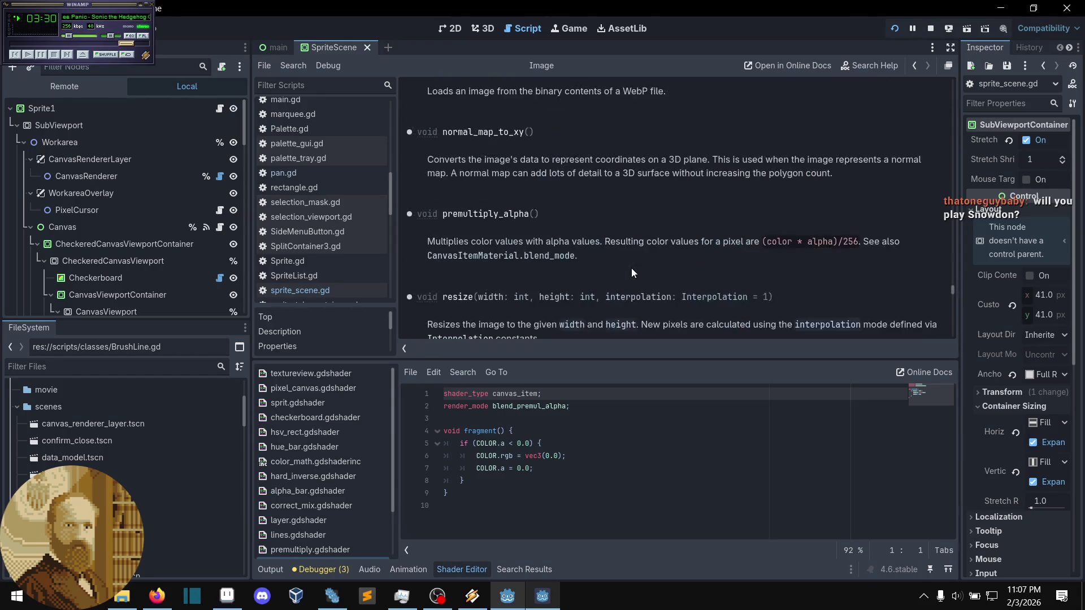
scroll(632, 268, up, 4)
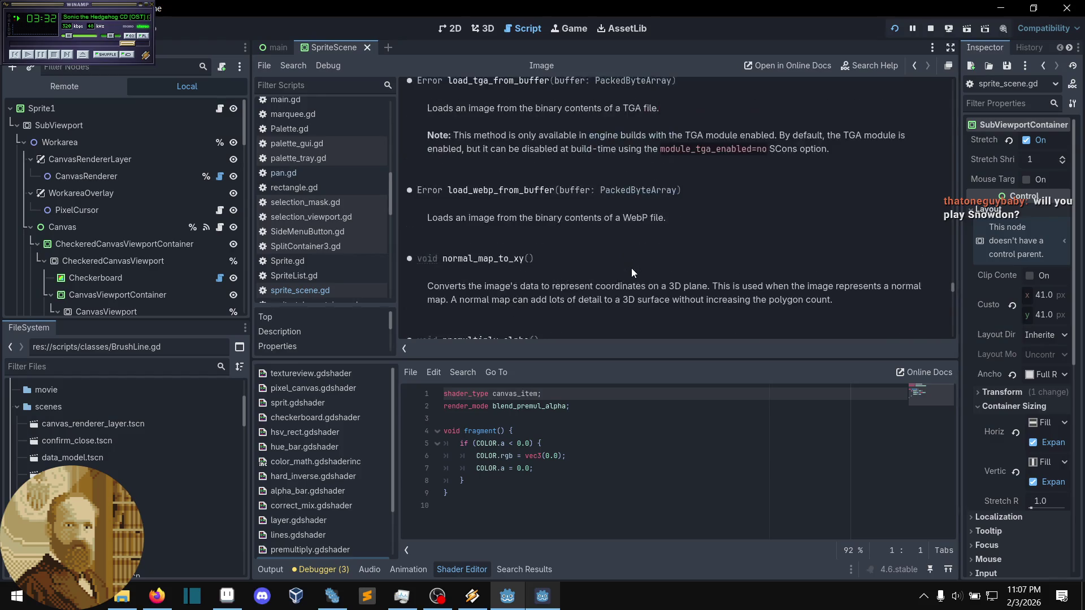
scroll(631, 267, up, 1)
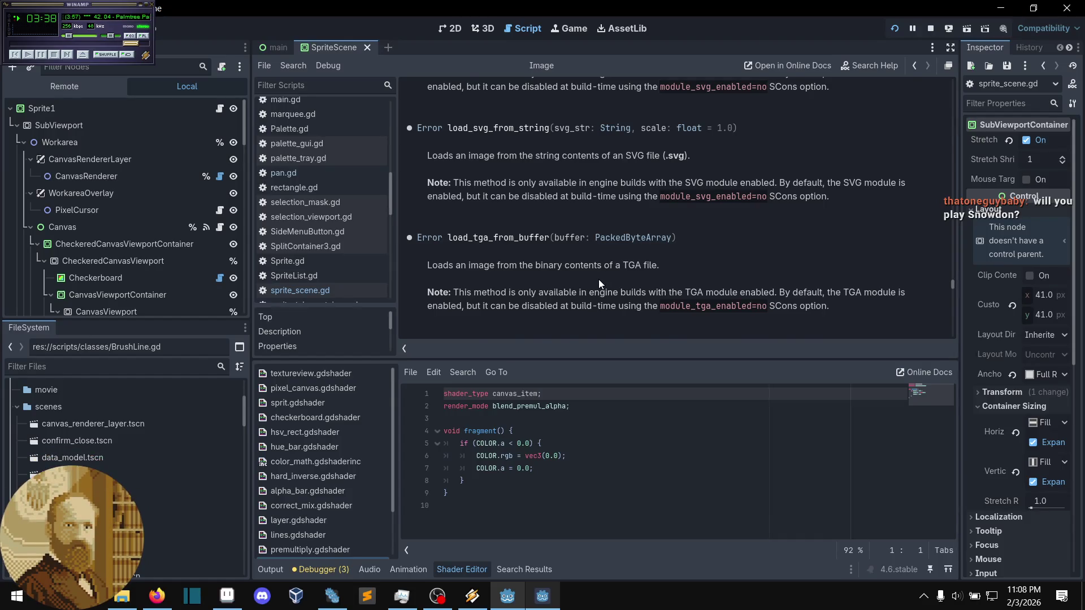
scroll(598, 281, up, 1)
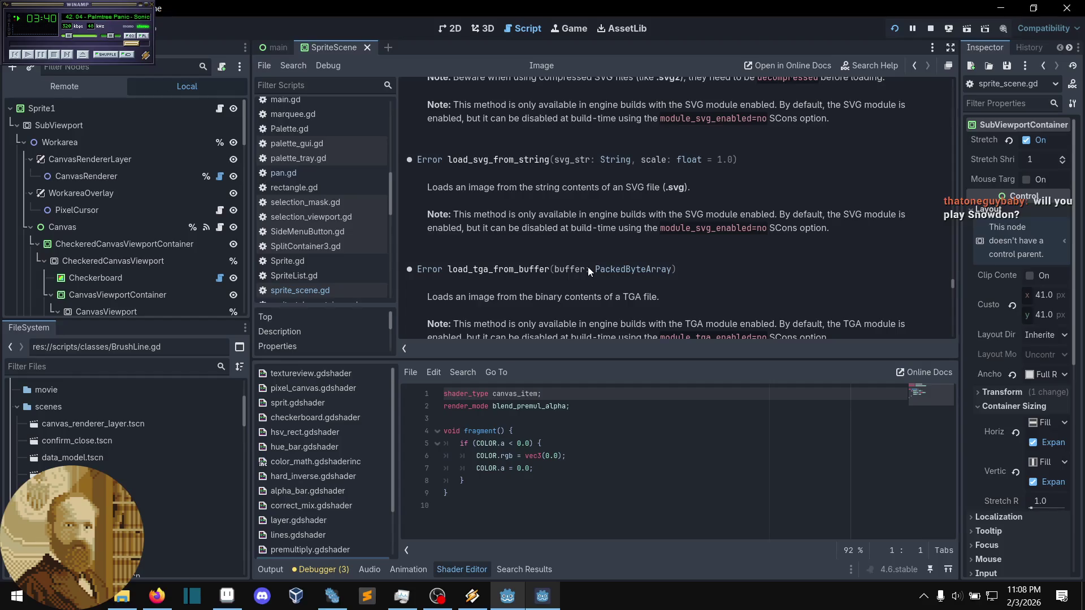
scroll(587, 267, up, 6)
scroll(589, 266, up, 5)
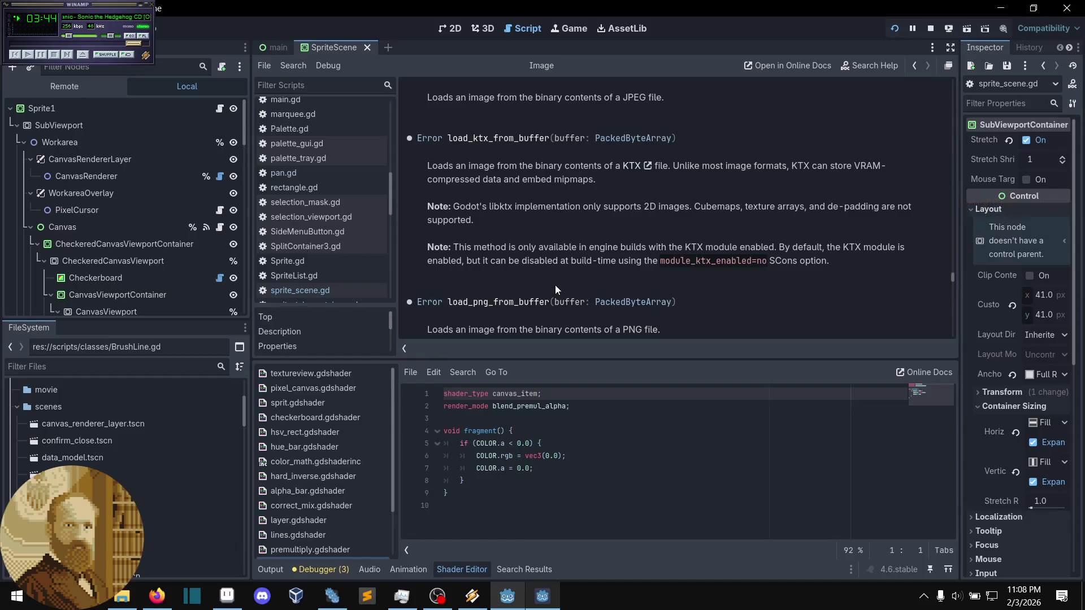
scroll(554, 286, up, 2)
scroll(554, 286, down, 6)
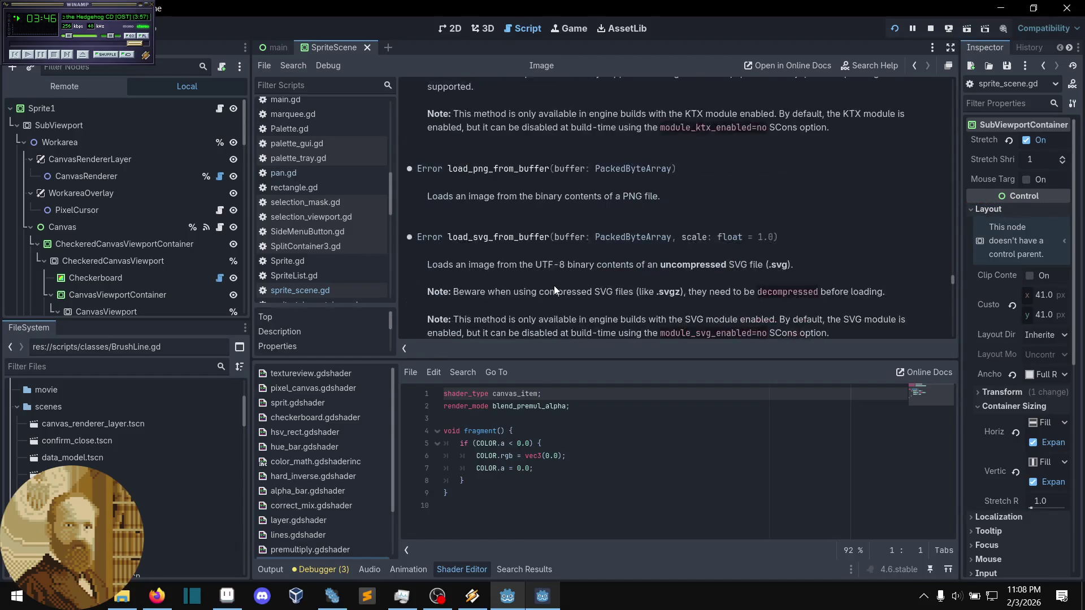
scroll(544, 262, down, 2)
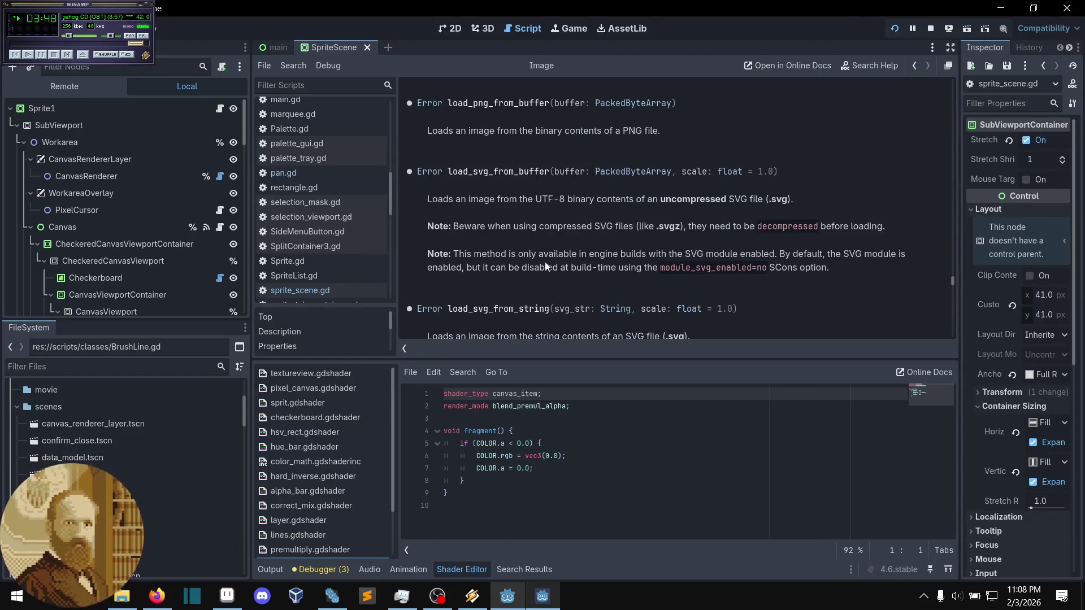
scroll(545, 263, down, 1)
scroll(545, 262, down, 5)
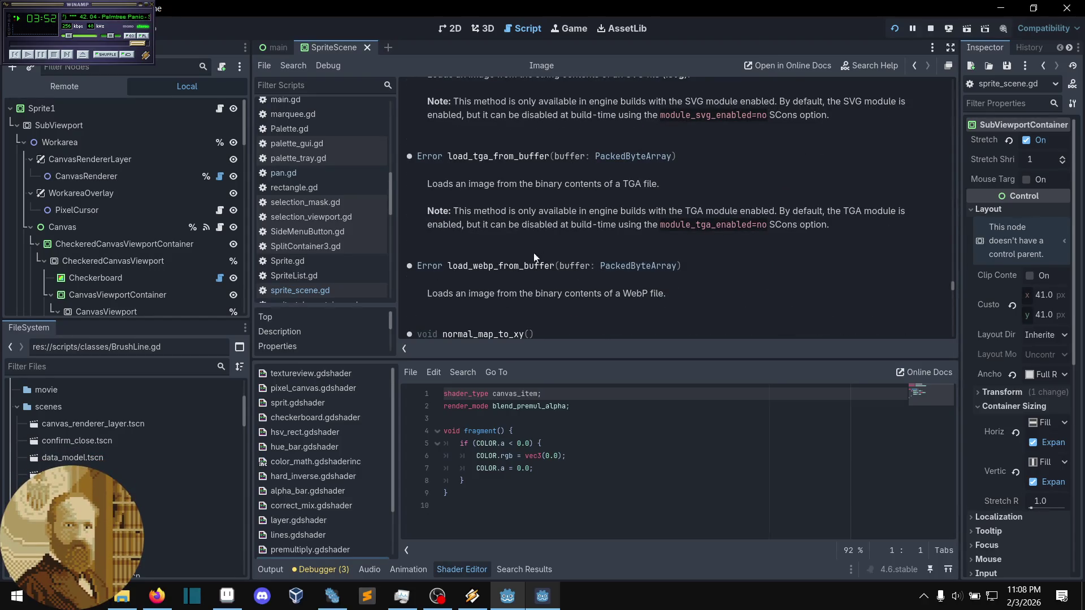
scroll(179, 275, down, 2)
scroll(179, 276, up, 2)
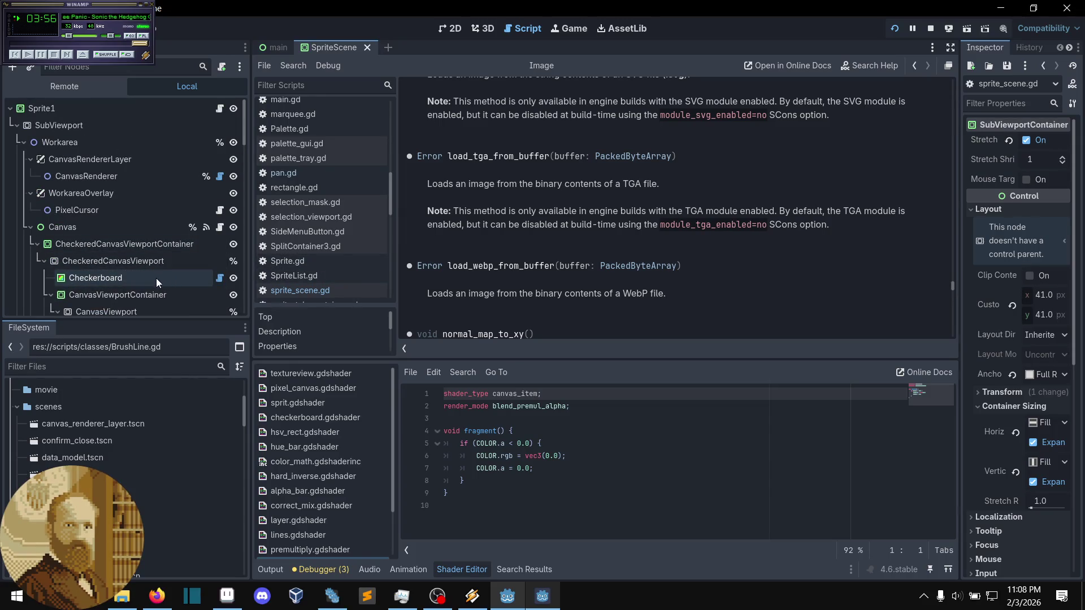
- Change line 279's save_png call to save_tga, save sprite_scene.gd, and stop the running project
key(alt+Left)
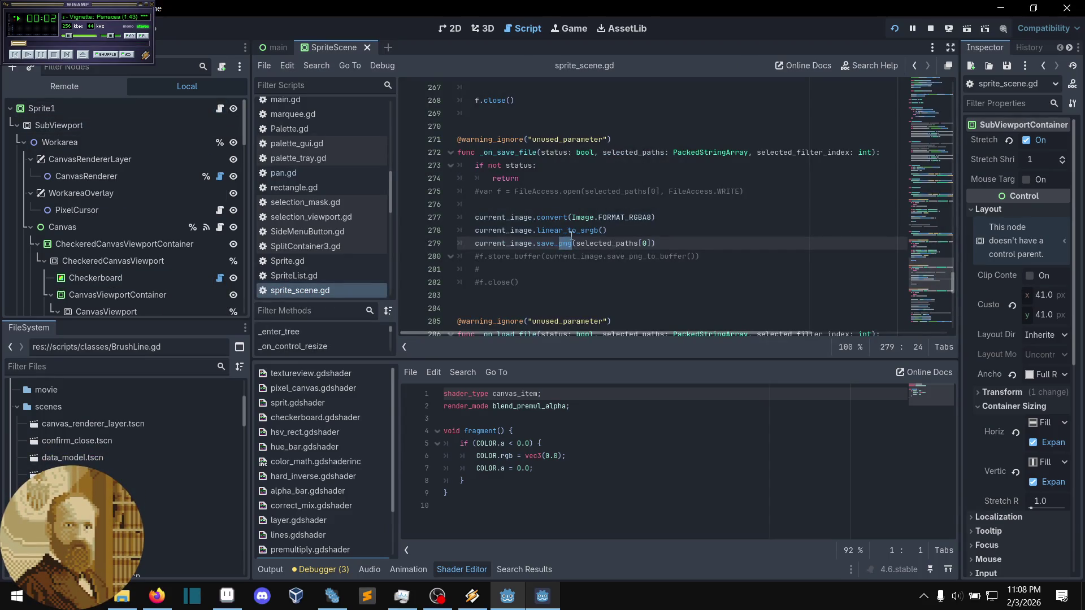
text(tga)
click(684, 235)
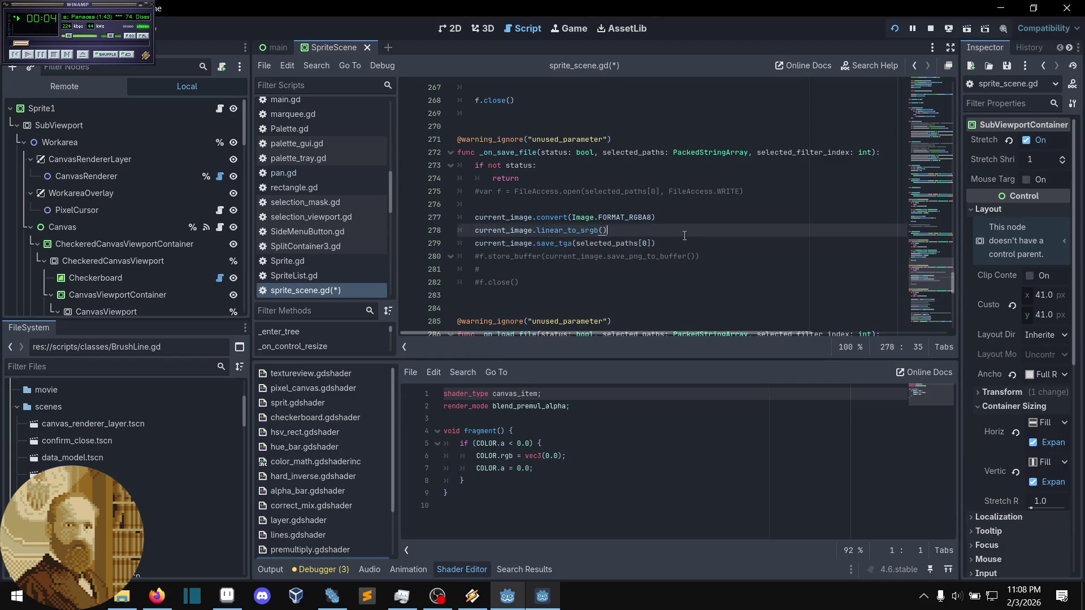
key(ctrl+s)
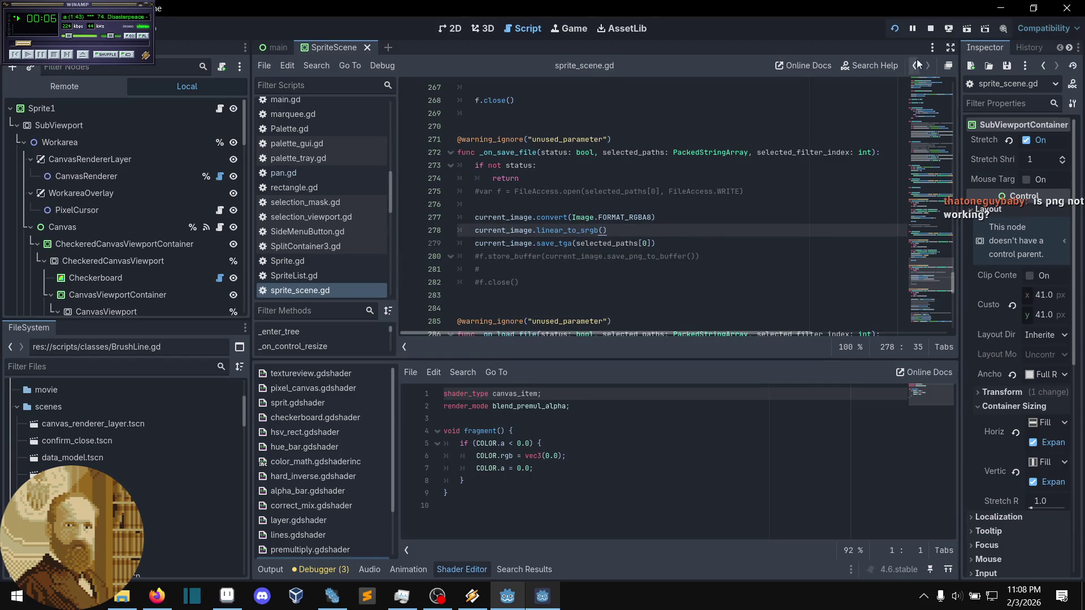
click(890, 35)
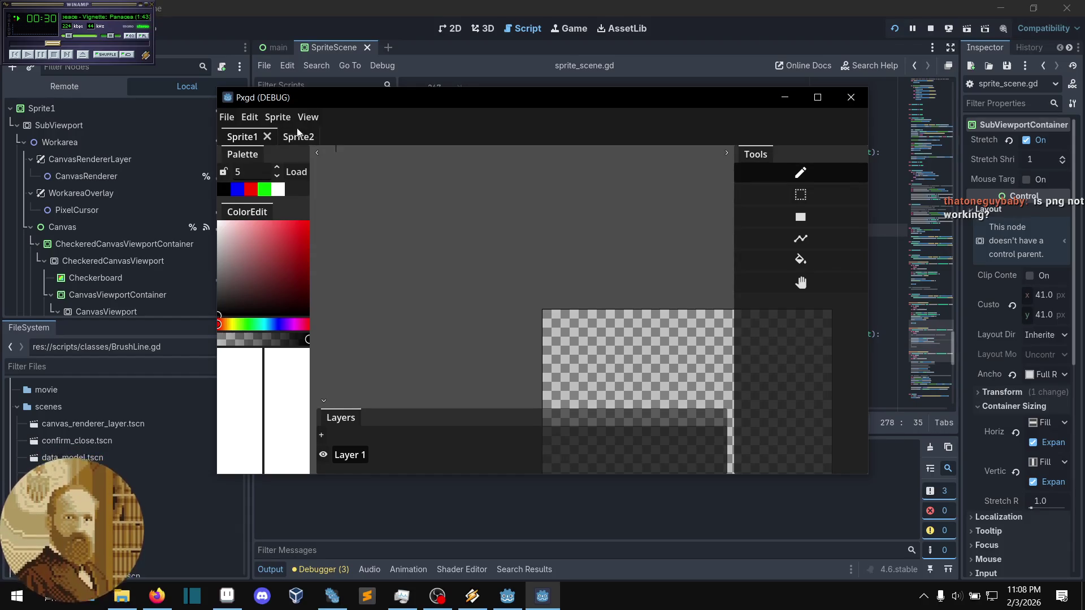
- Load a saved .pxgd project in Pxgd
click(229, 116)
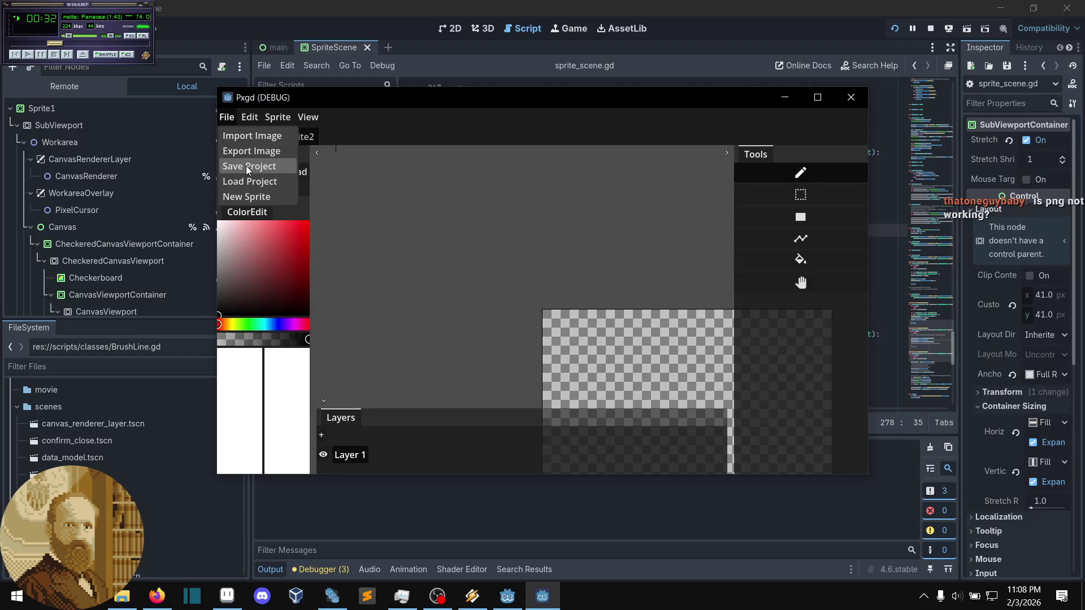
click(252, 180)
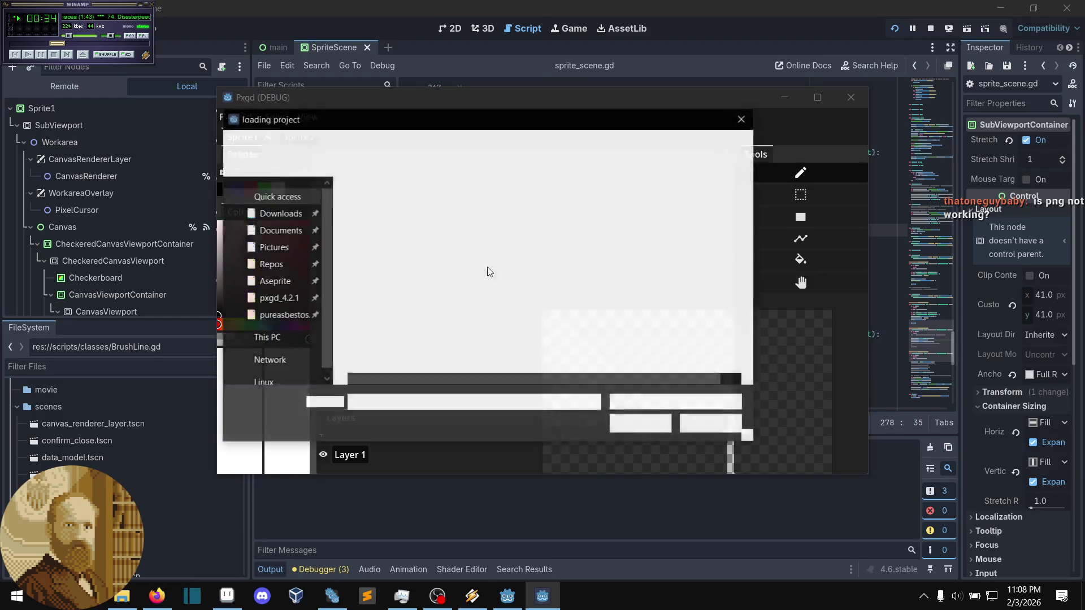
click(487, 300)
click(641, 427)
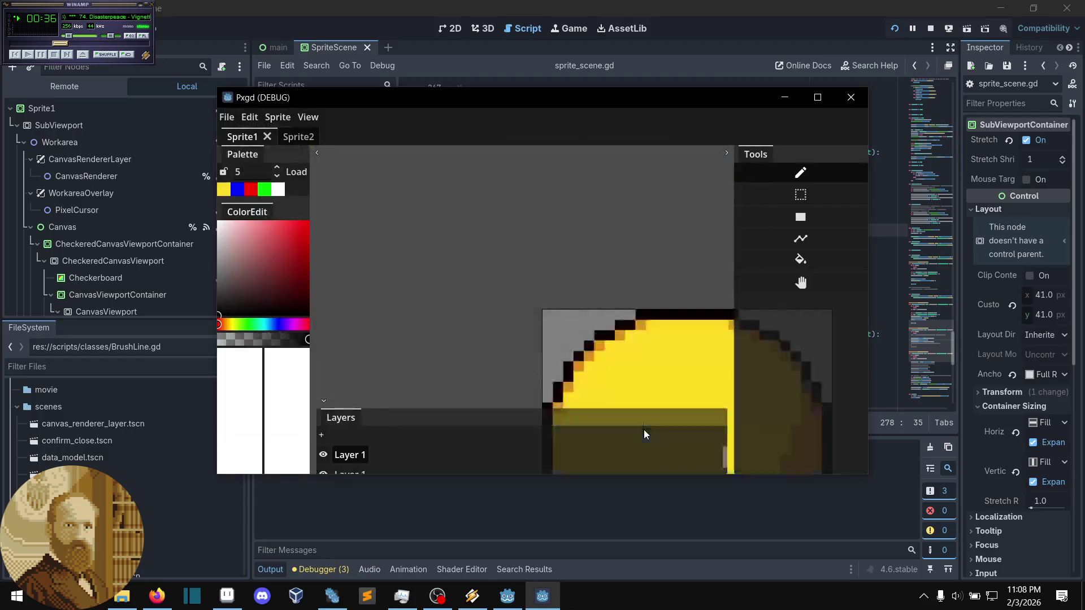
- Export the image as output.png.tga
click(229, 117)
click(251, 151)
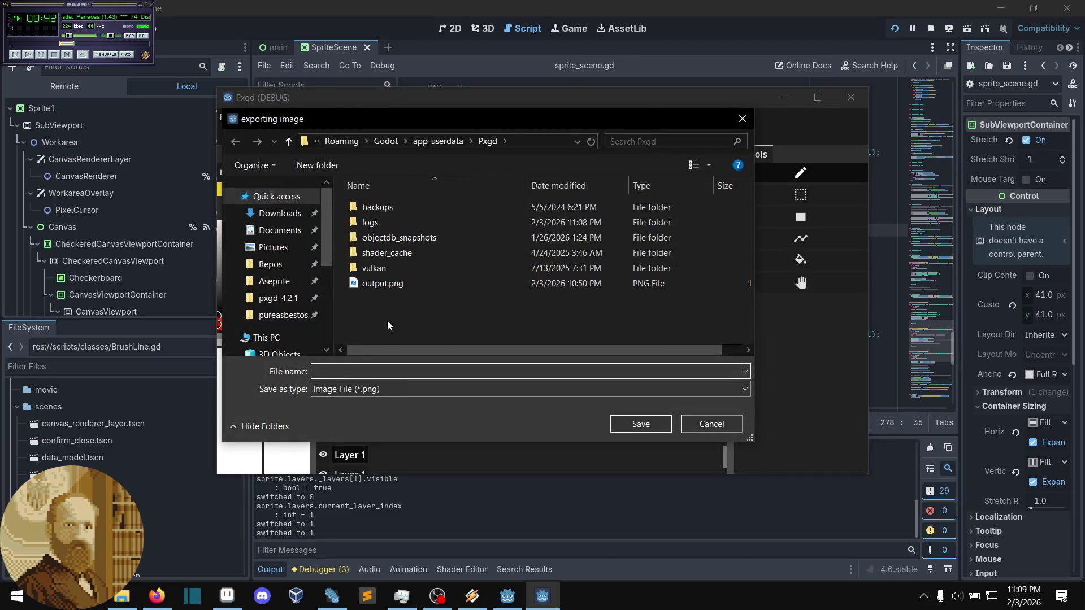
click(401, 289)
click(359, 371)
click(360, 372)
text(.tga)
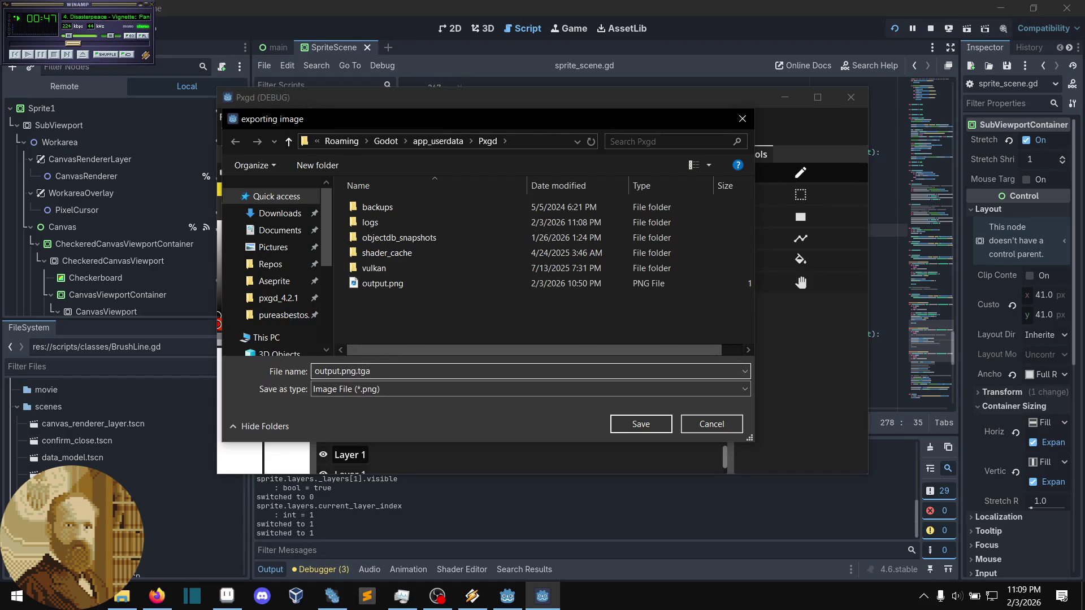
key(Return)
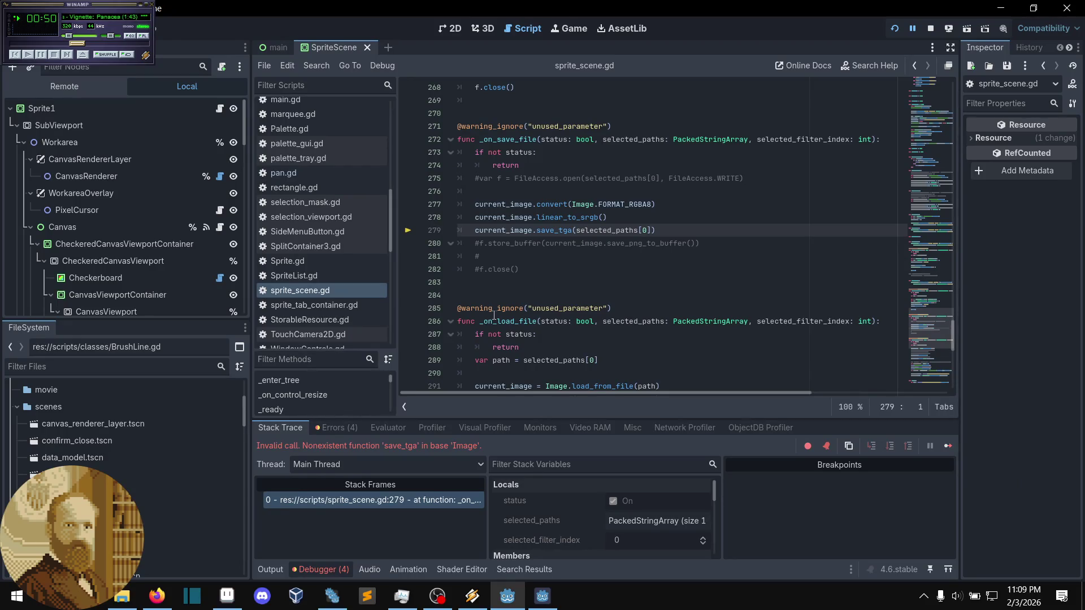
- Revert line 279 to save_png and comment out that direct save call
click(575, 256)
key(Up)
key(Up)
key(End)
key(Up)
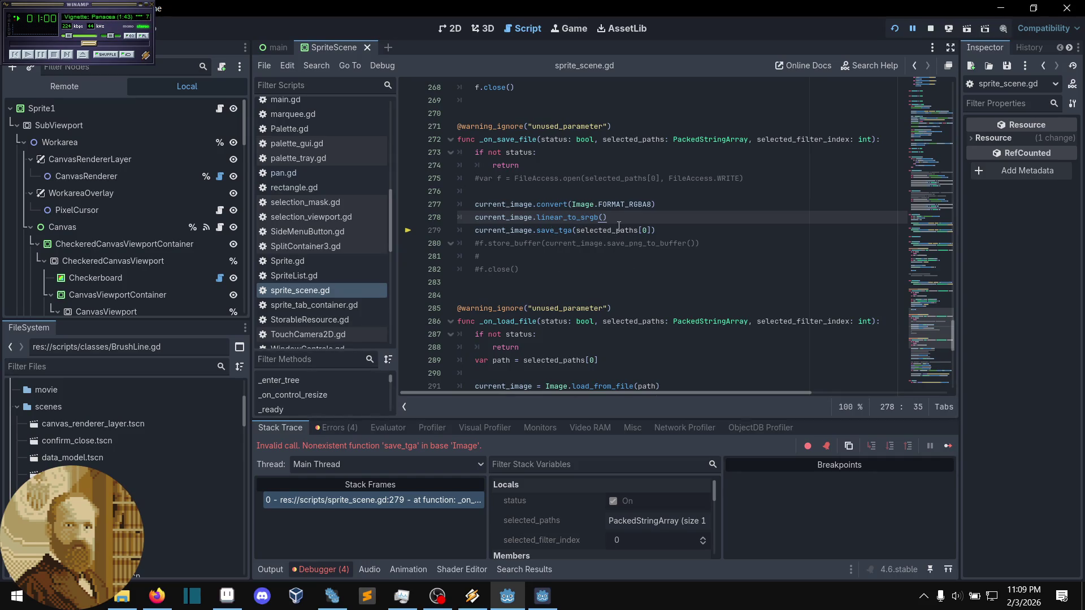
mouse_move(617, 231)
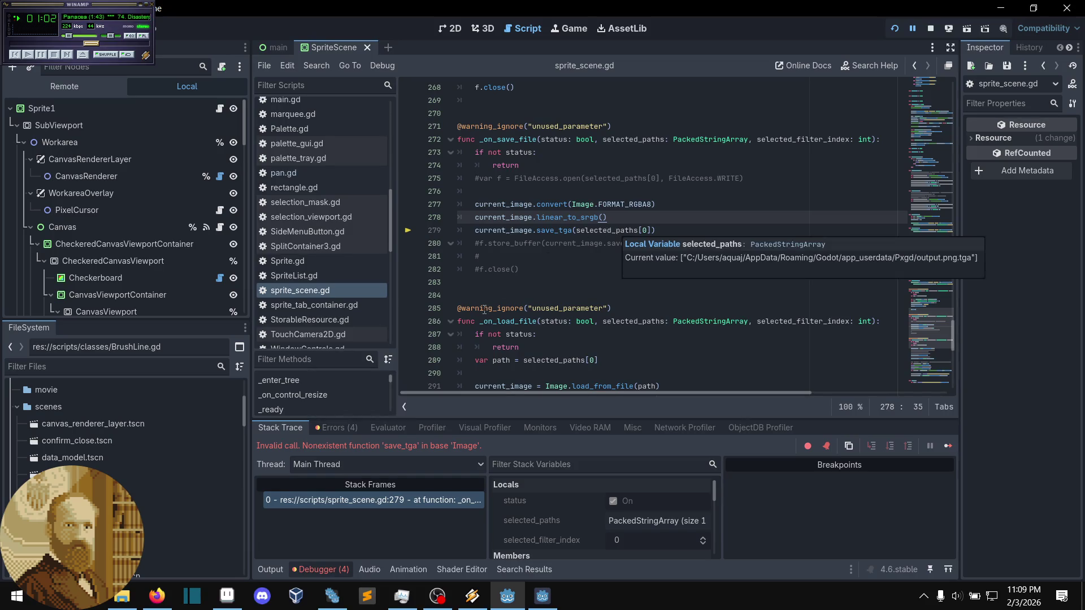
click(576, 245)
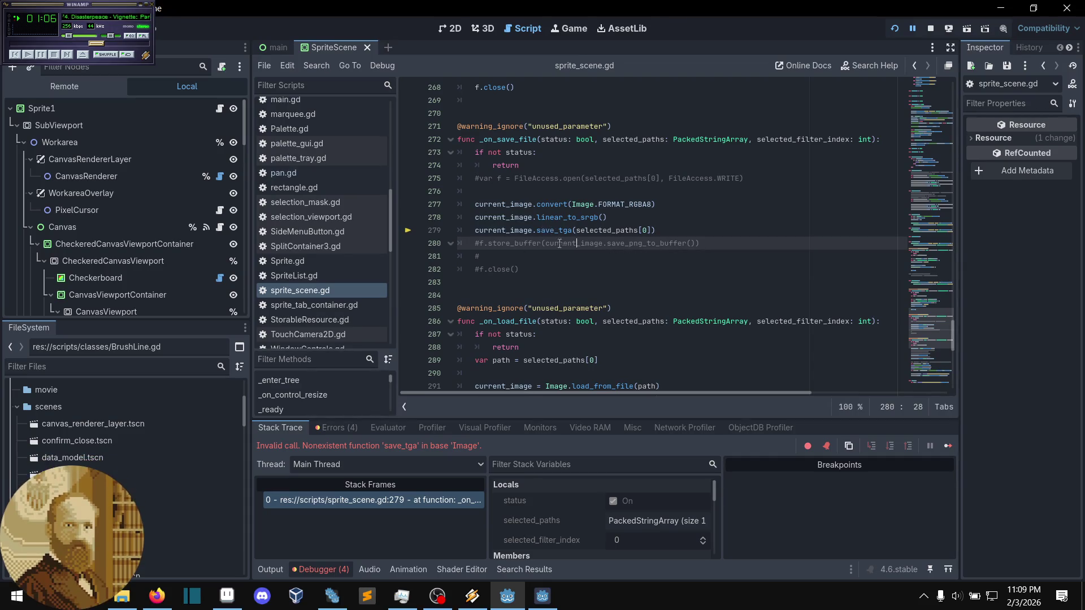
key(ctrl+z)
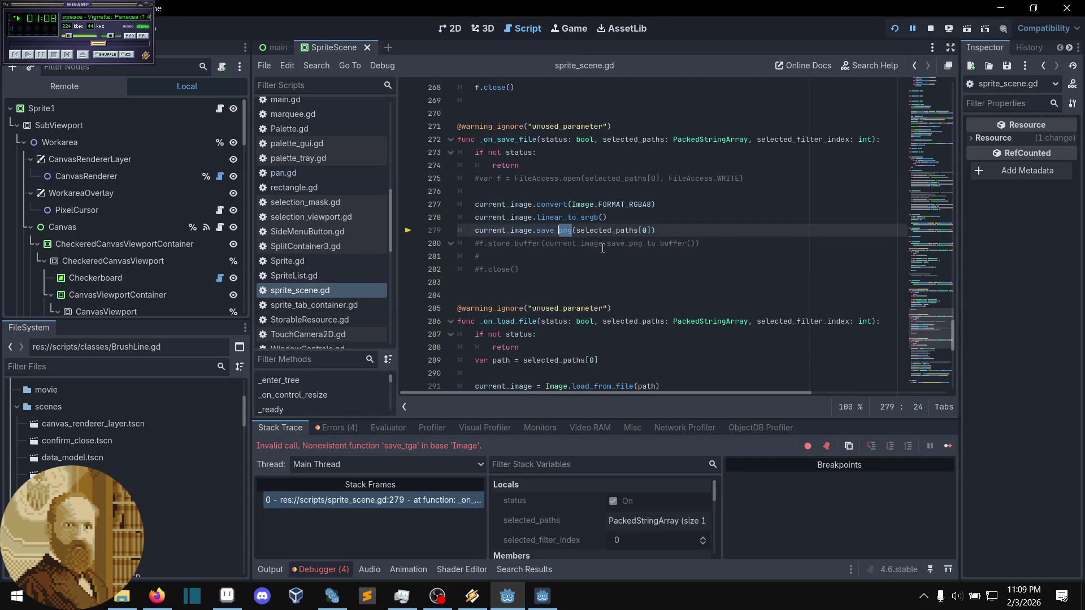
key(End)
key(ctrl+k)
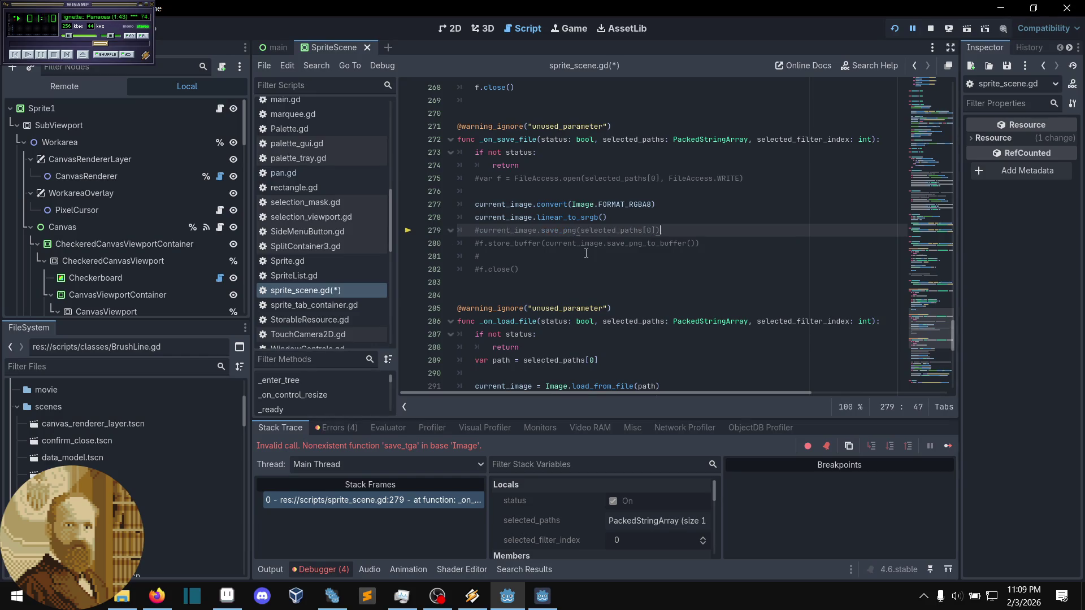
- Uncomment the FileAccess.open, store_buffer and f.close lines, keeping save_png_to_buffer
drag(546, 274, 540, 243)
key(ctrl+k)
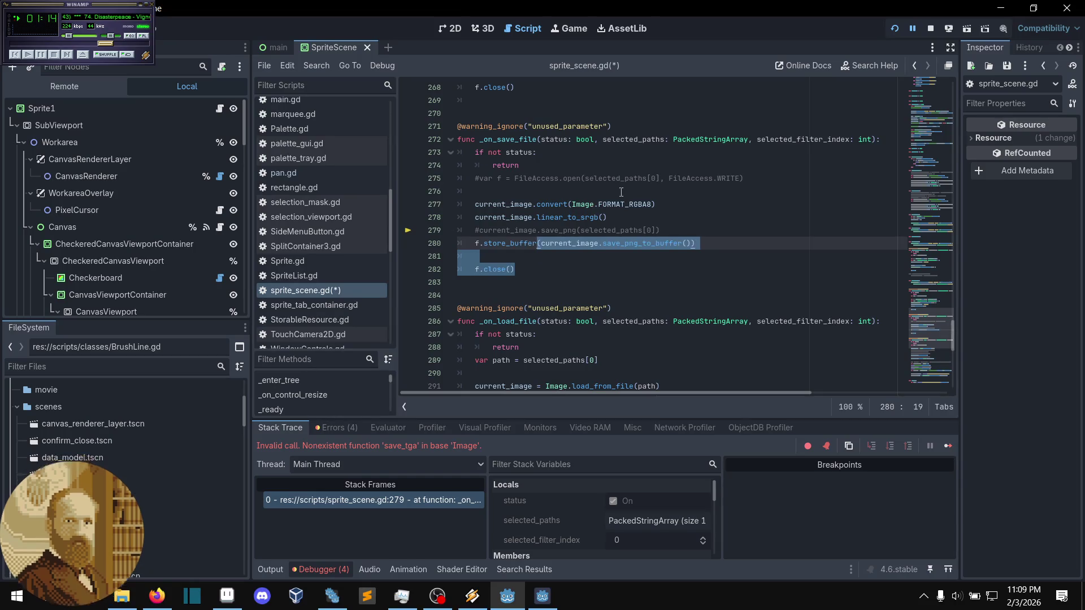
click(636, 180)
key(ctrl+k)
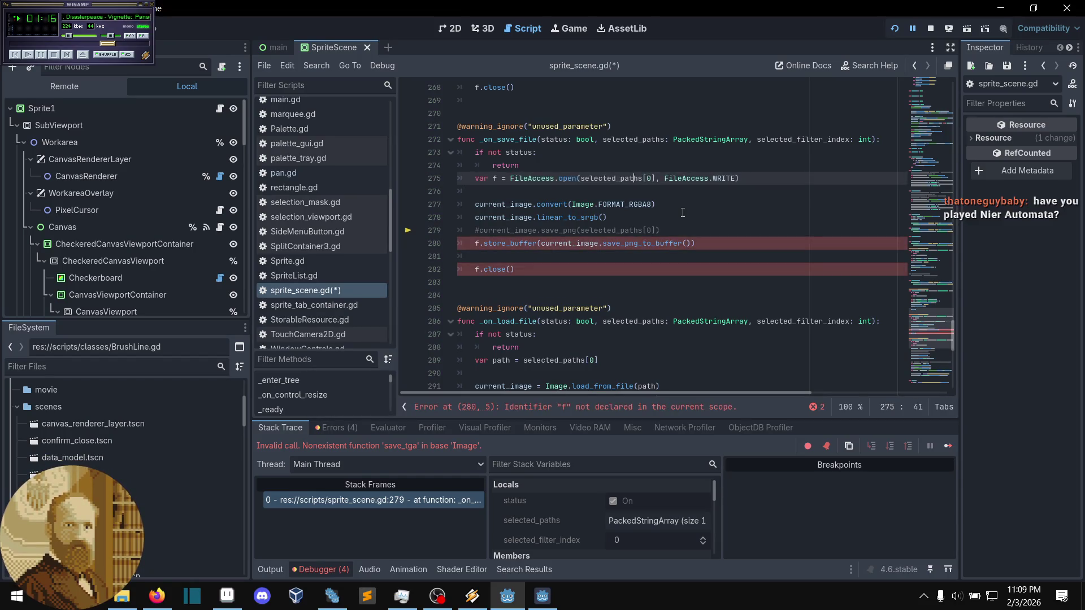
click(661, 254)
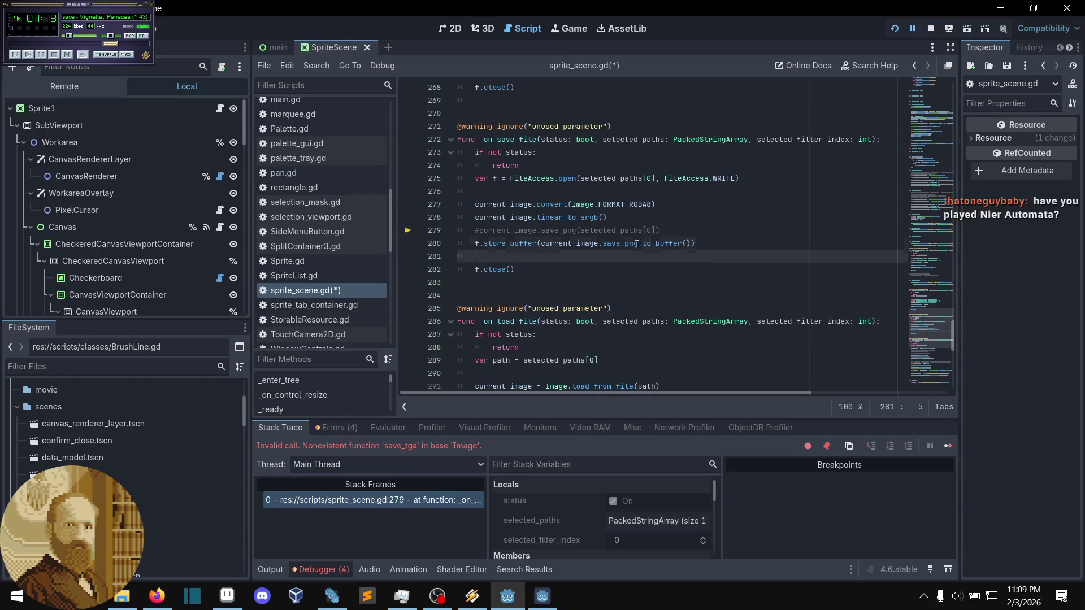
double_click(637, 243)
text(tga)
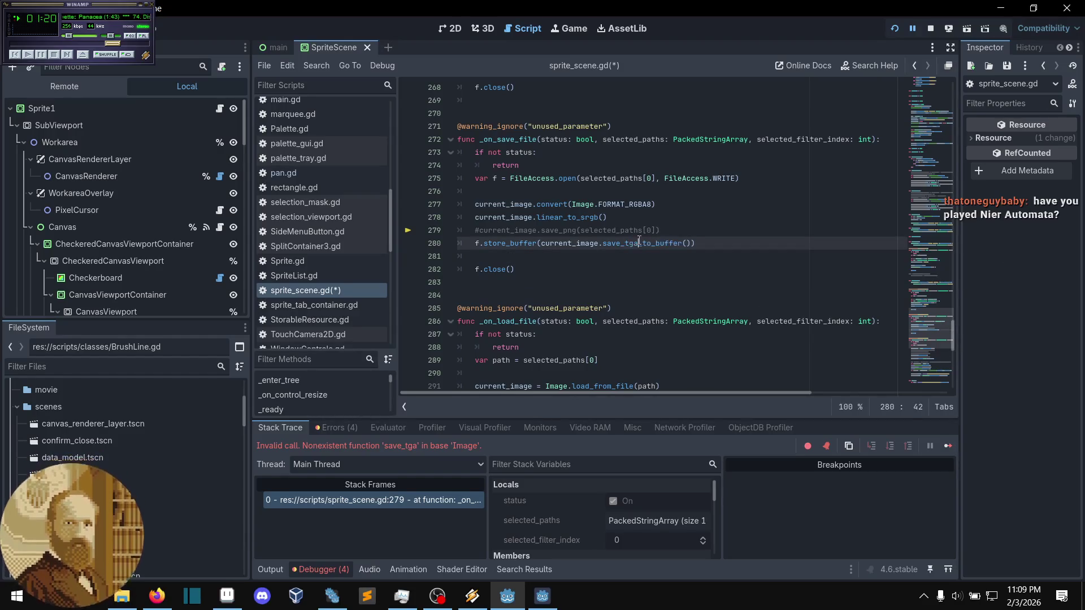
click(642, 244)
key(ctrl+z)
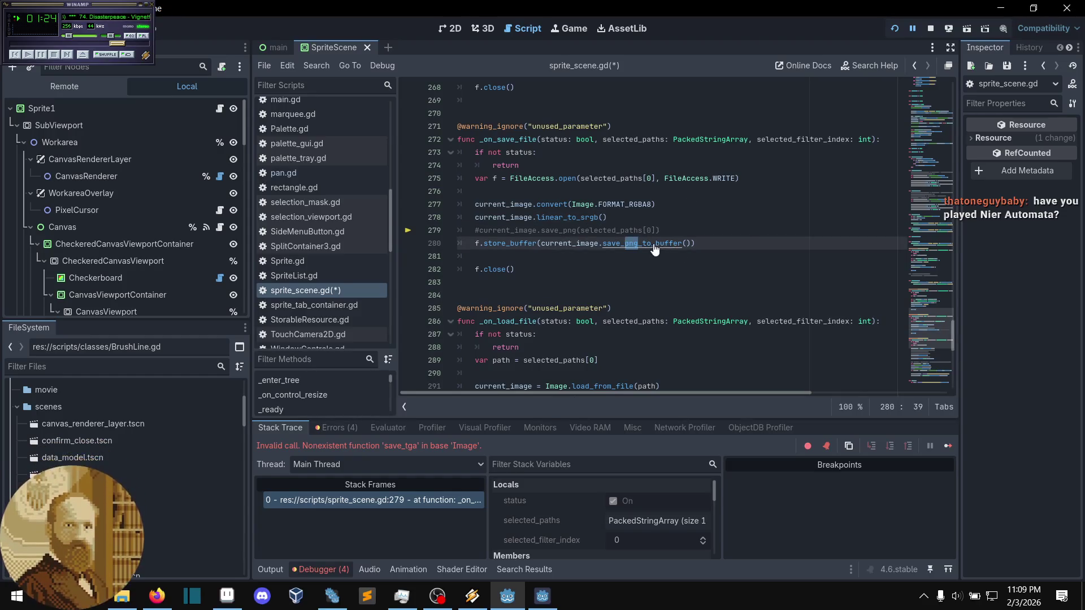
ctrl+click(655, 249)
scroll(619, 278, up, 2)
scroll(619, 278, down, 6)
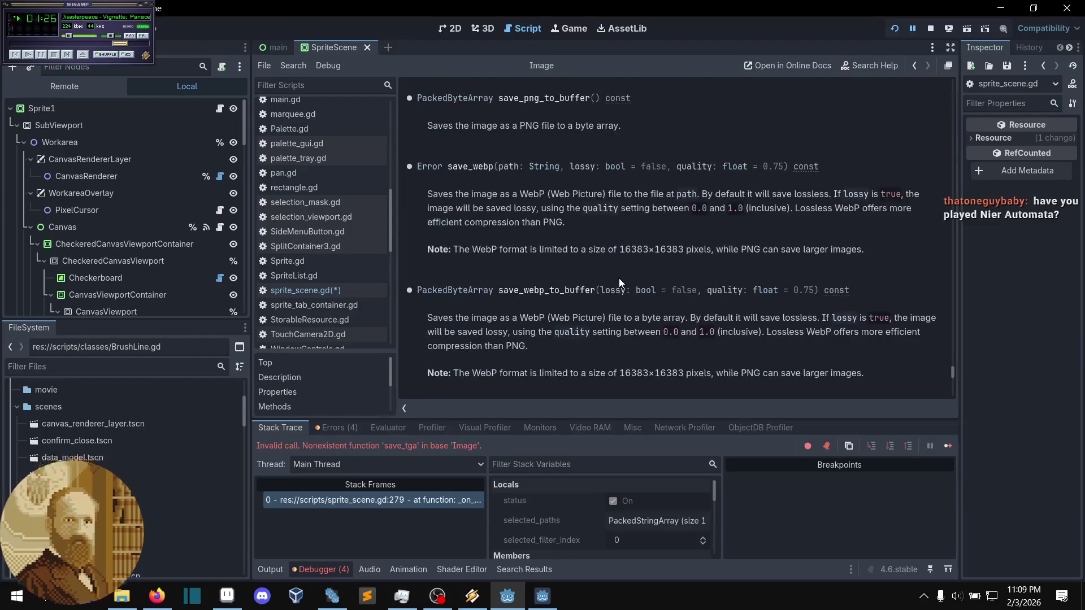
scroll(618, 278, up, 2)
scroll(618, 278, down, 1)
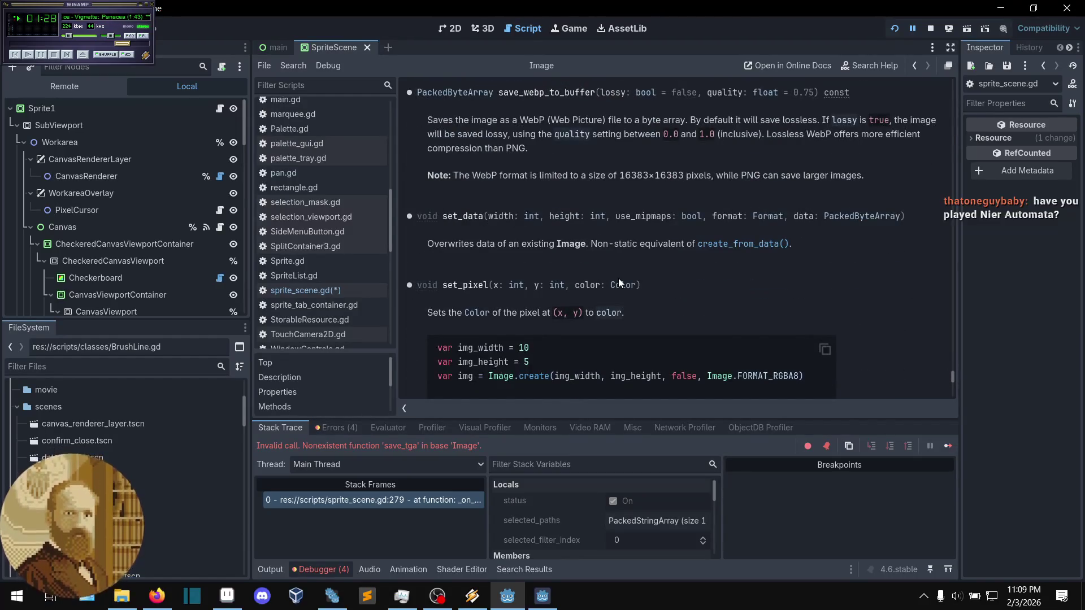
scroll(618, 278, down, 1)
scroll(618, 278, up, 5)
scroll(619, 279, up, 3)
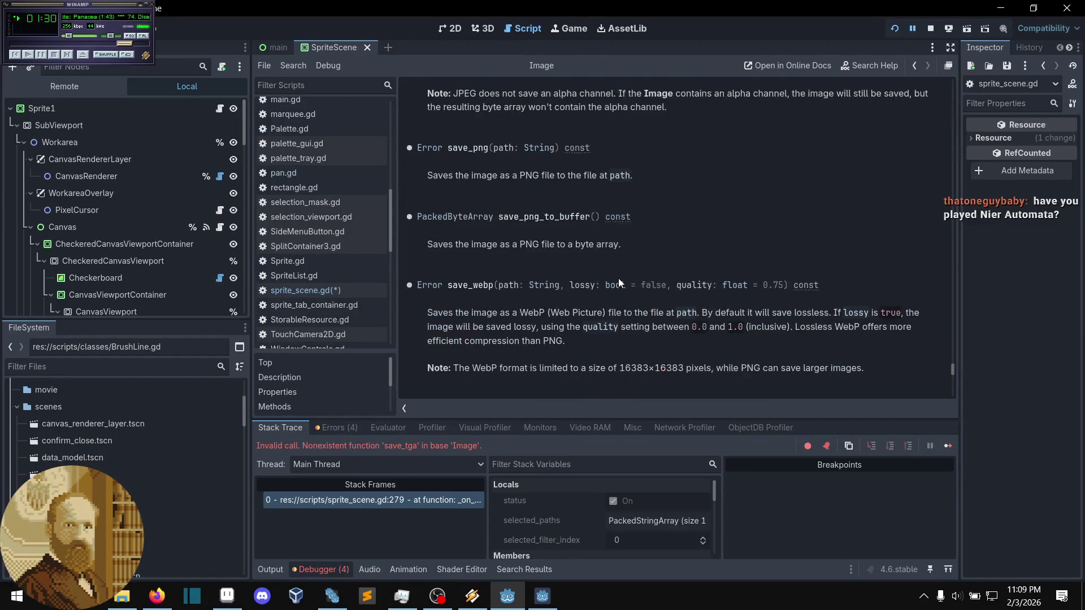
scroll(618, 278, up, 4)
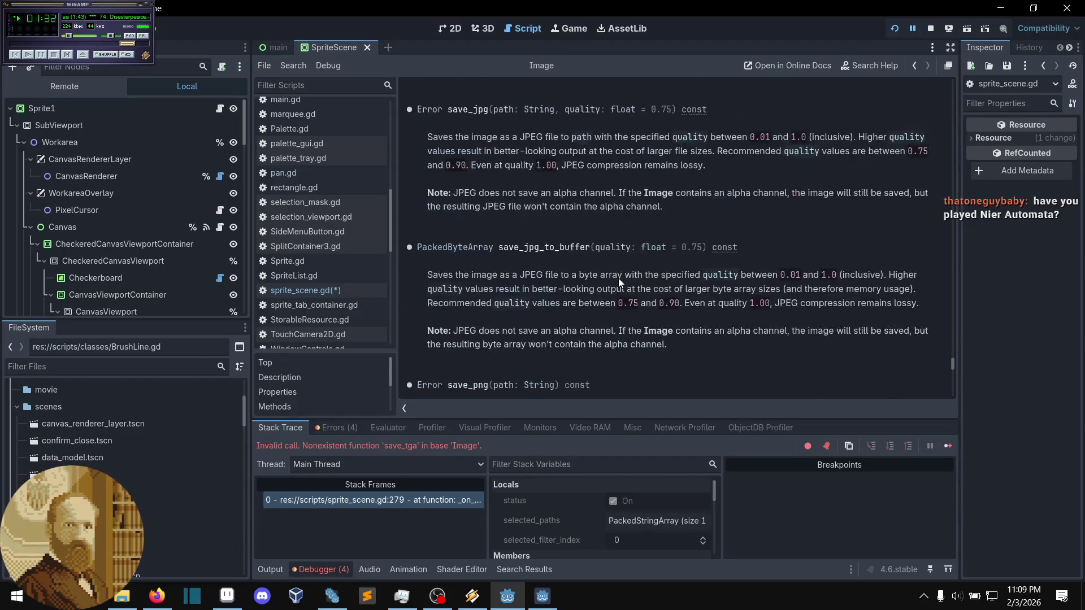
scroll(618, 277, up, 6)
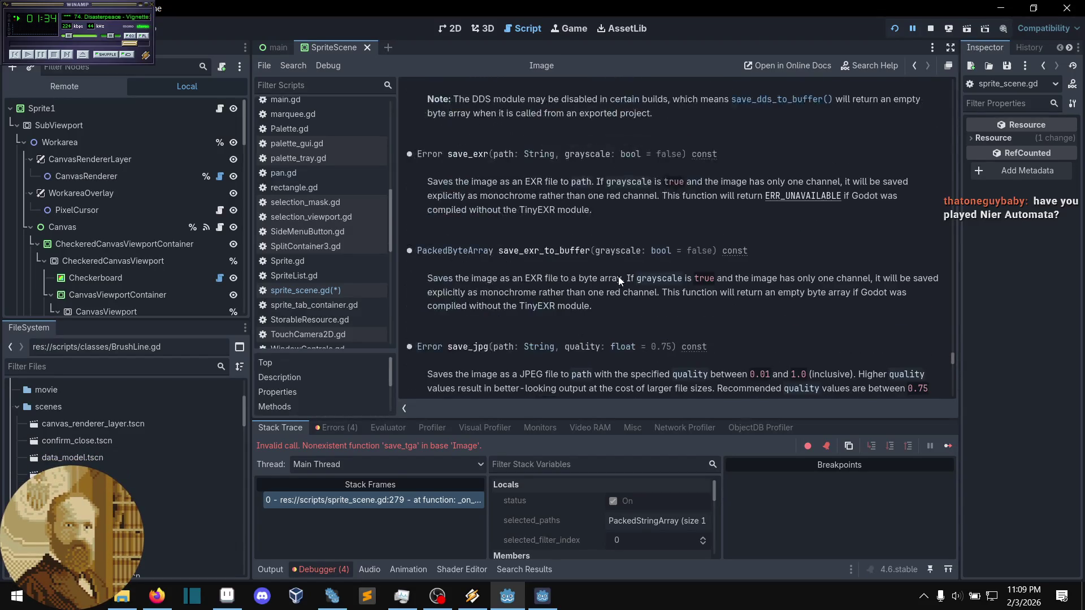
scroll(618, 279, up, 5)
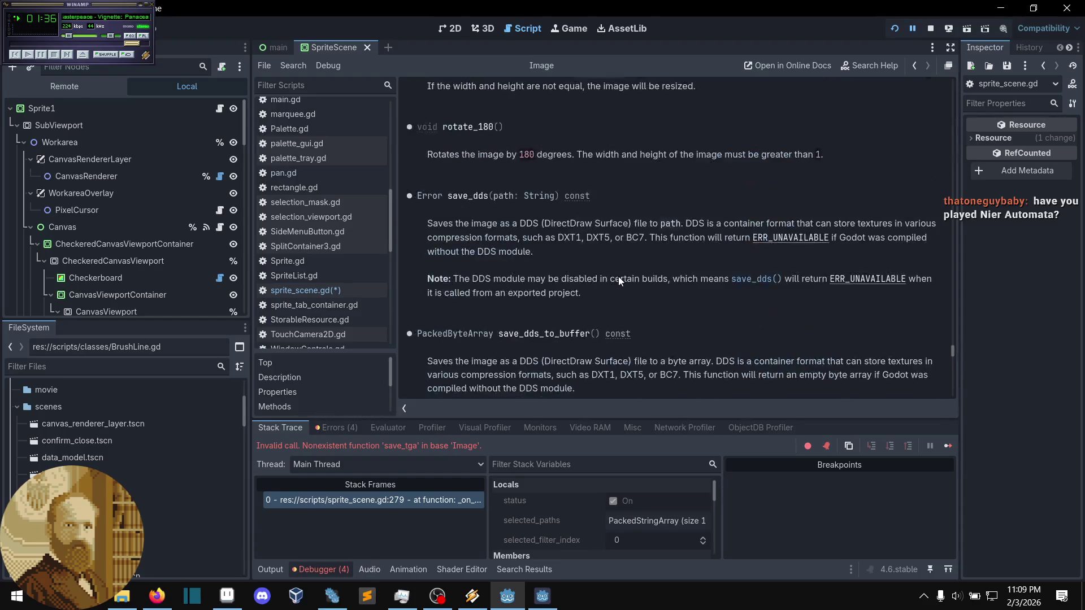
scroll(619, 277, down, 9)
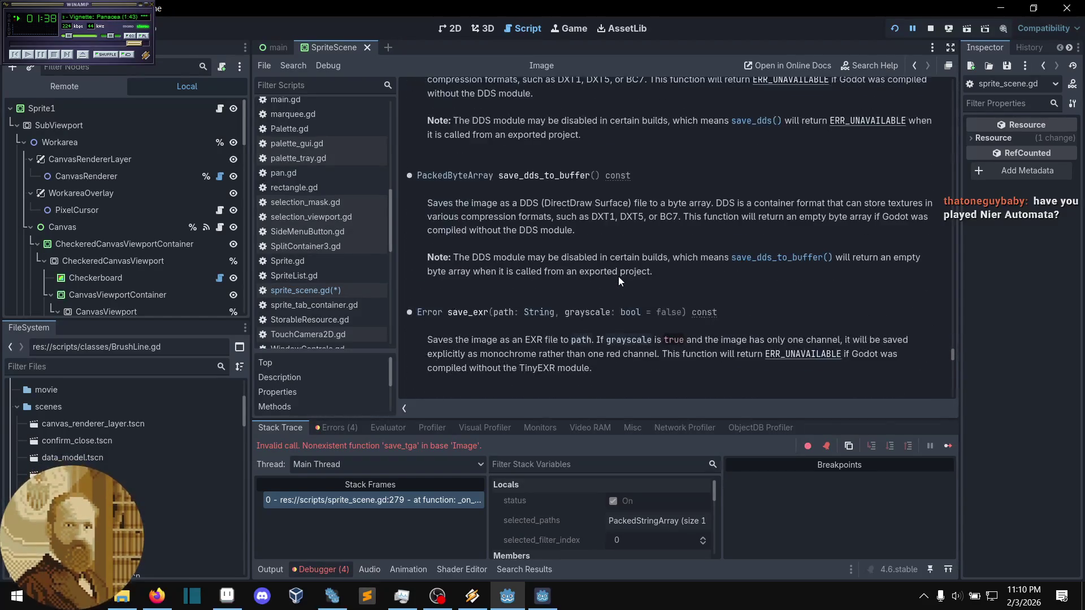
scroll(618, 276, down, 6)
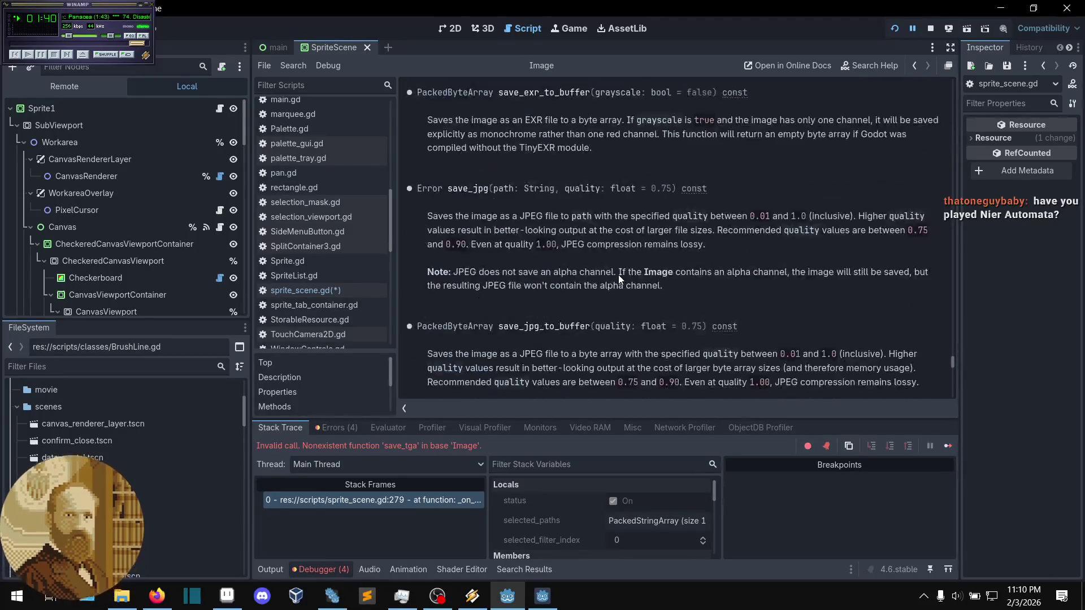
scroll(618, 274, down, 3)
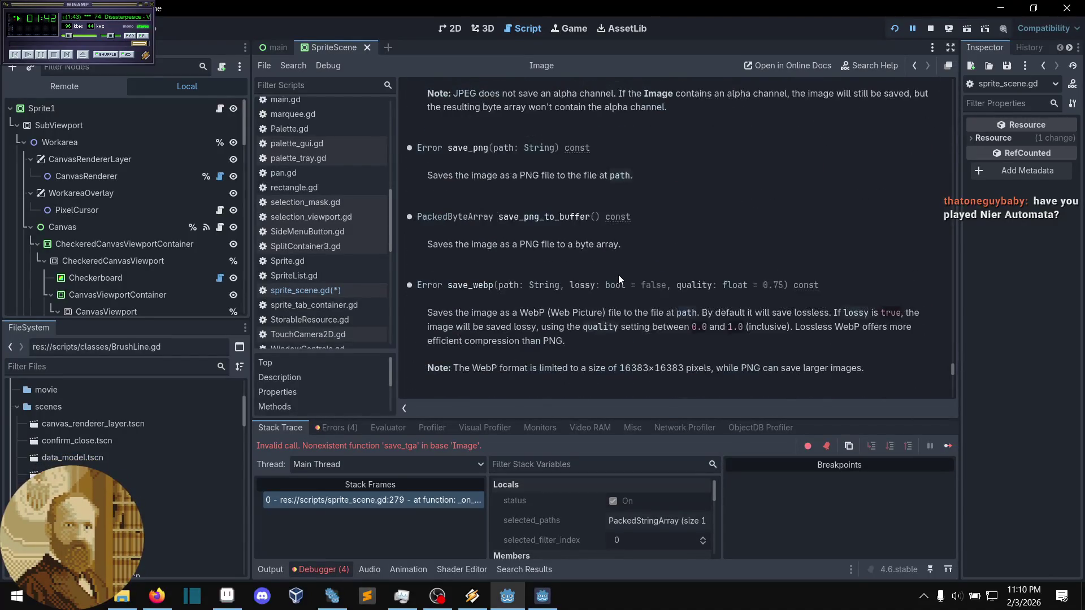
scroll(618, 274, down, 1)
scroll(618, 276, down, 5)
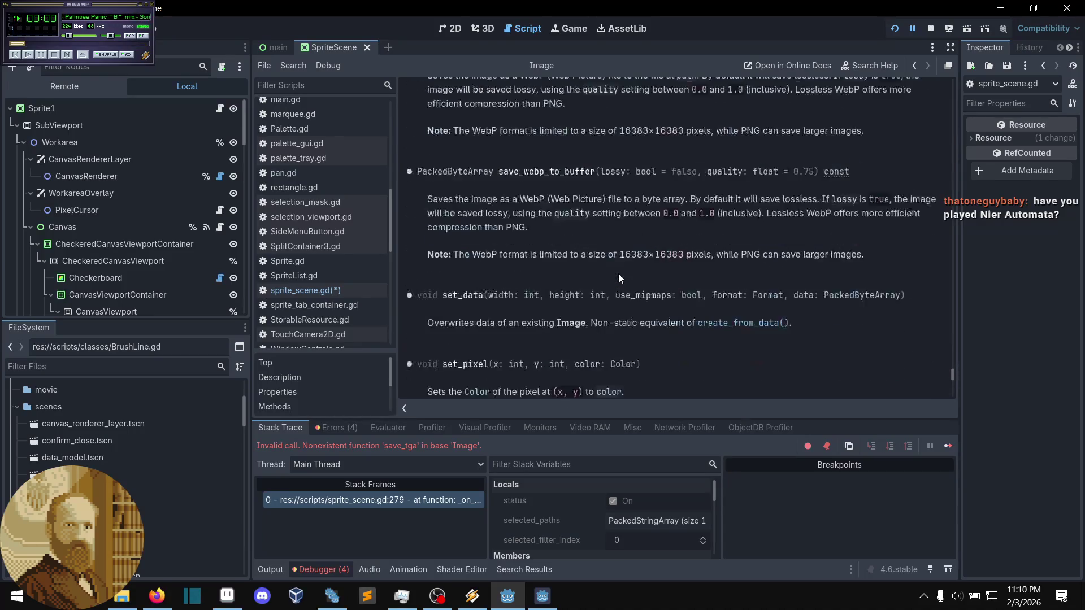
scroll(617, 274, down, 6)
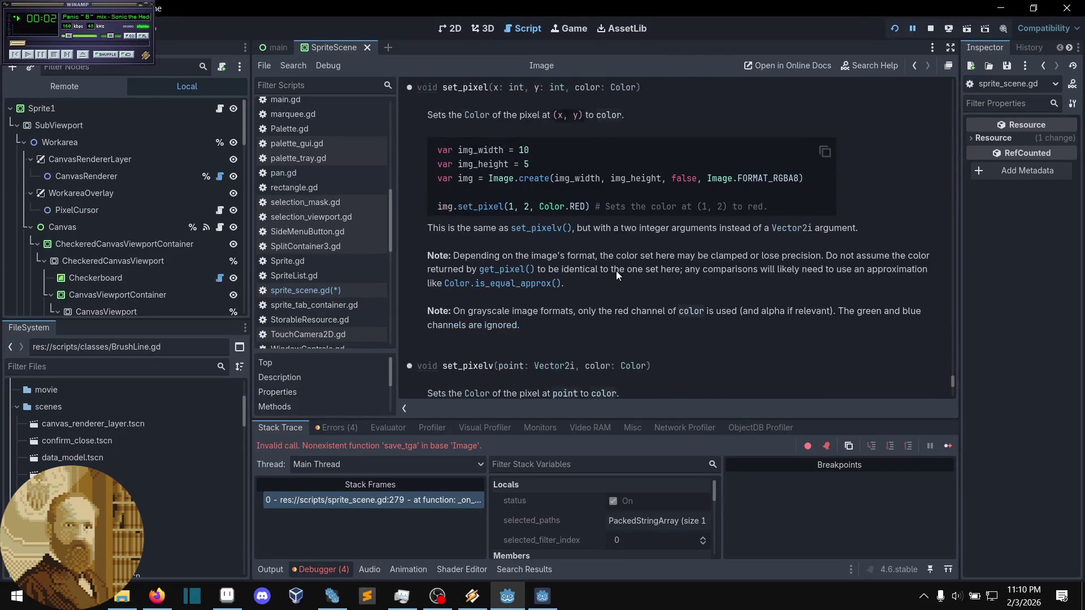
scroll(616, 270, down, 5)
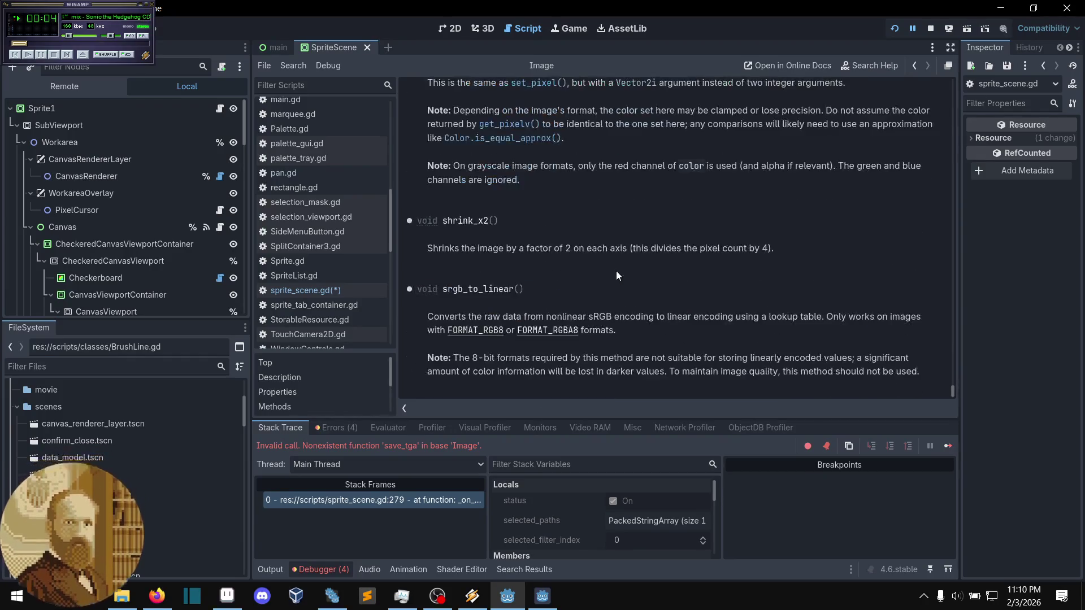
scroll(615, 272, up, 5)
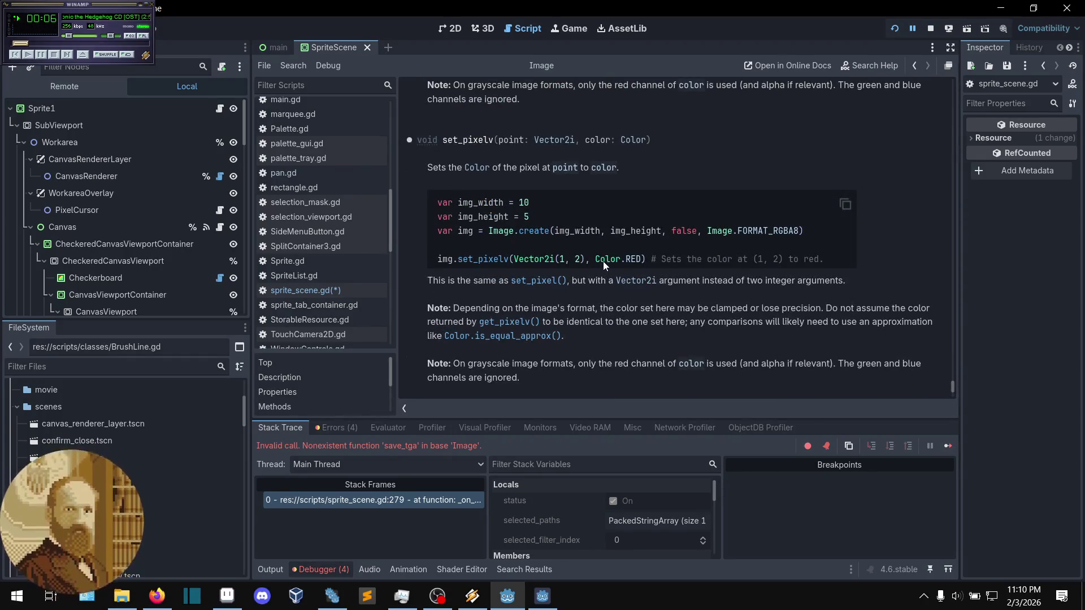
key(alt+Left)
click(611, 262)
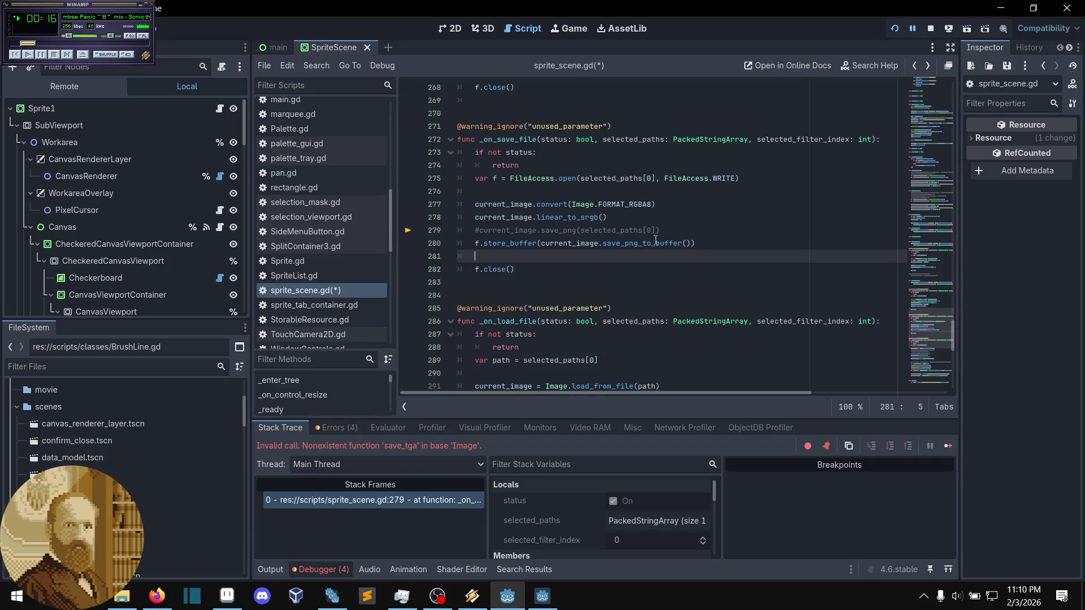
- Open the Image class help and search it for 'tga'
ctrl+click(575, 205)
key(ctrl+f)
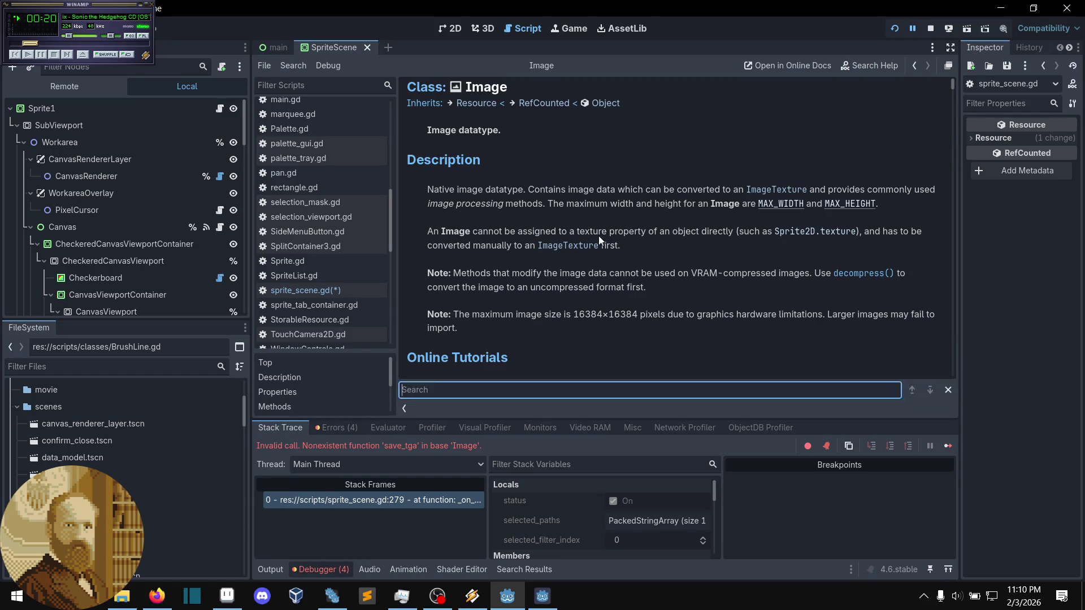
text(tga)
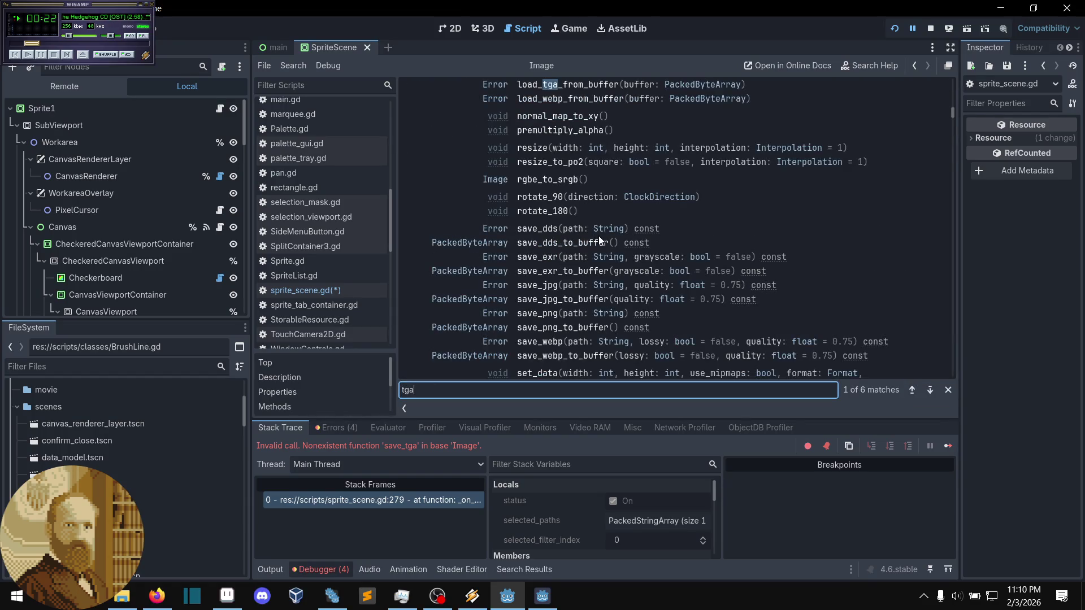
scroll(712, 142, up, 3)
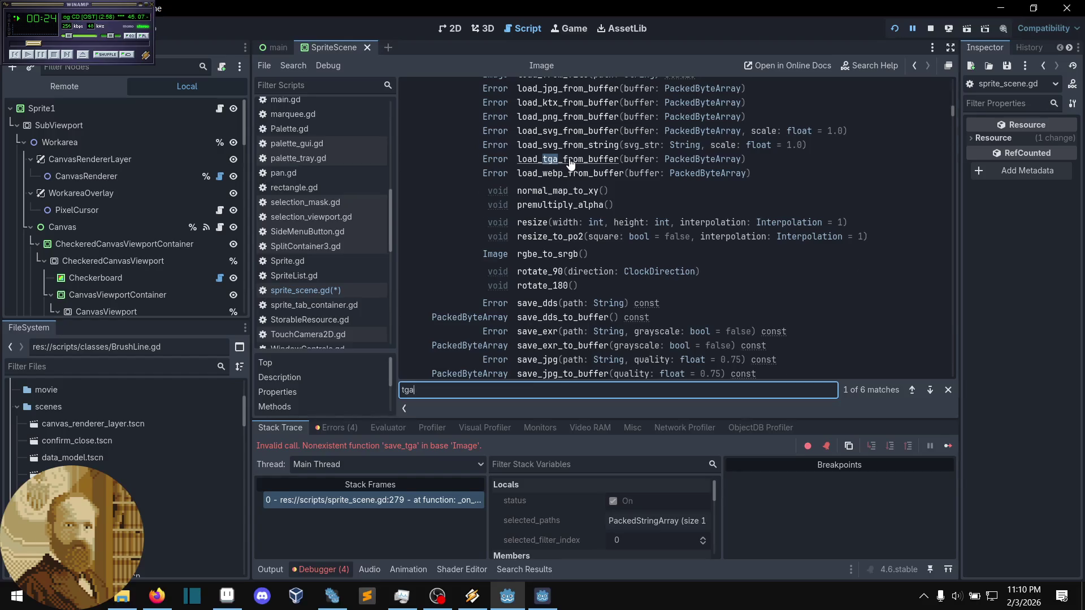
scroll(571, 164, up, 15)
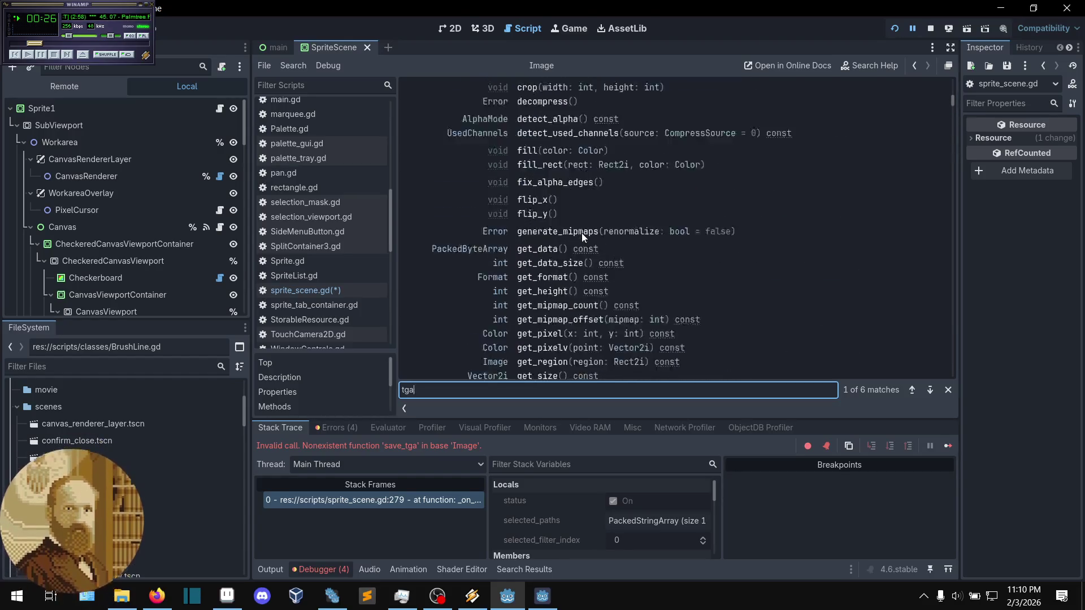
scroll(581, 233, up, 10)
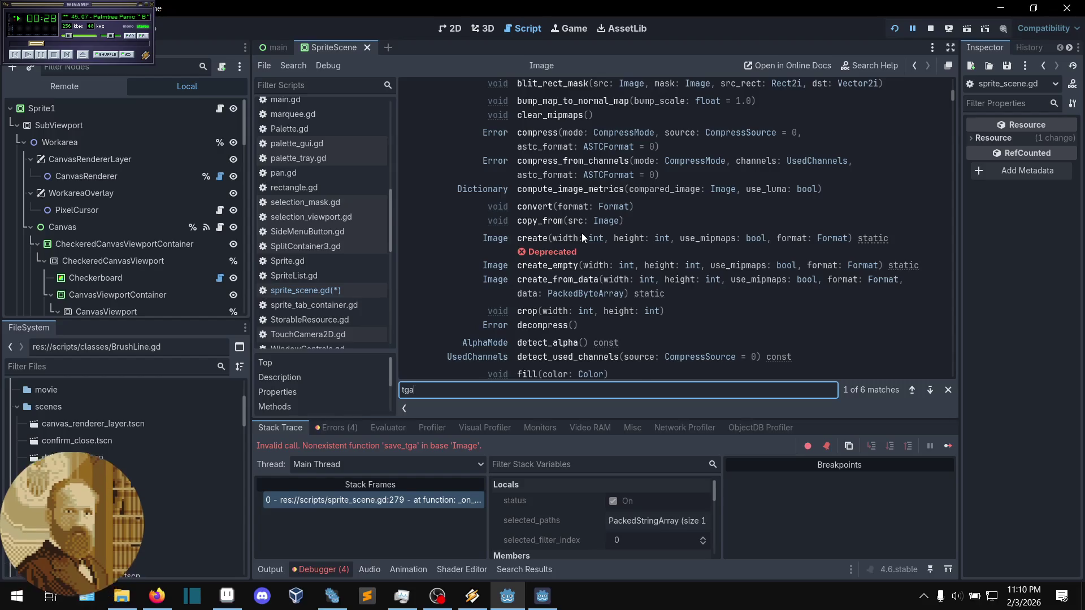
scroll(582, 233, down, 8)
- Step through each TGA match in the Image help to the last one
click(931, 392)
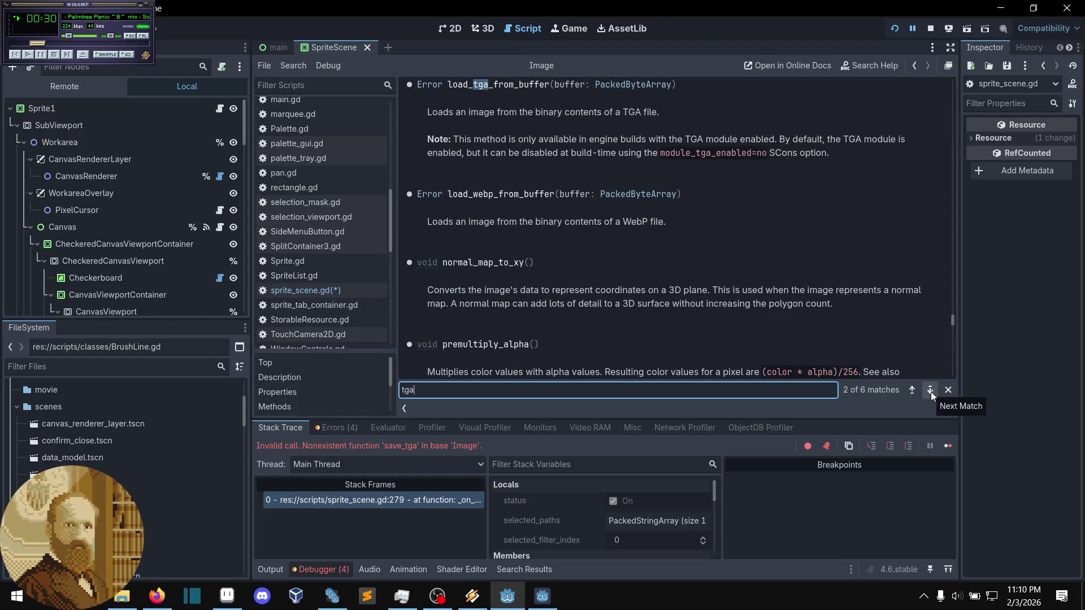
click(930, 391)
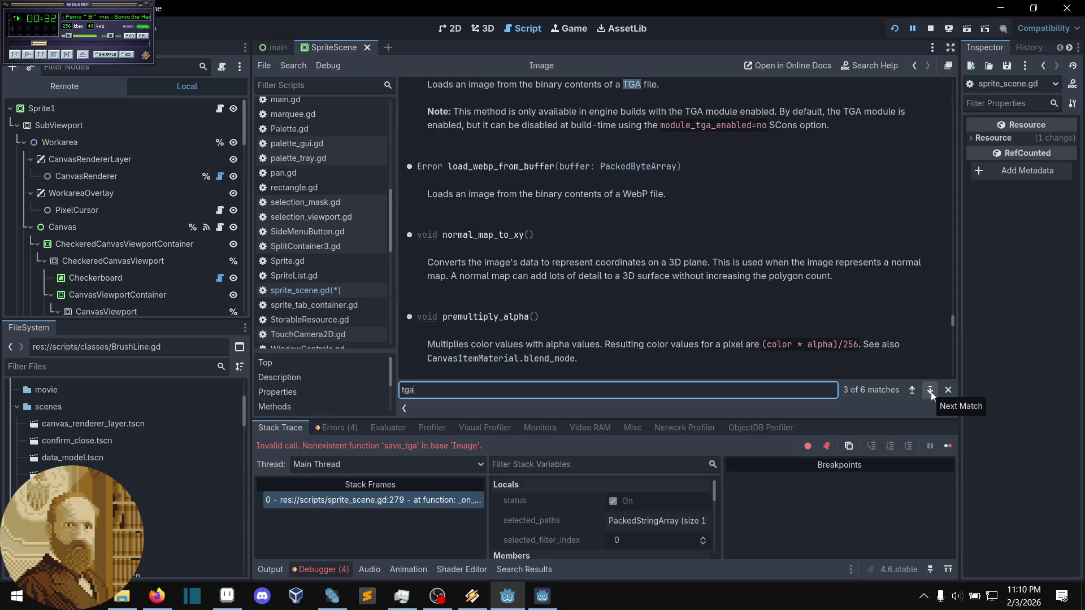
click(930, 392)
scroll(733, 307, up, 3)
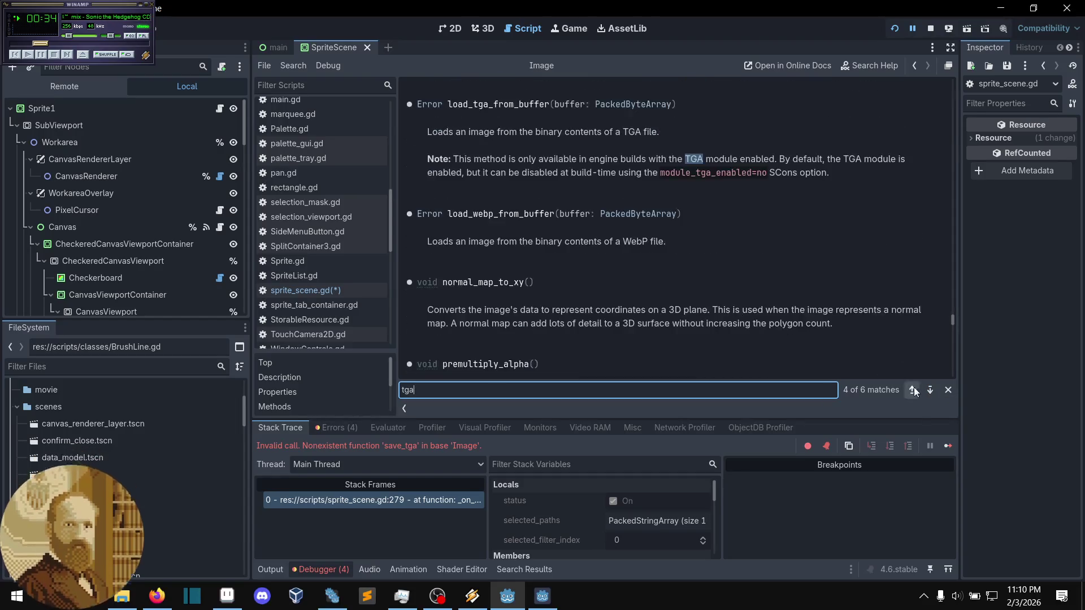
click(929, 390)
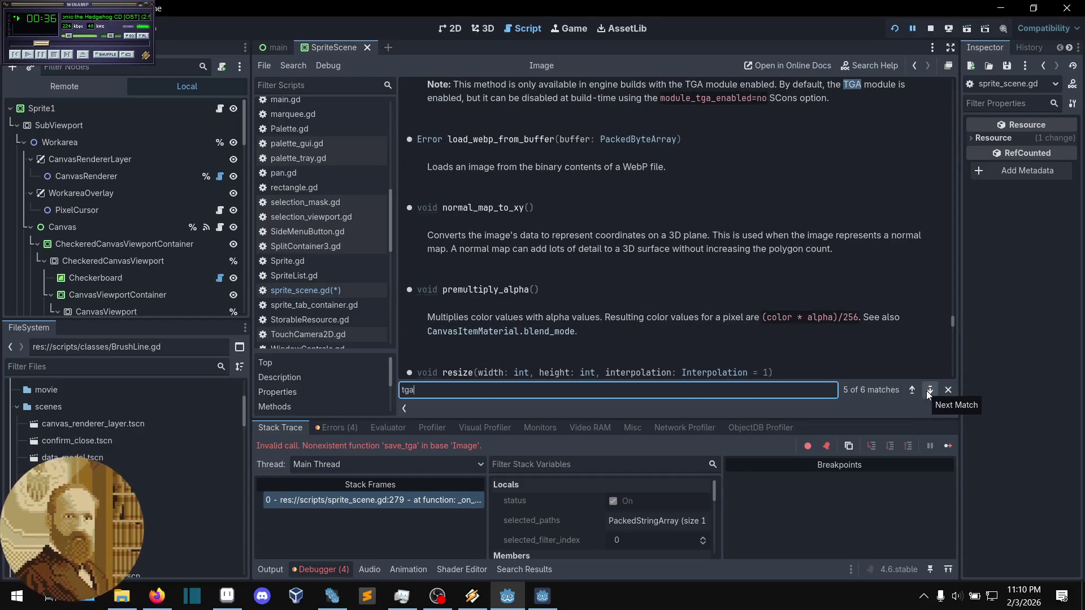
click(929, 392)
scroll(798, 297, up, 3)
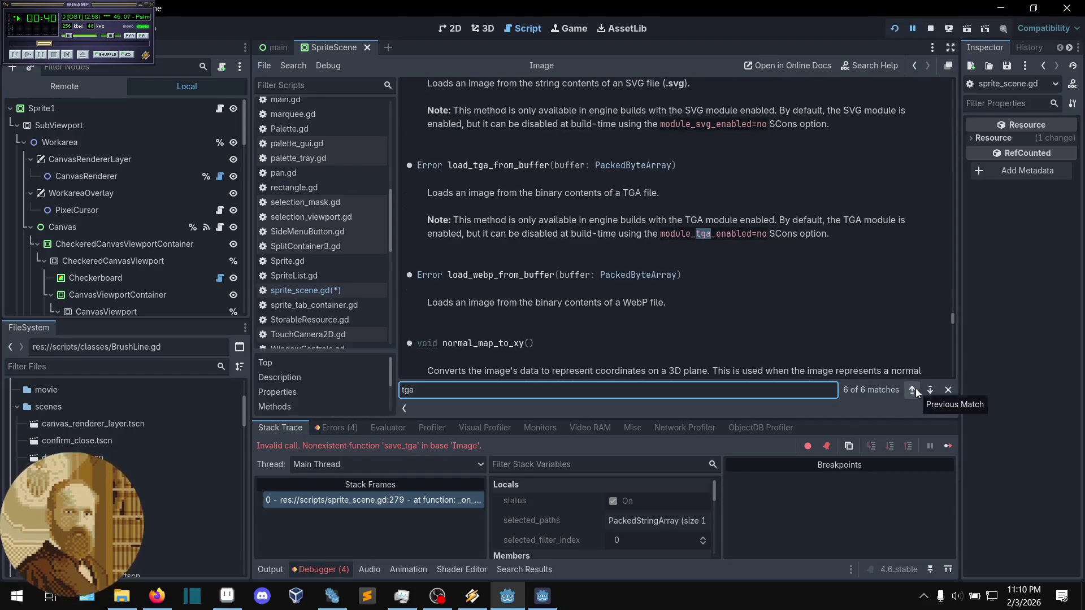
- Change the search term to 'save' to find the Image save methods
click(504, 327)
scroll(504, 328, up, 3)
text(save)
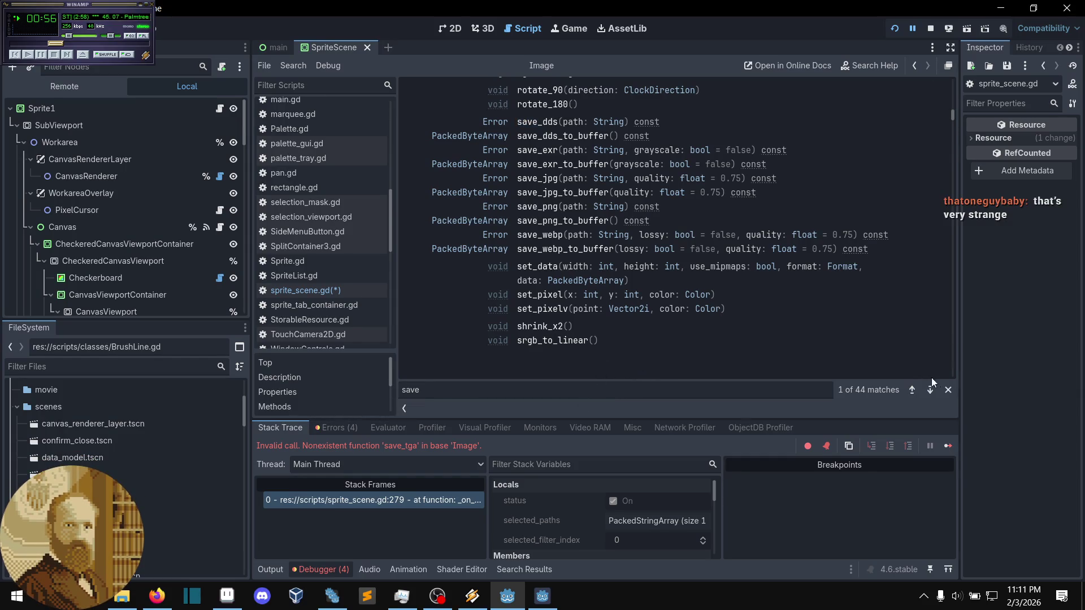
click(943, 391)
- Comment out the FileAccess lines in _on_save_file, switch it to save_webp(selected_paths[0]), and save
click(316, 291)
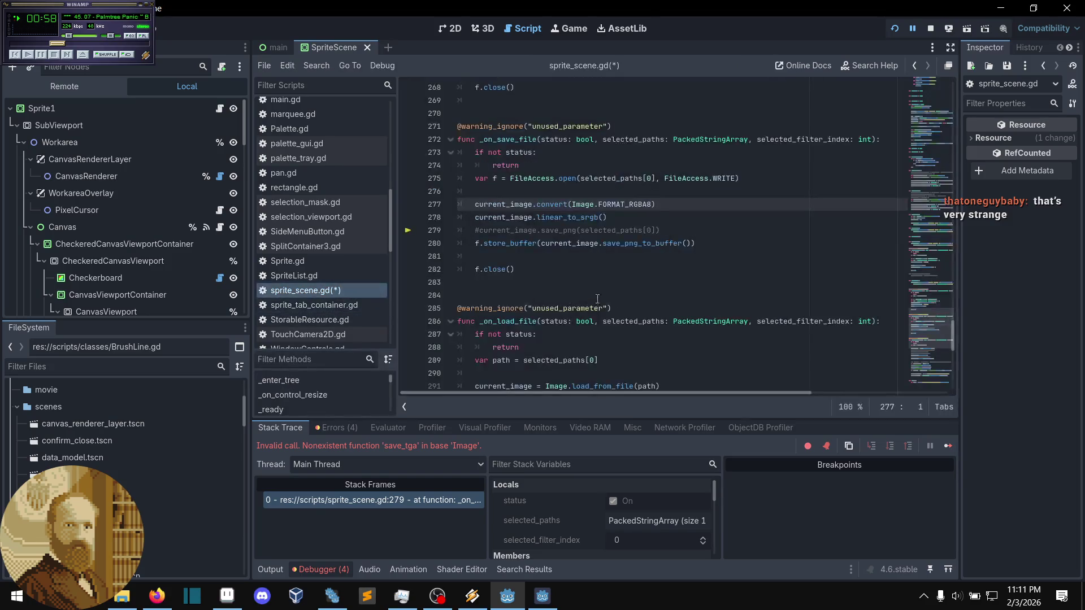
click(589, 252)
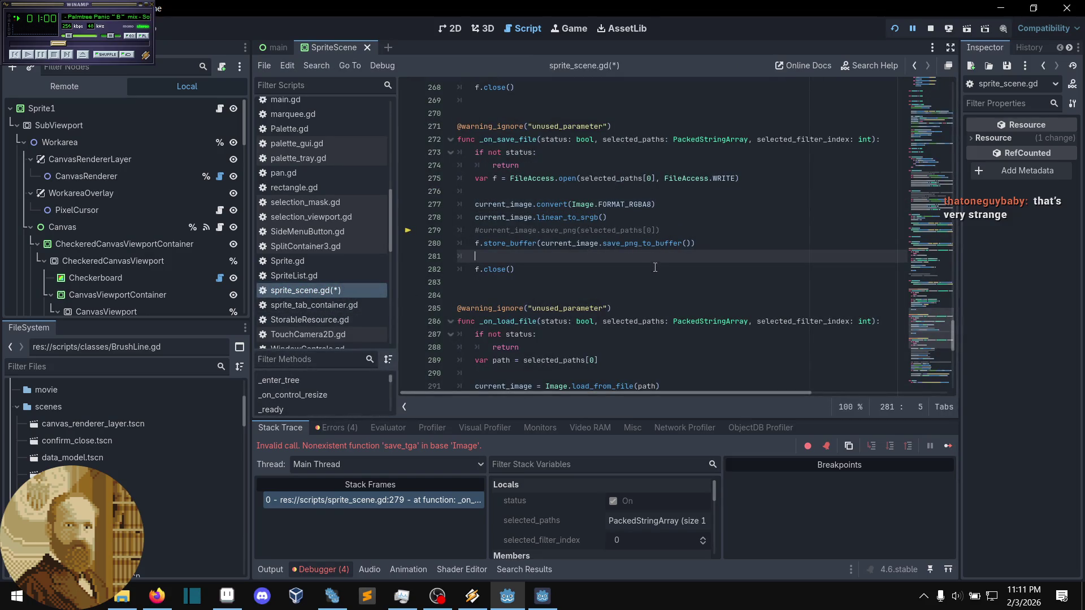
key(ctrl+z)
key(ctrl+z)
key(ctrl+z)
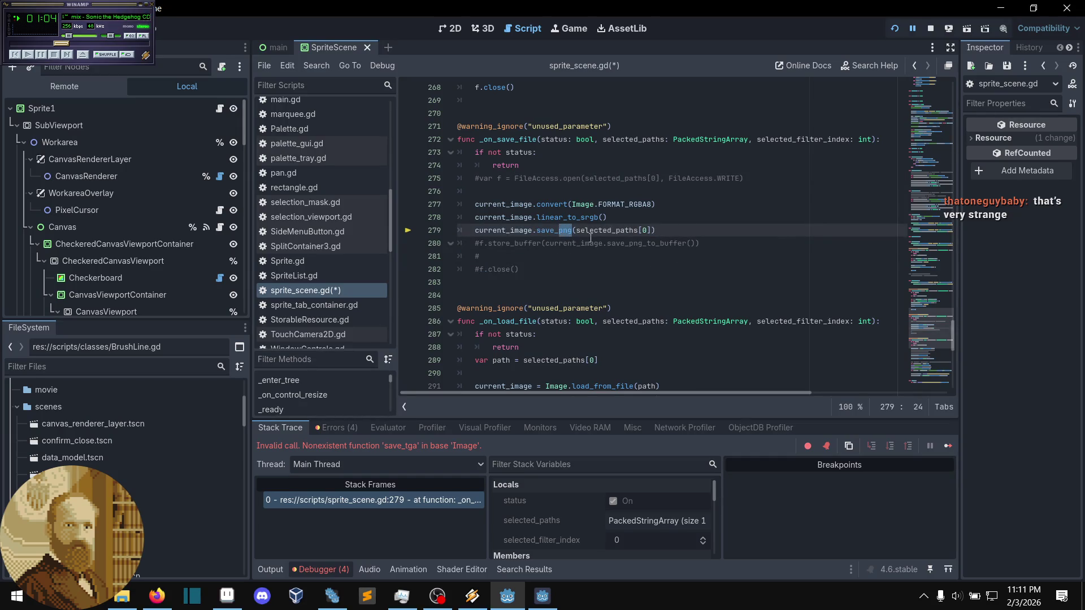
text(webp)
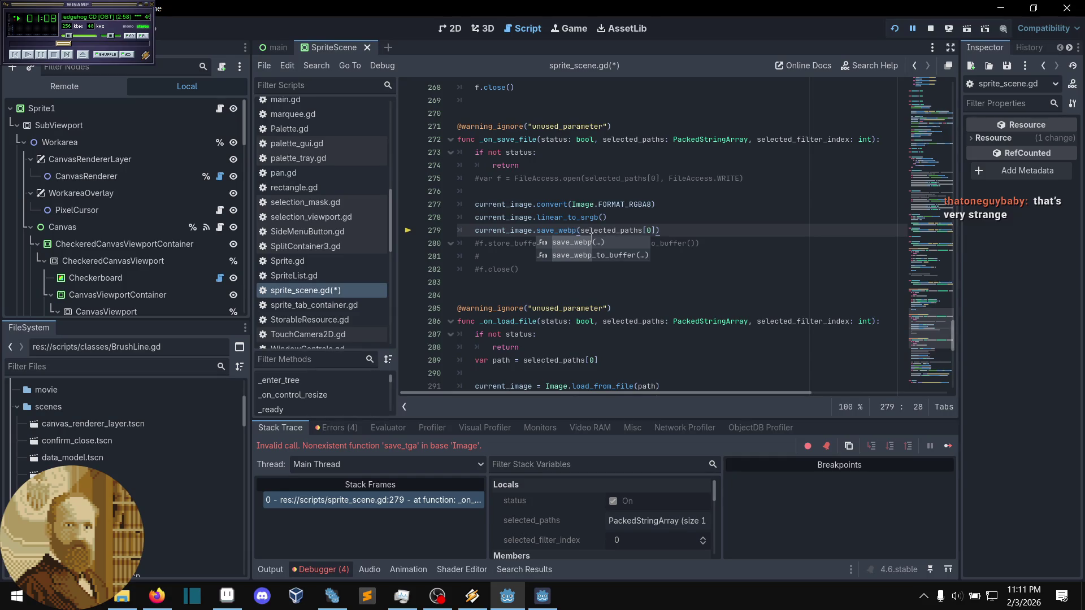
click(702, 227)
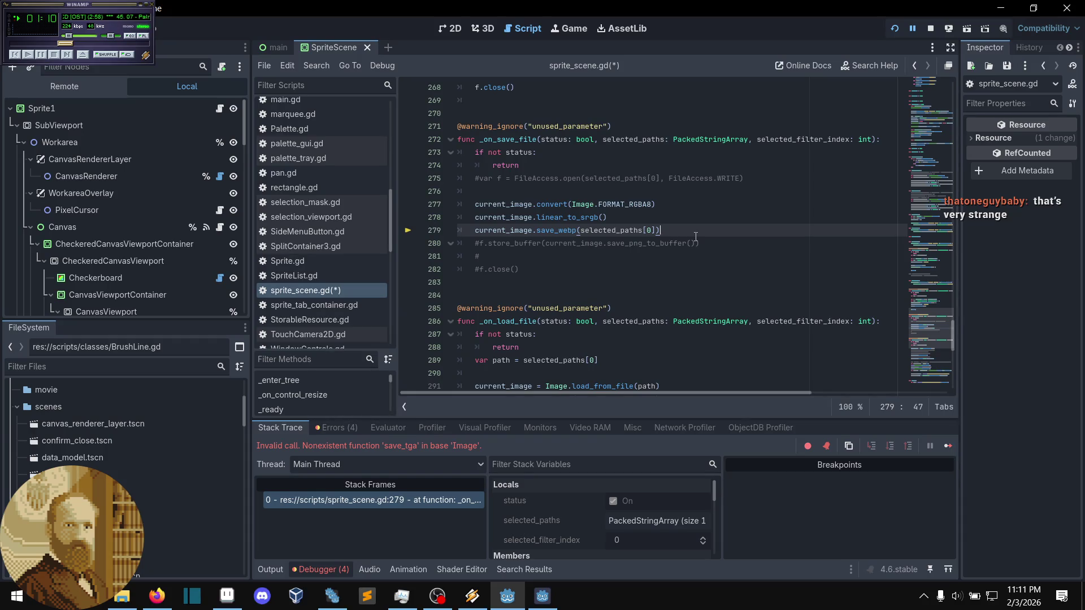
key(ctrl+s)
- Stop the running Pxgd game
click(700, 213)
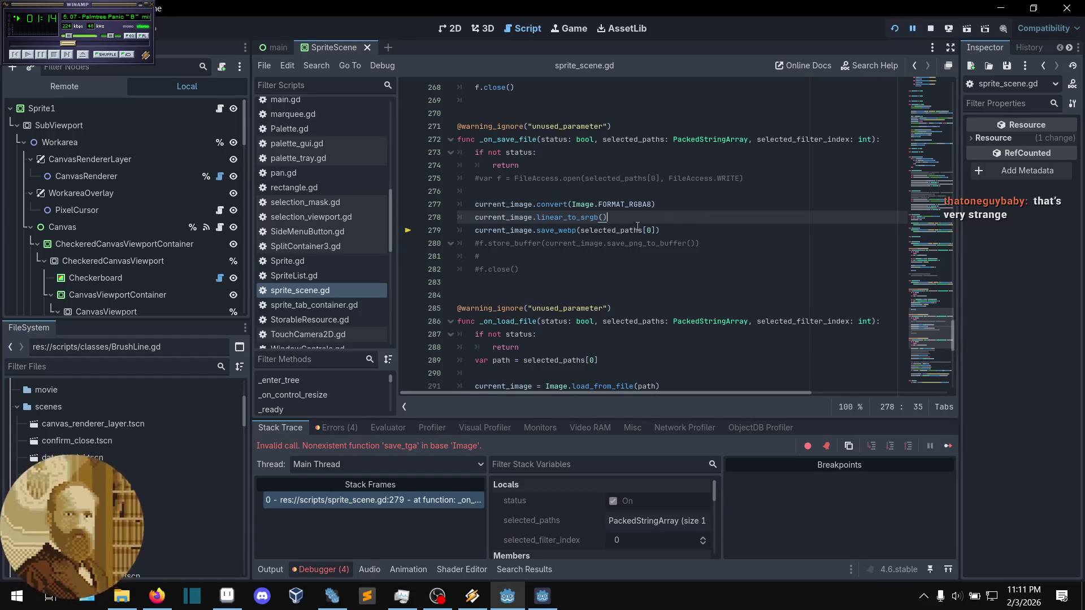
mouse_move(594, 247)
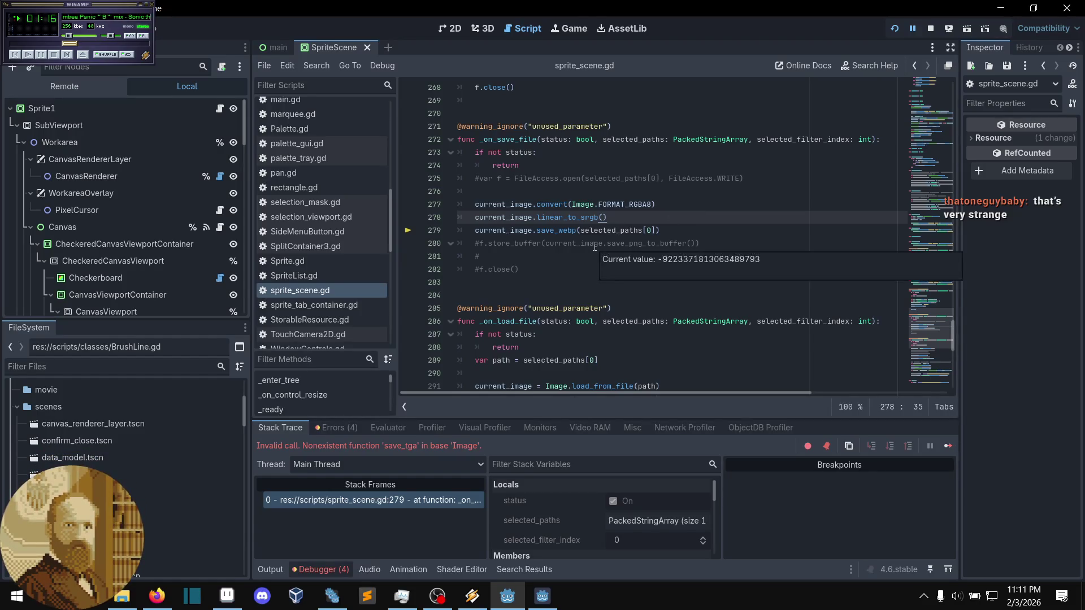
click(930, 27)
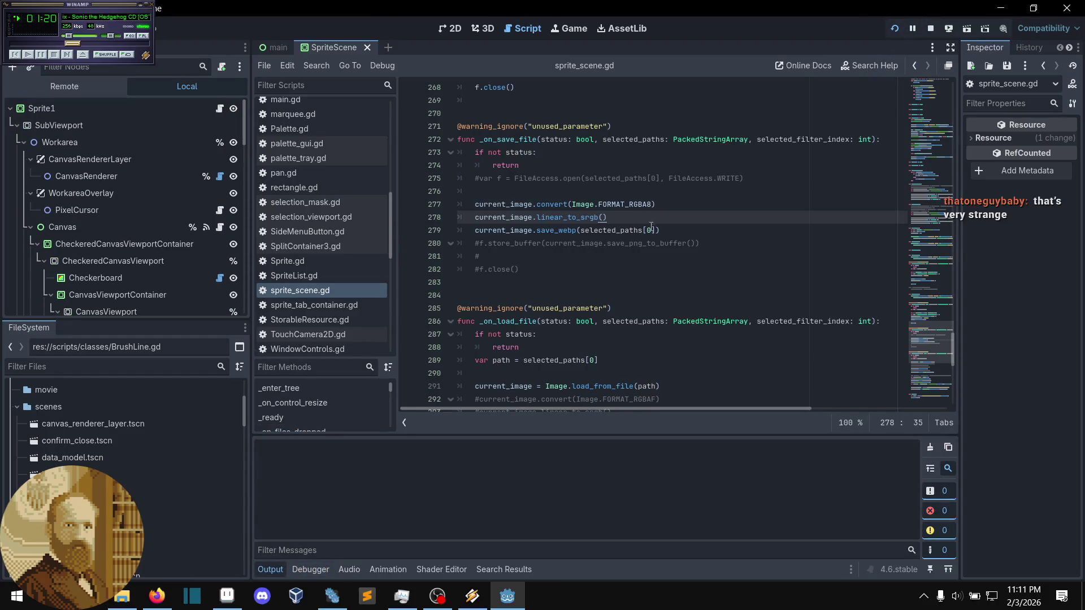
- Relaunch Pxgd with F5 and load faceless.pxgd so the yellow circle returns to the canvas
key(F5)
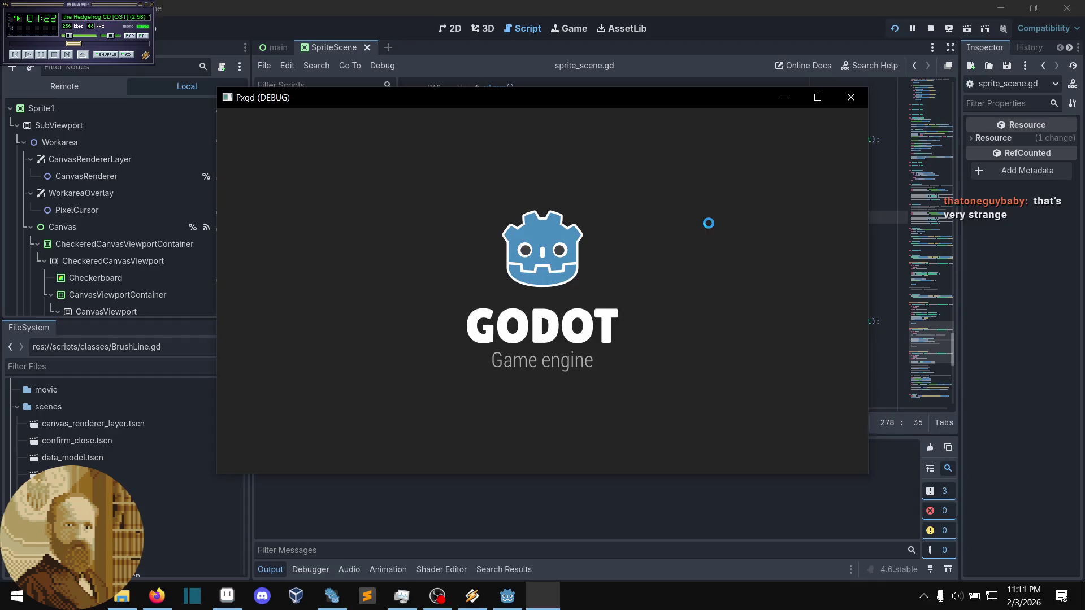
scroll(618, 364, up, 5)
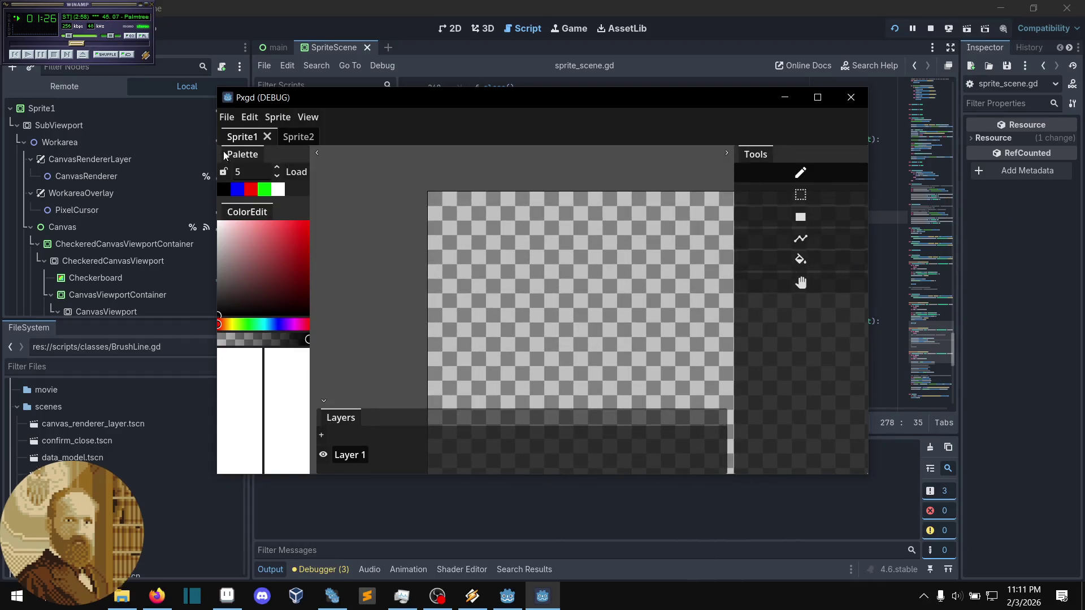
drag(296, 98, 301, 92)
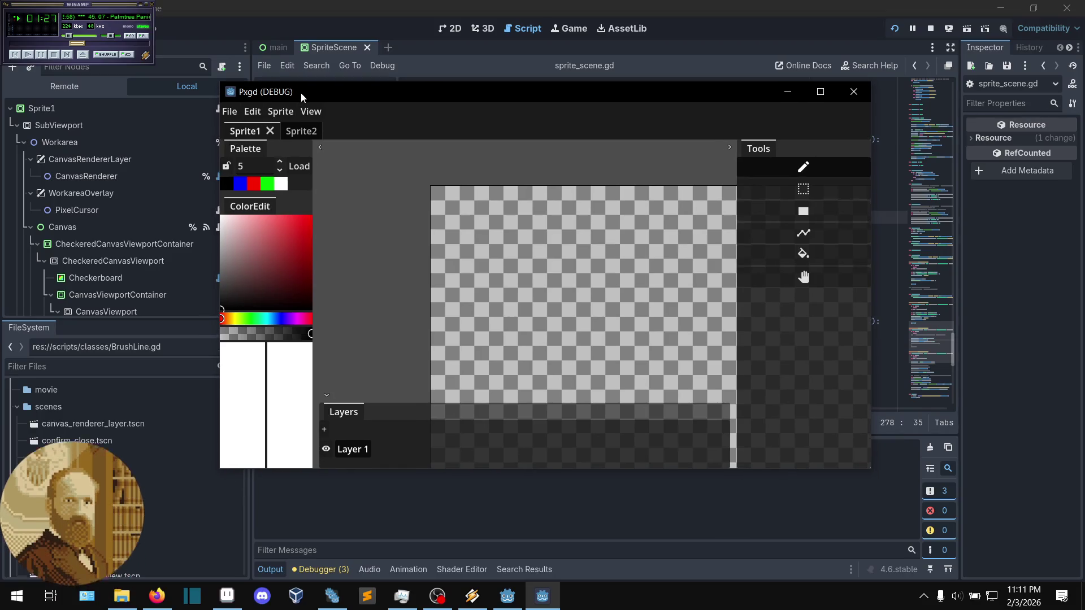
click(230, 111)
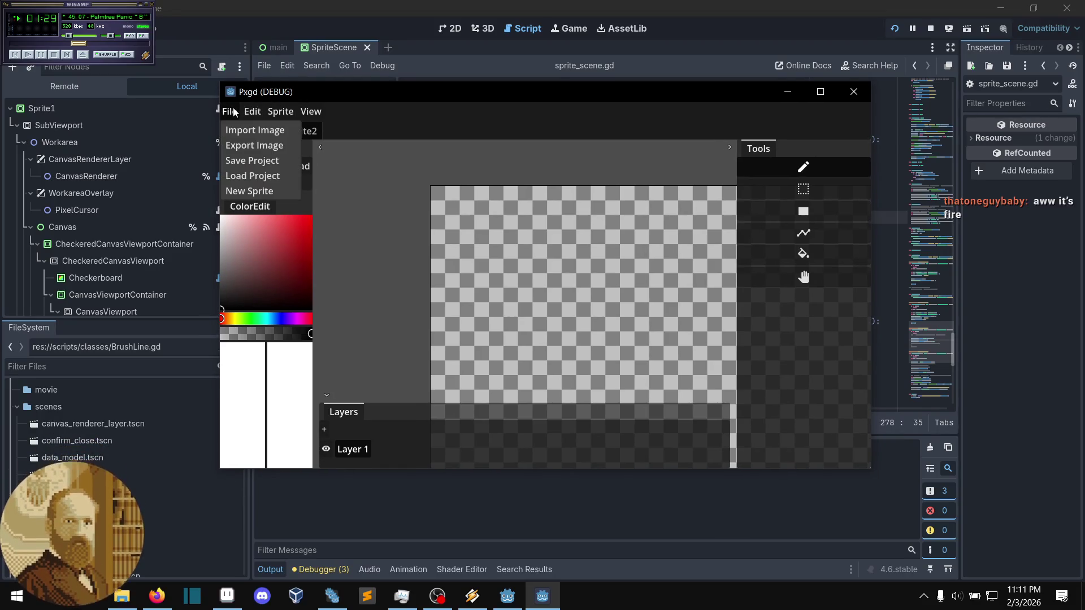
click(265, 175)
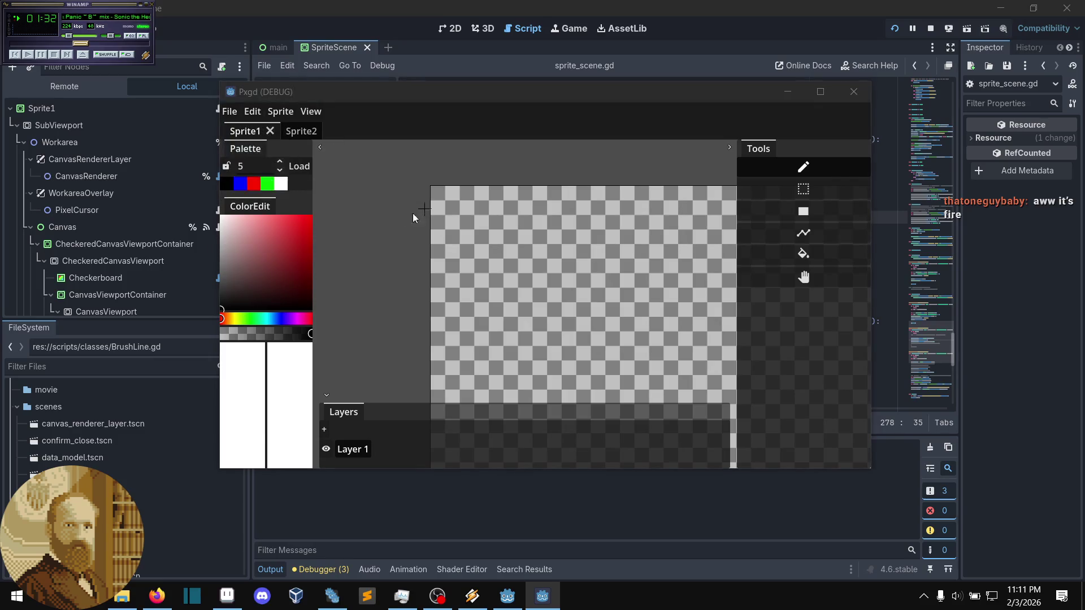
click(487, 290)
click(625, 419)
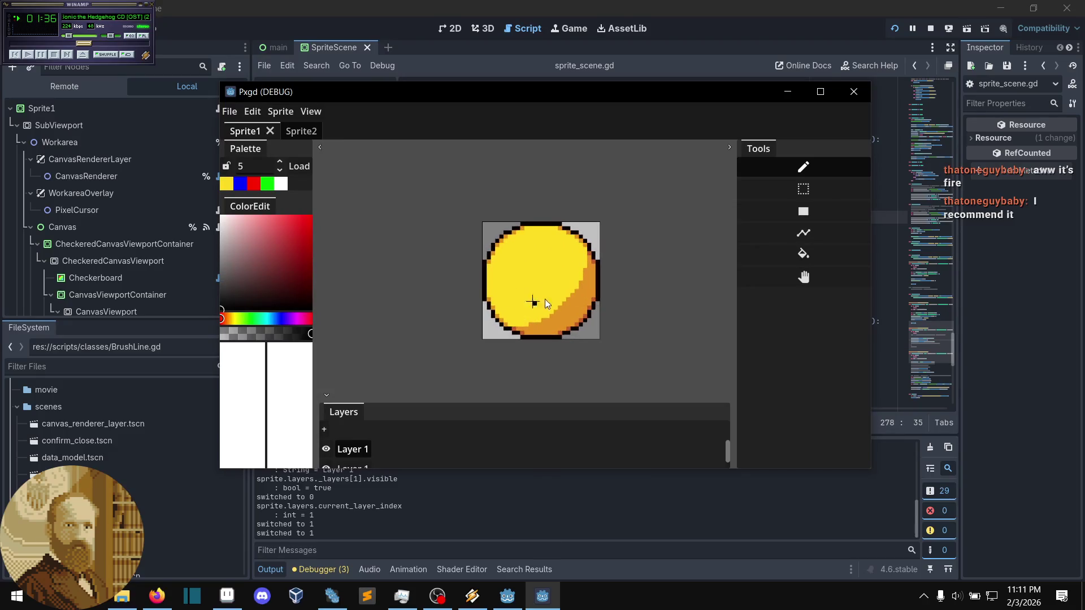
click(229, 112)
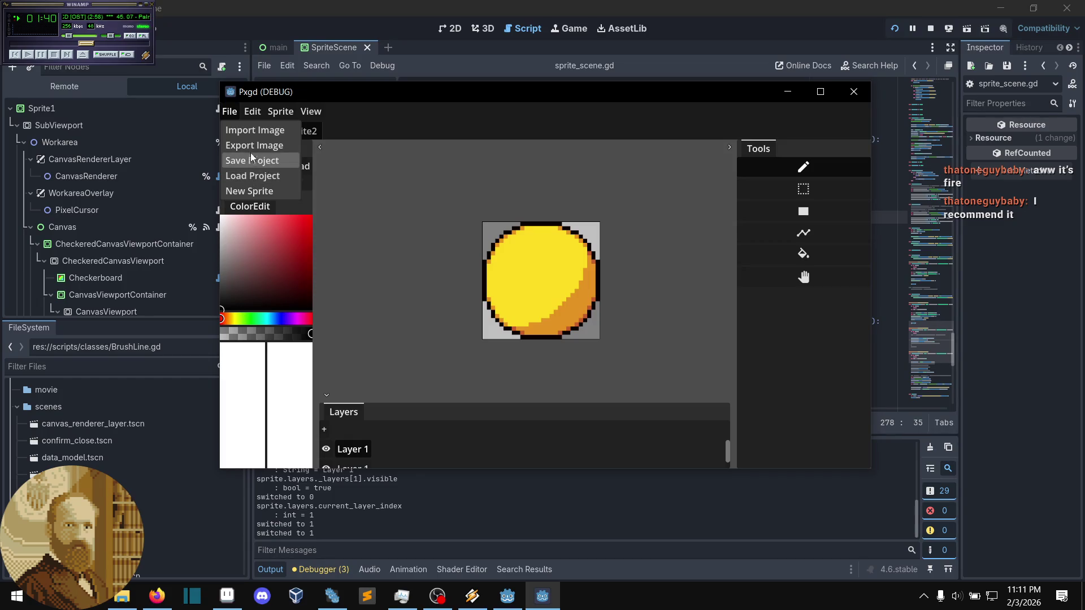
- Export the image as output.png.webp instead of replacing the existing output.png
click(363, 196)
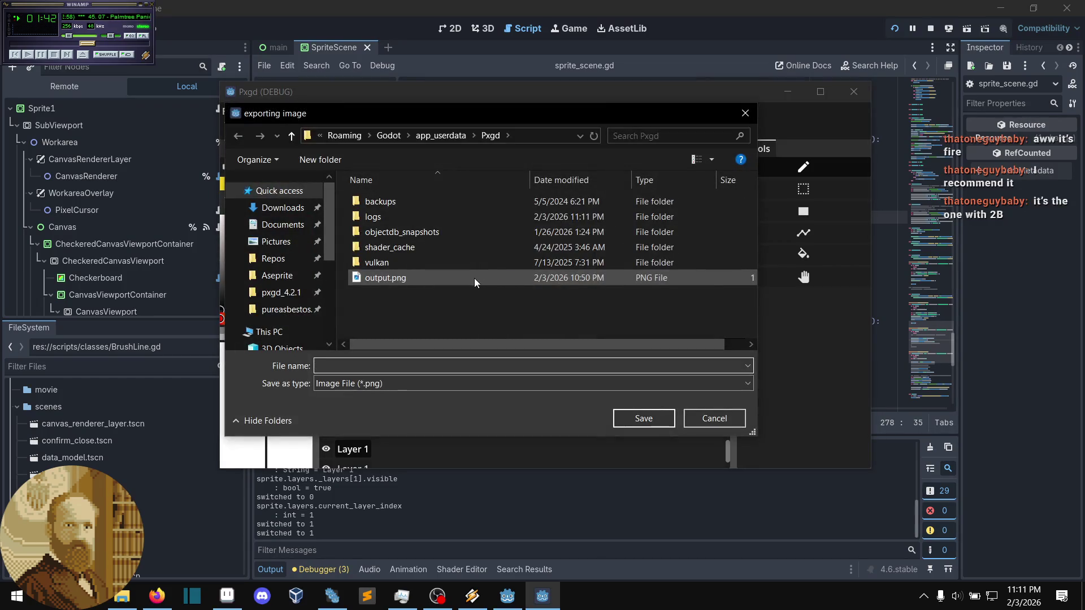
click(476, 280)
click(632, 421)
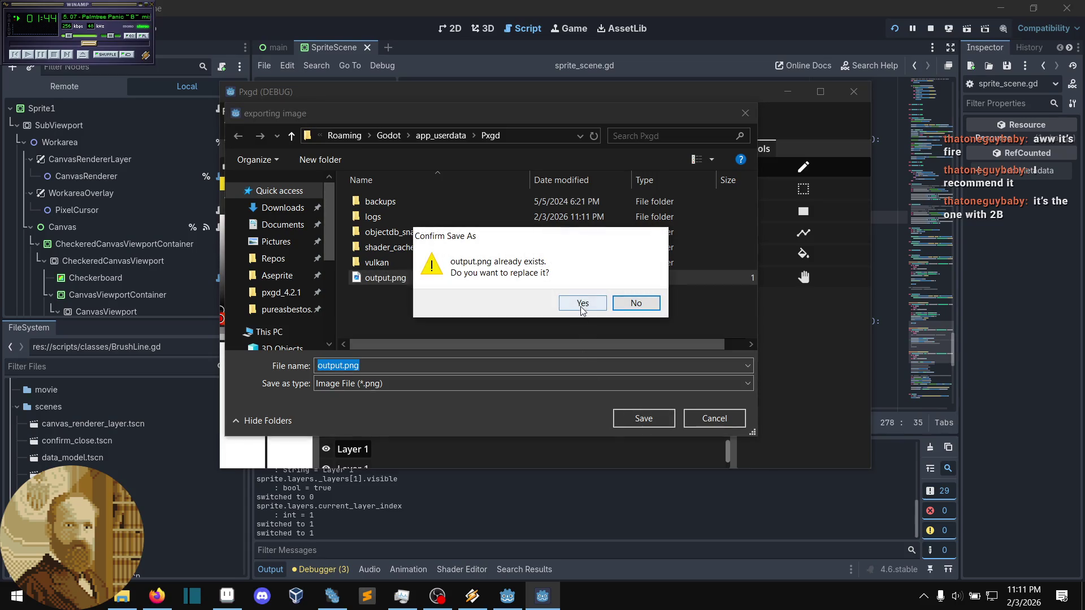
click(627, 305)
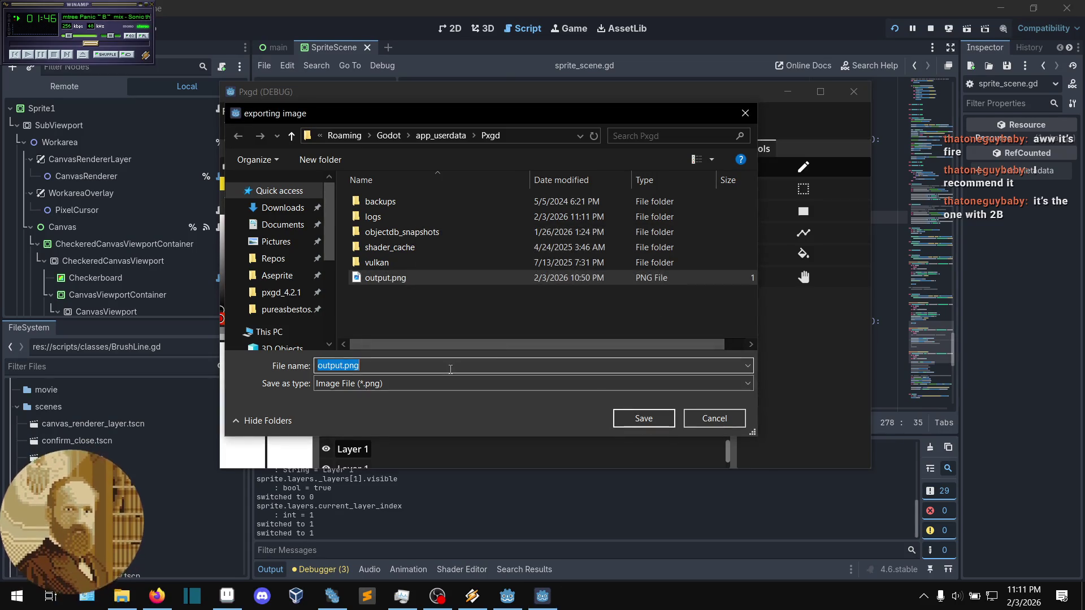
click(432, 367)
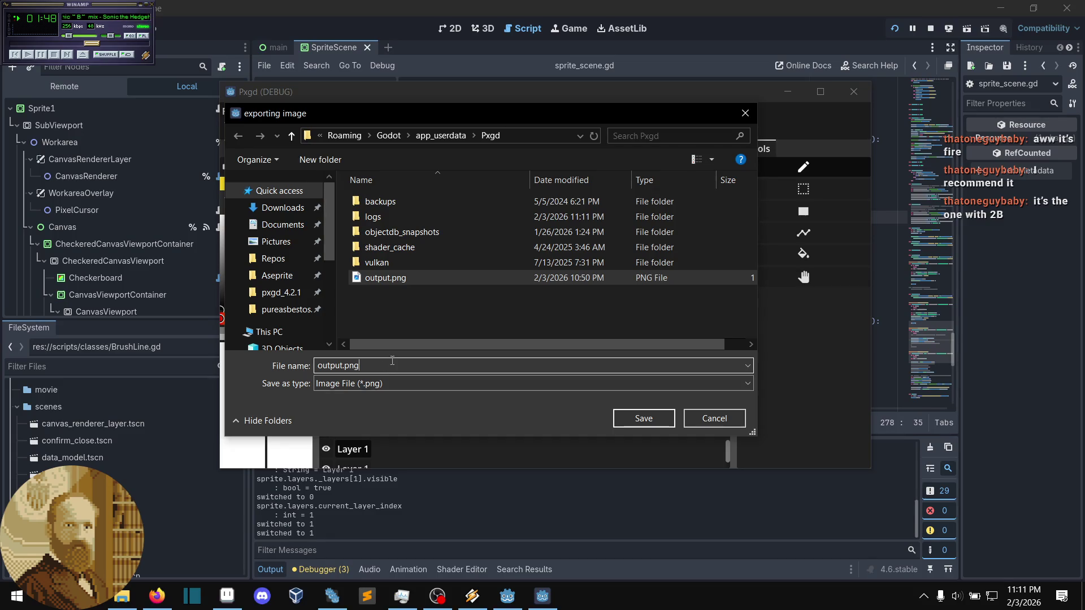
text(.webp)
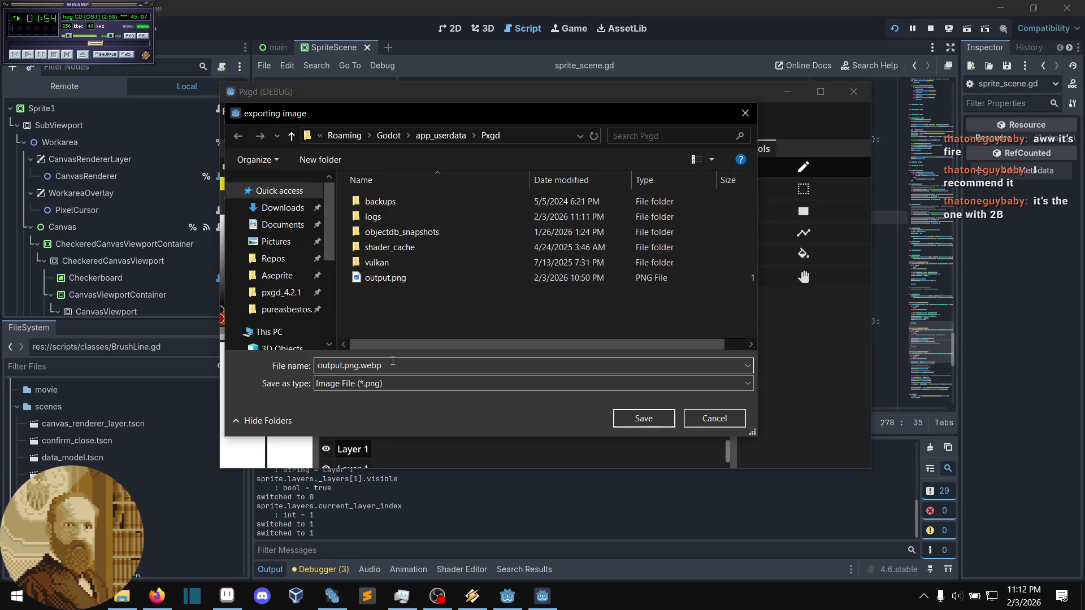
key(Return)
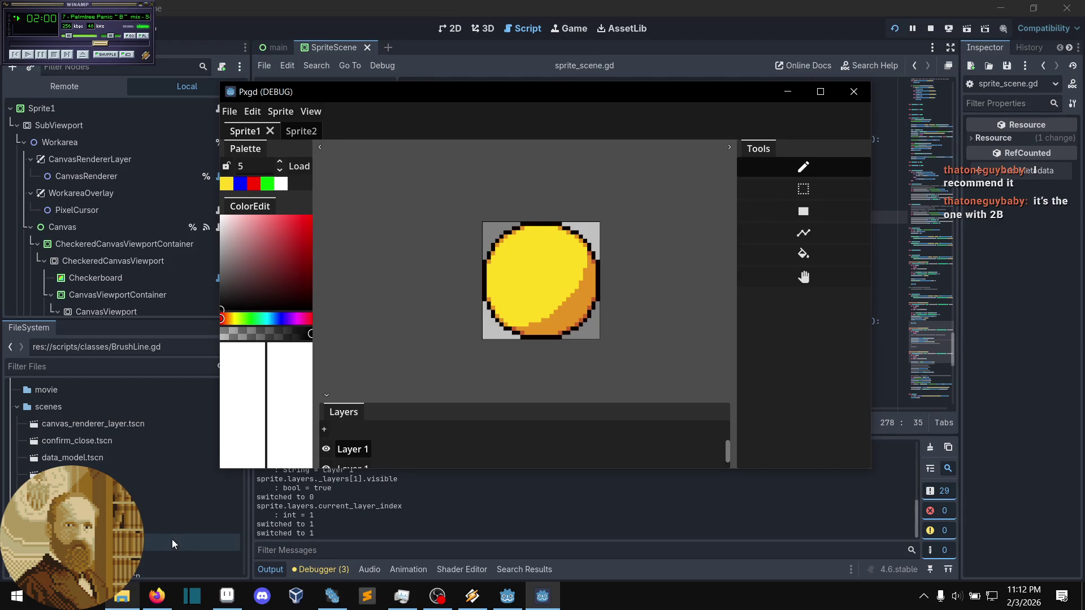
- Open output.png.webp from the Pxgd user-data folder in the pixel editor
click(121, 600)
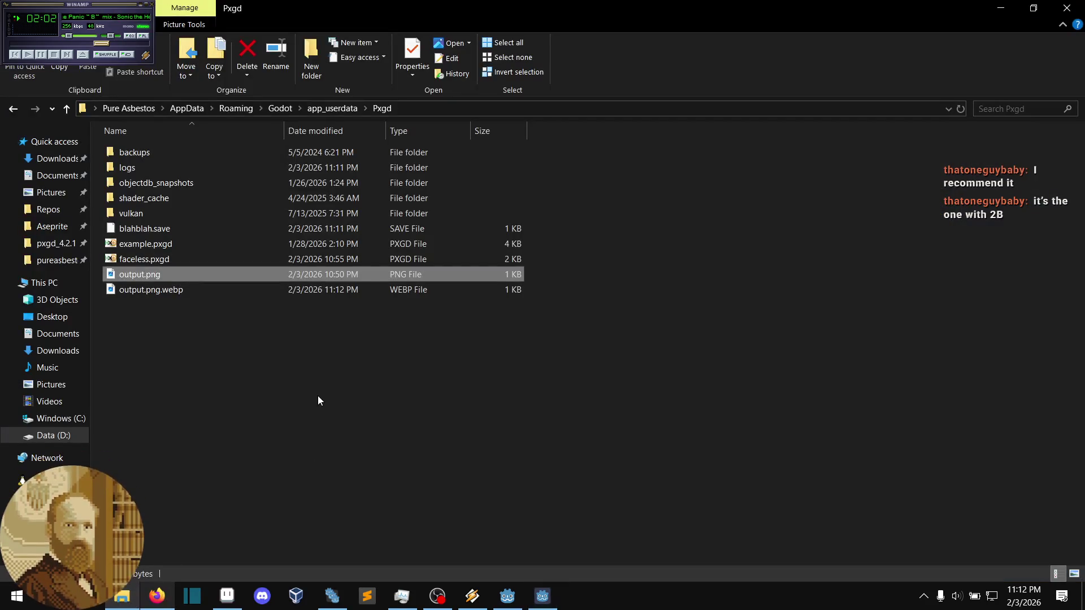
double_click(178, 289)
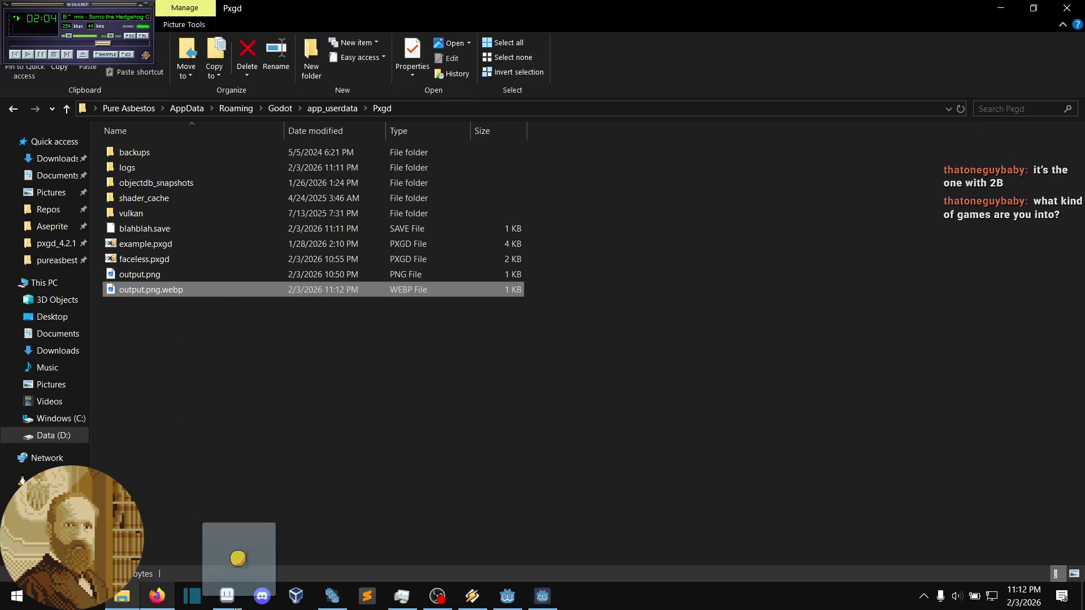
click(240, 557)
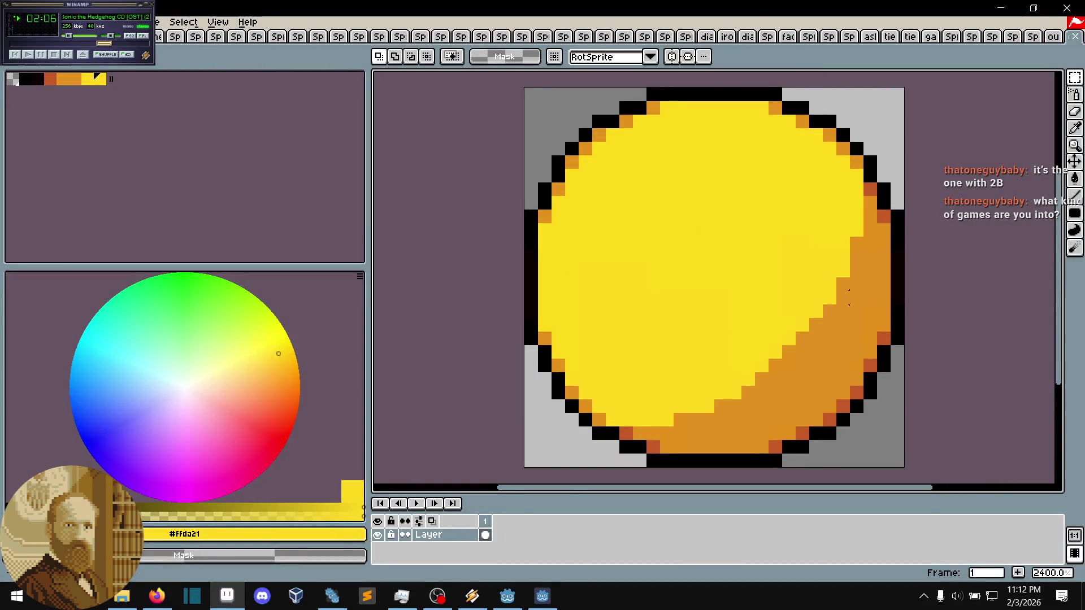
- Eyedrop the exported coin's yellow, which reads #ffda1c rather than the palette's #ffda21
drag(870, 321, 808, 315)
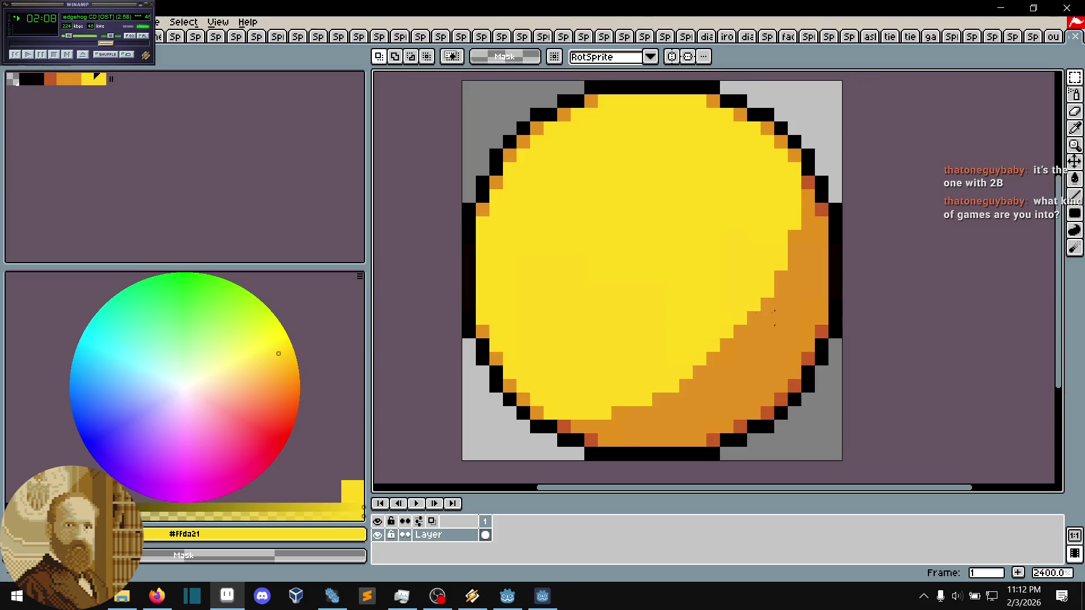
key(i)
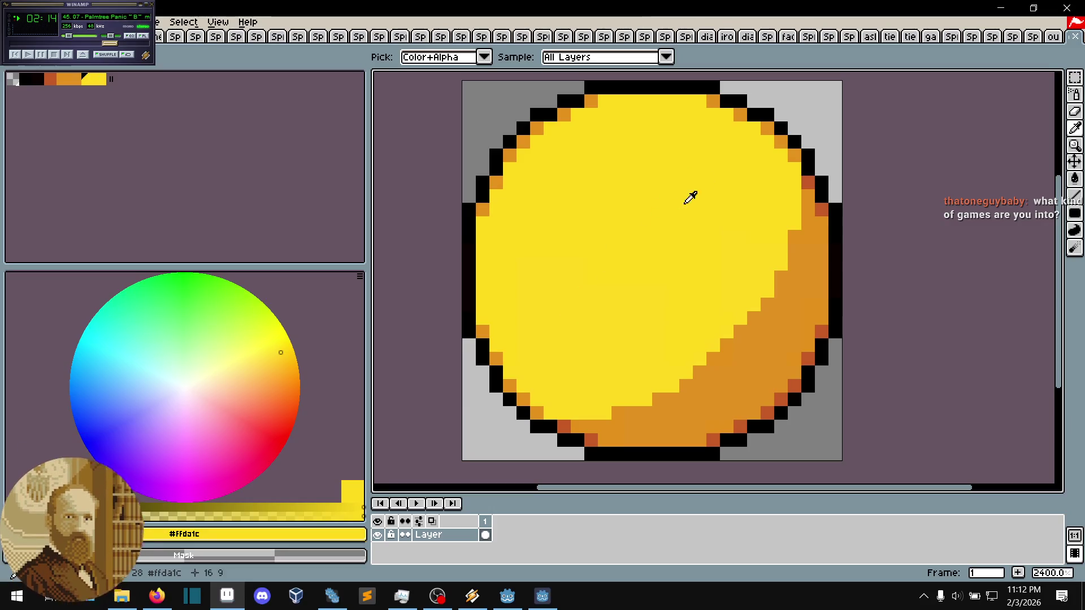
click(591, 305)
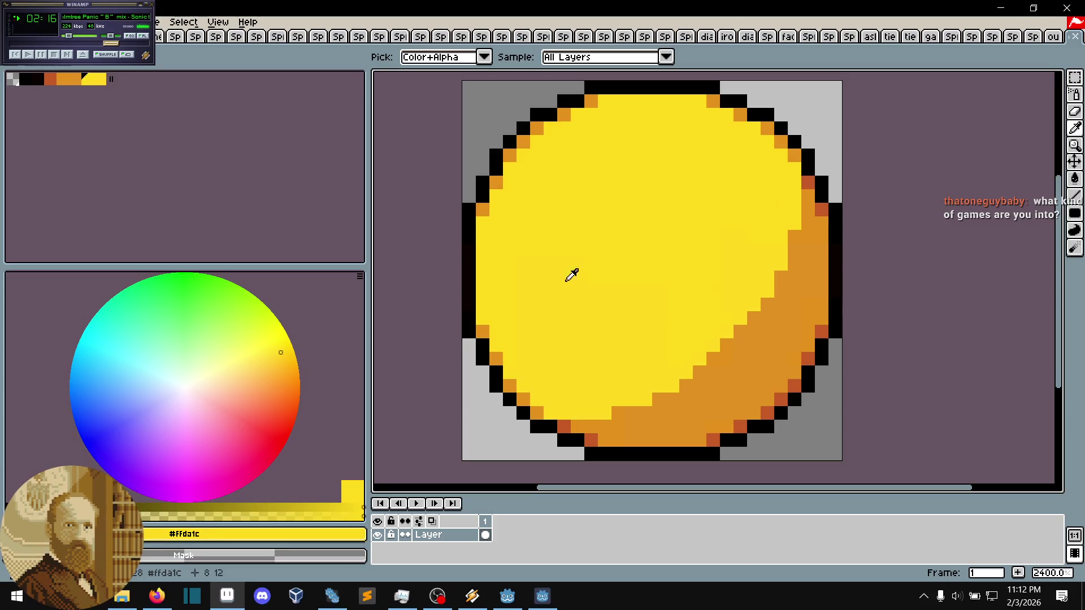
click(562, 251)
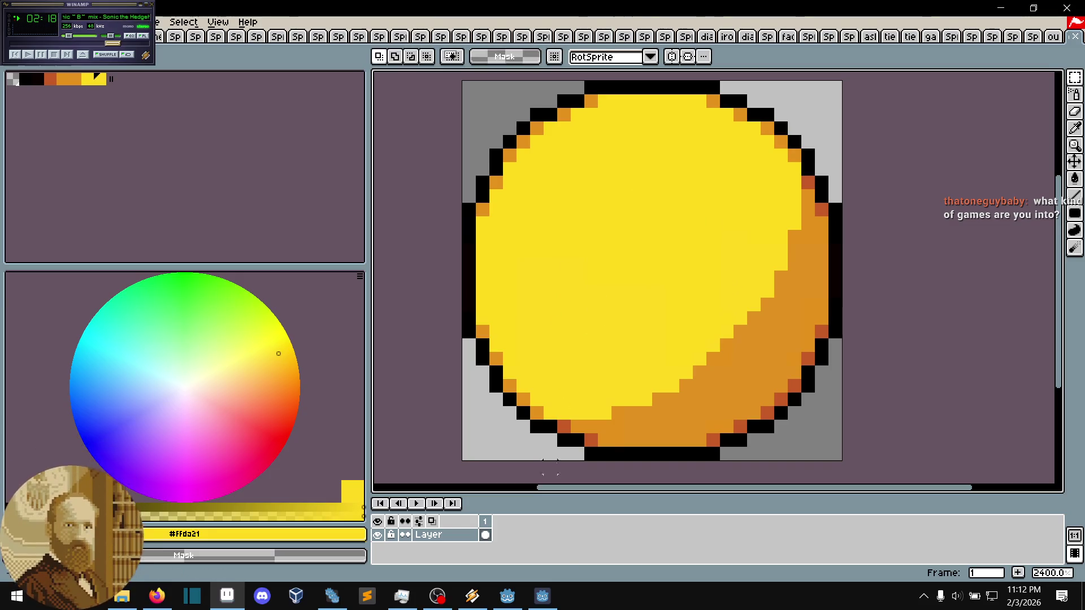
click(544, 593)
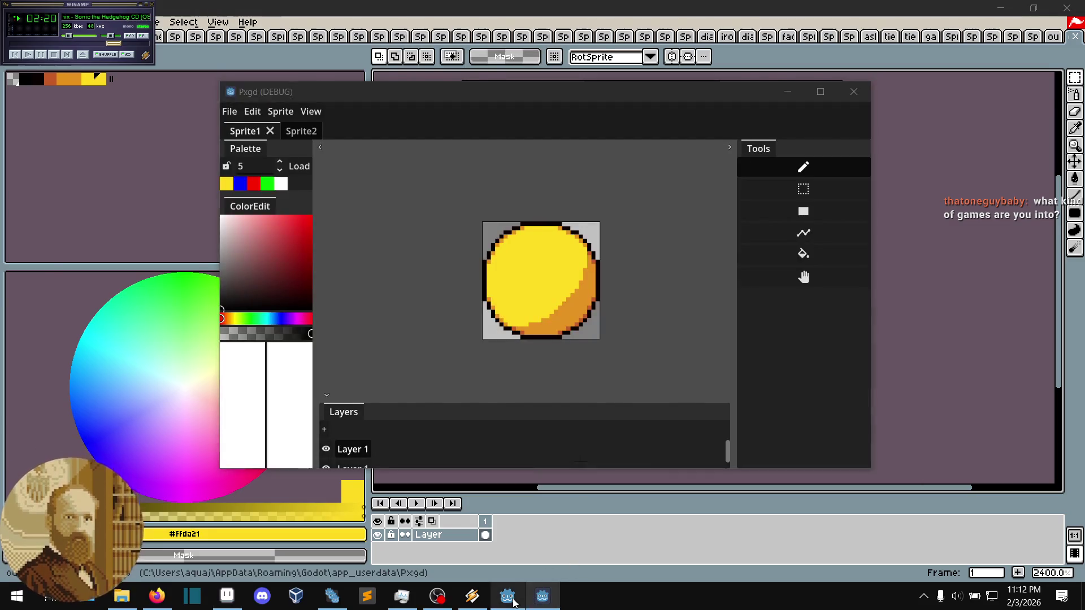
- Comment out the RGBA8 convert and linear_to_srgb lines 277–278, save, and relaunch Pxgd
click(508, 596)
click(683, 226)
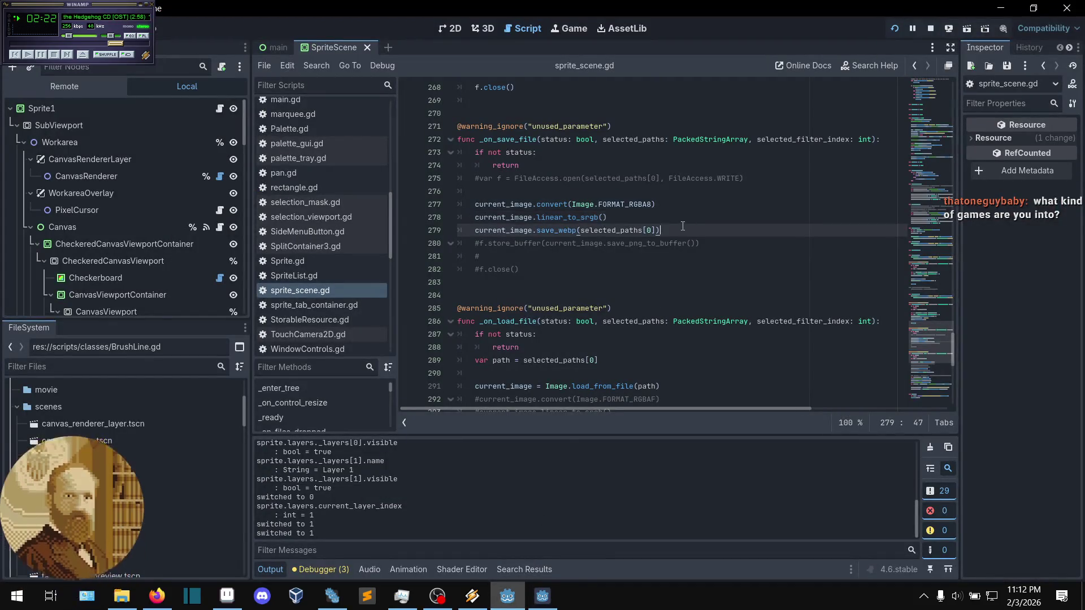
click(654, 213)
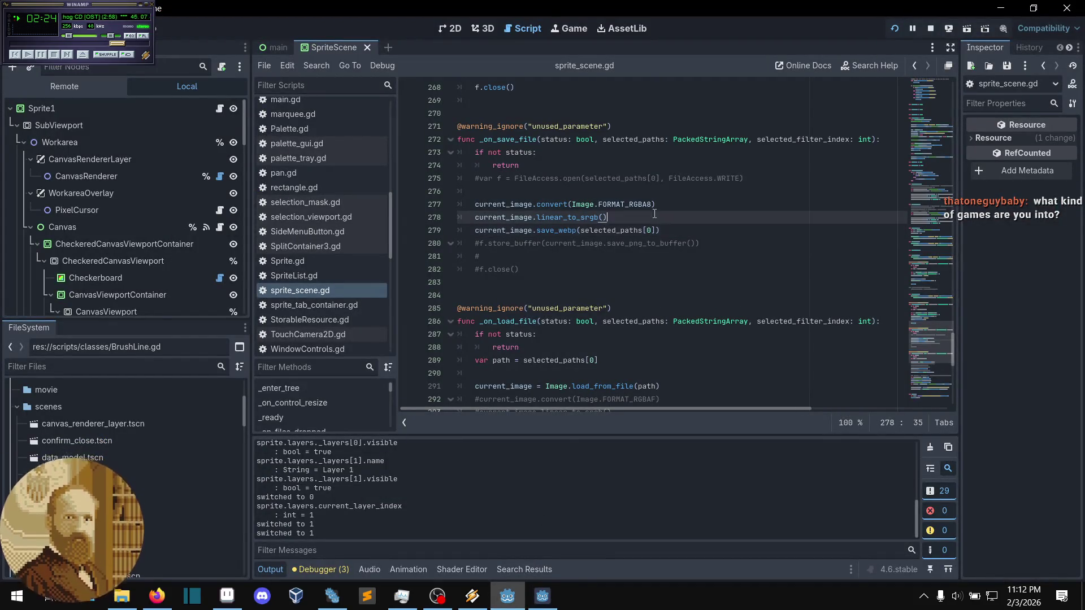
click(668, 204)
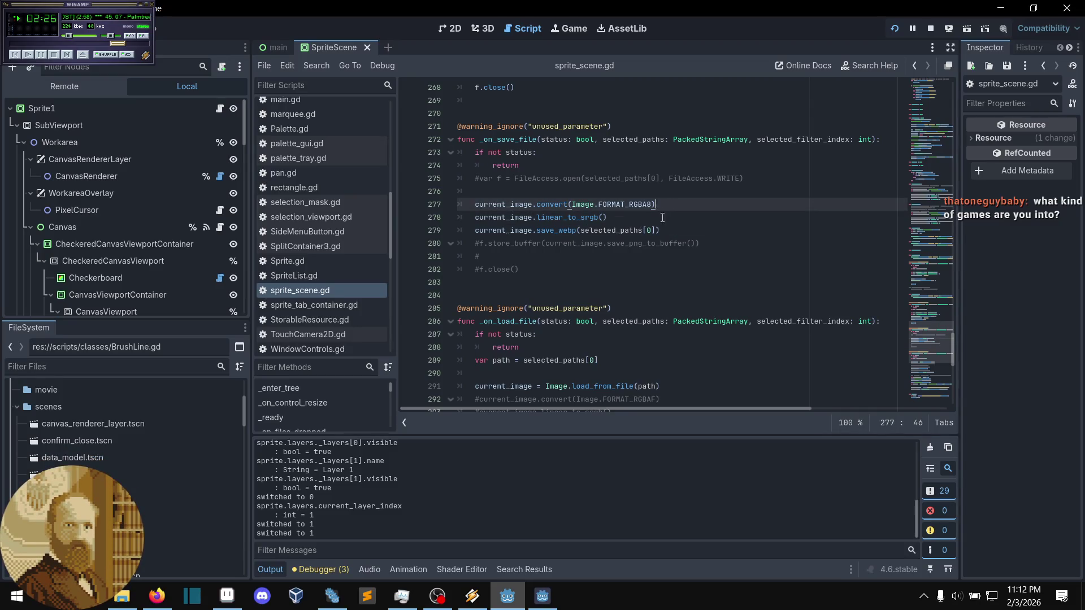
drag(635, 220, 595, 208)
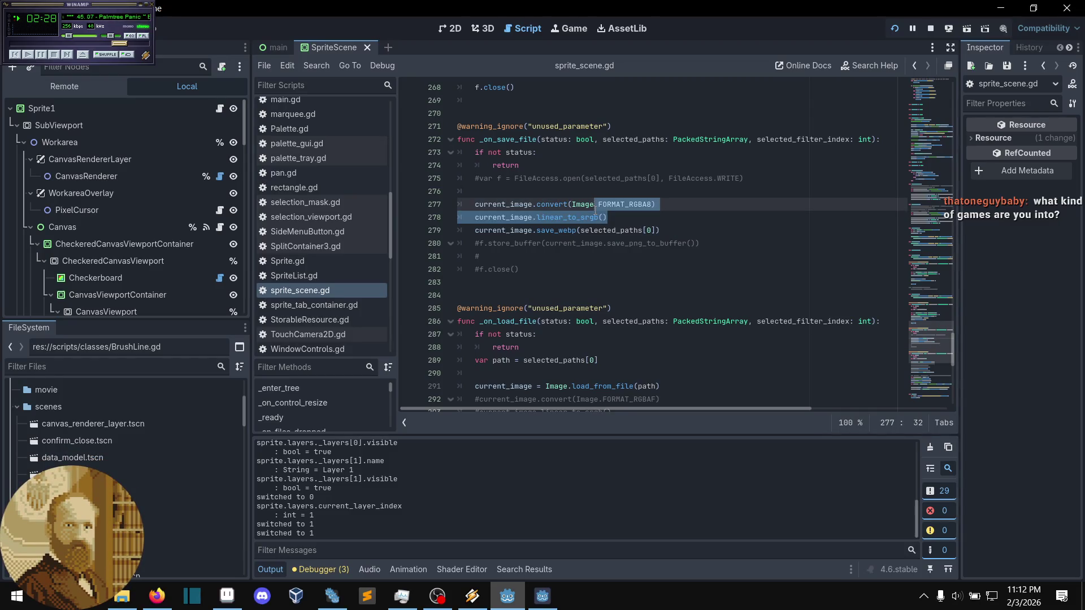
key(ctrl+k)
click(671, 205)
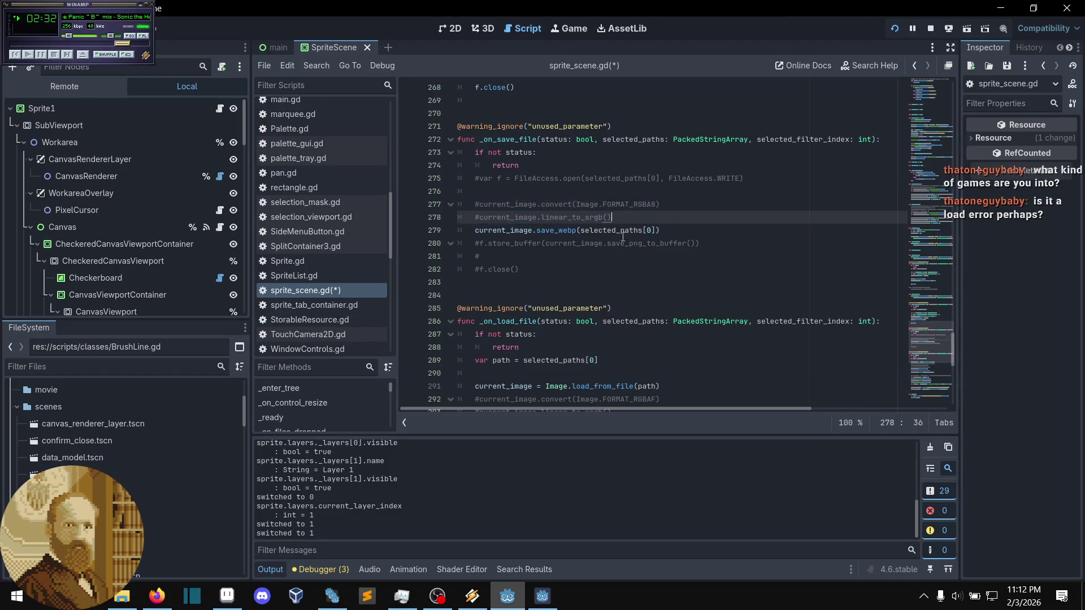
key(ctrl+s)
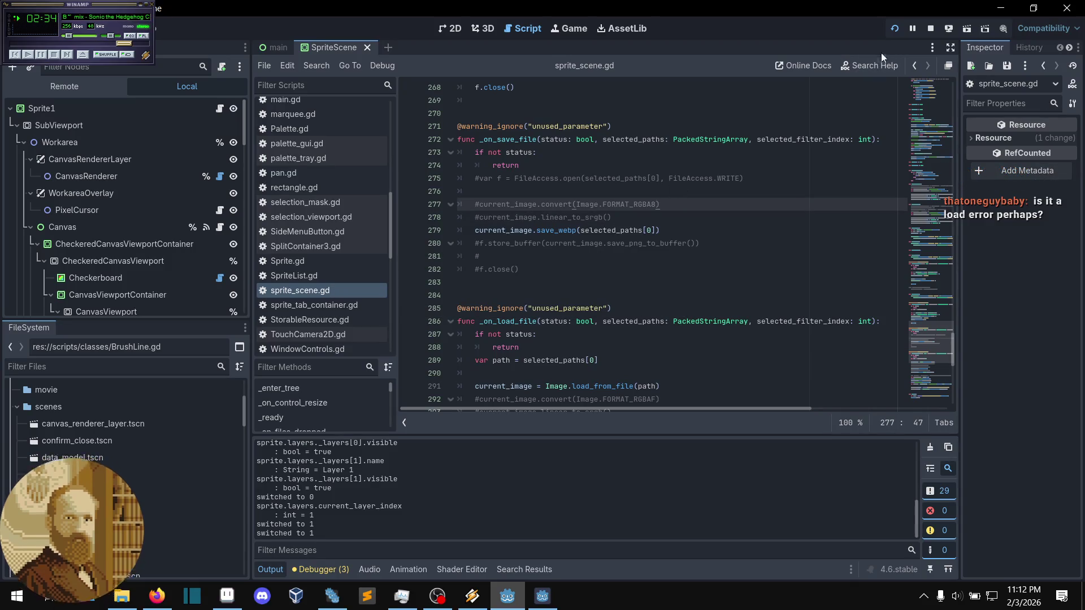
click(896, 29)
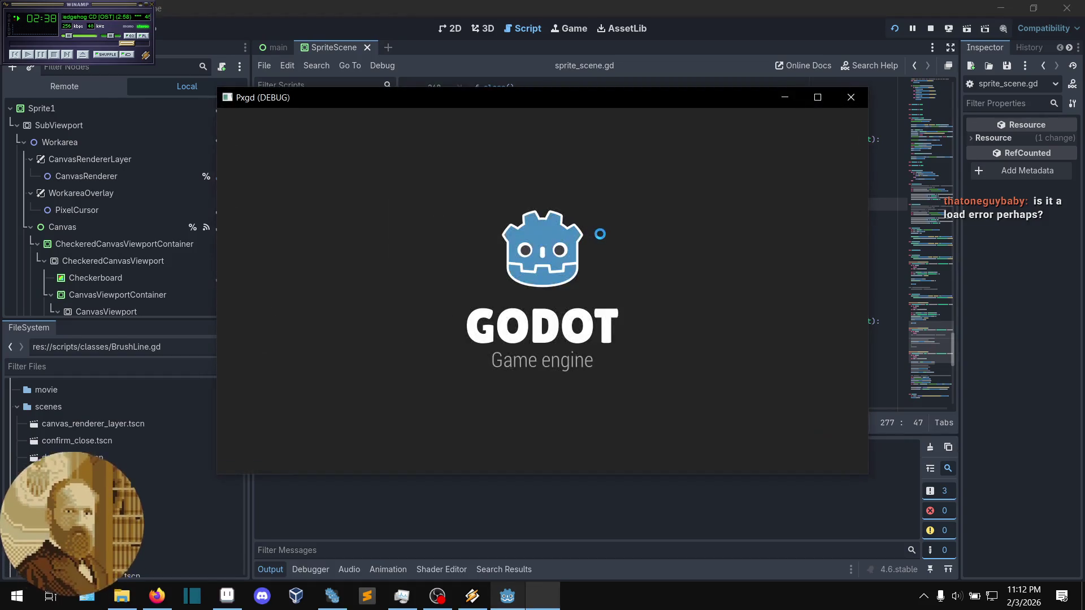
- Export the current image again, overwriting output.png in the Pxgd folder
click(227, 117)
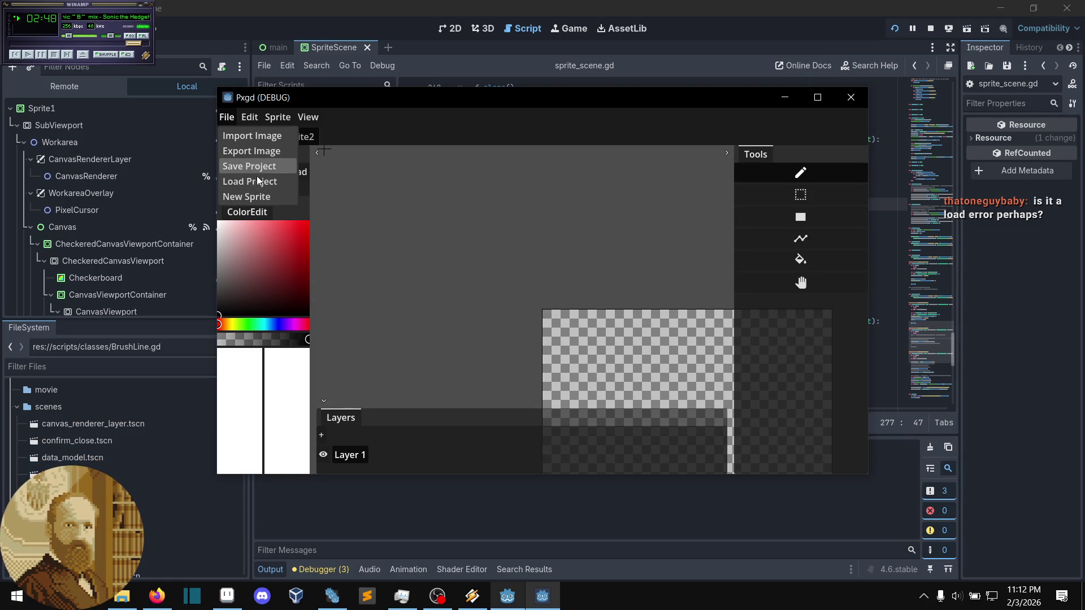
click(249, 151)
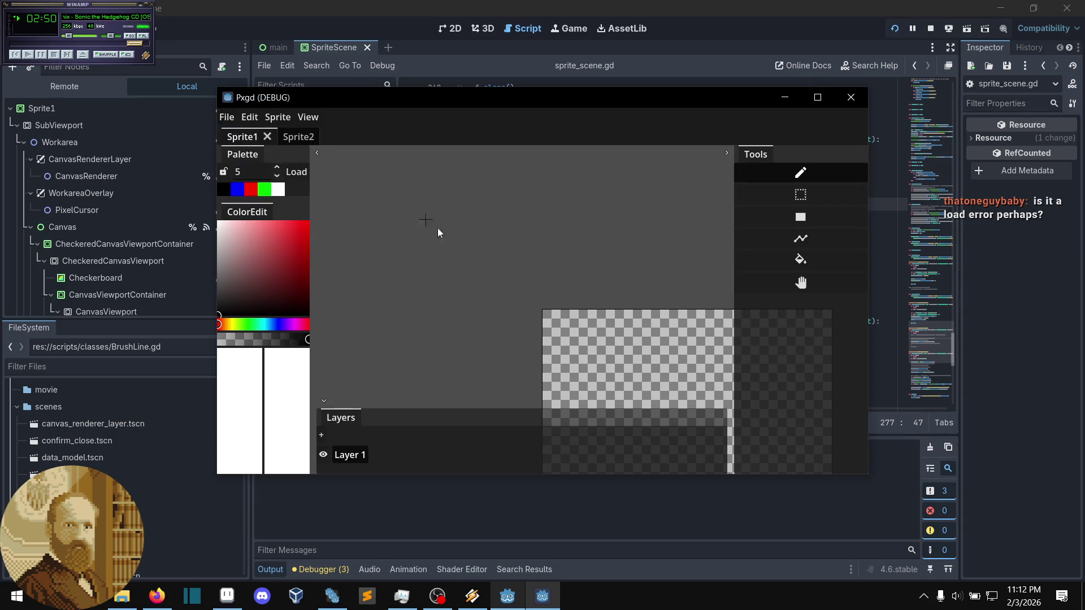
click(642, 426)
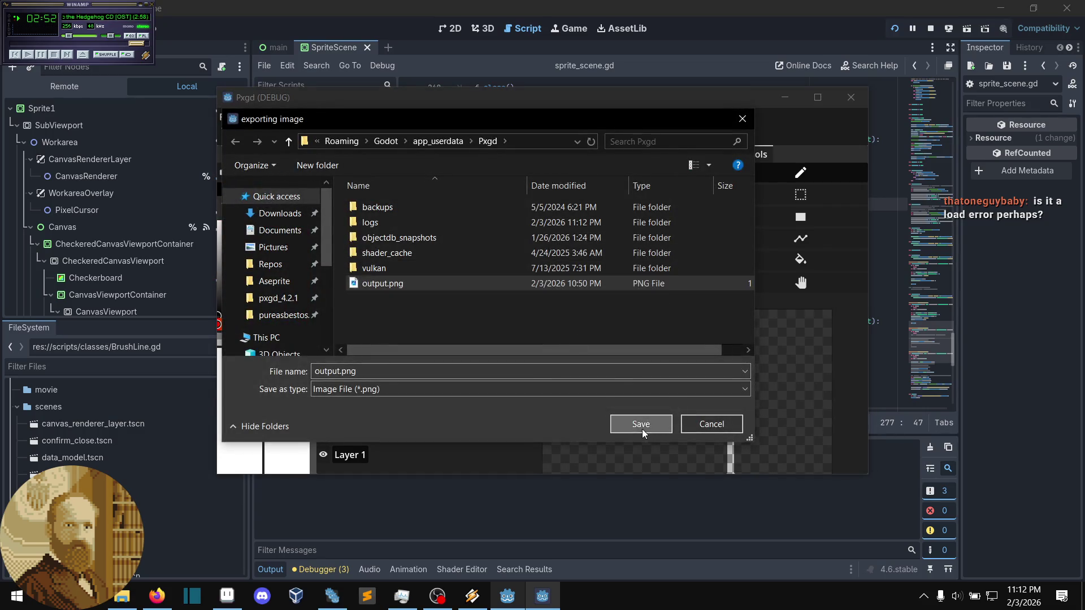
click(582, 303)
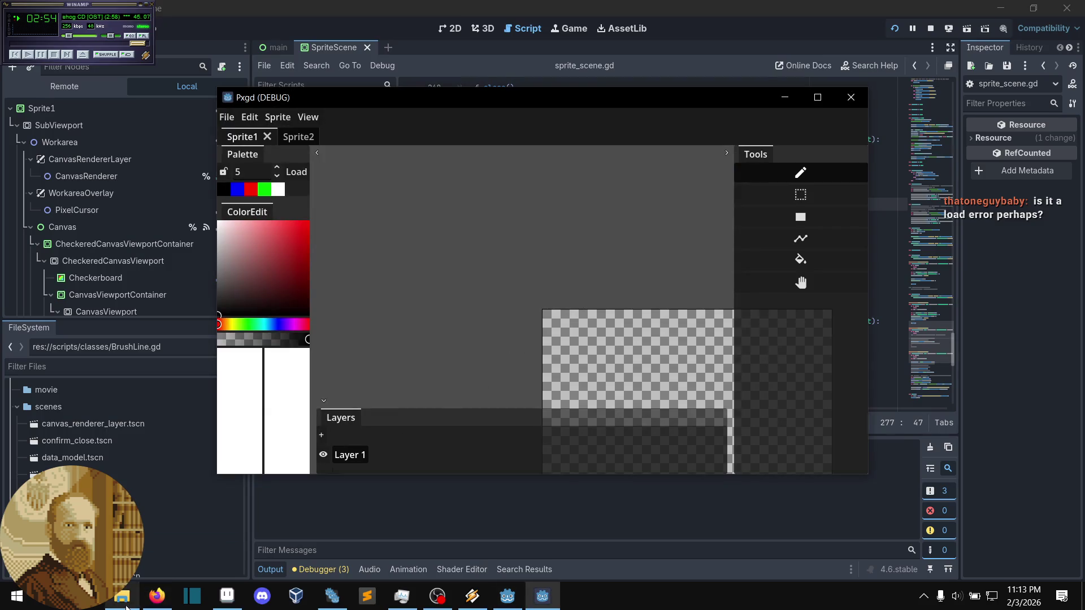
key(alt+Tab)
click(227, 595)
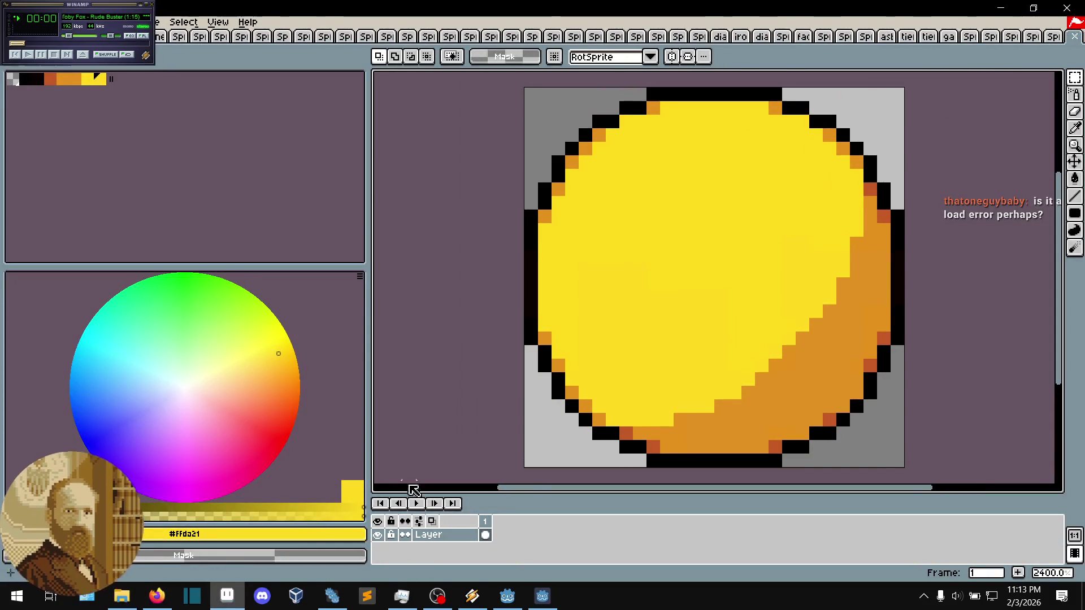
- Load output.png.webp into Aseprite and eyedrop two yellow coin pixels (#ffda1c and #ffda21)
click(118, 600)
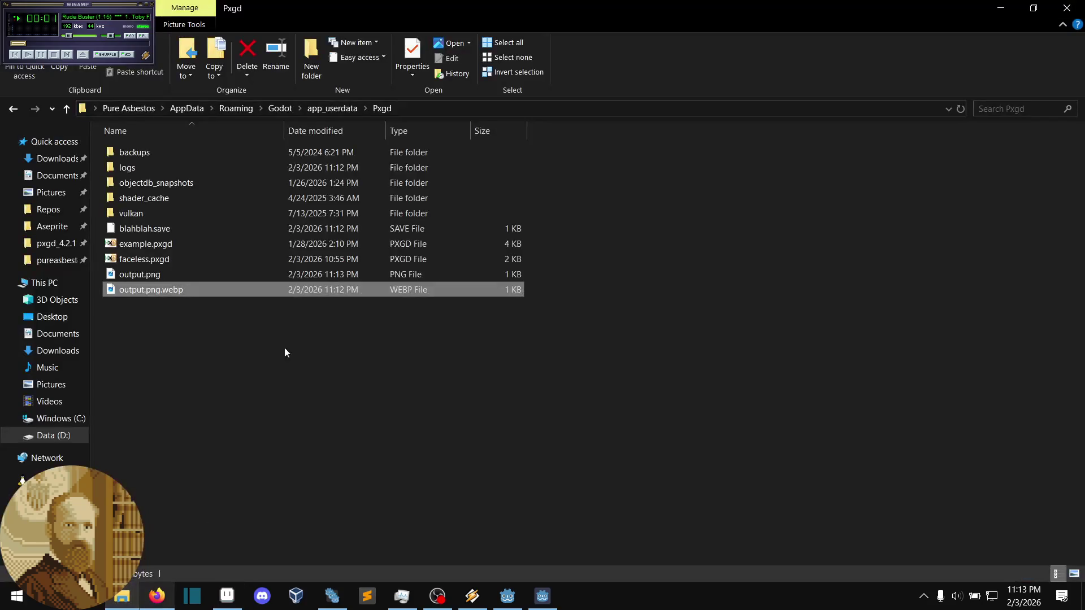
mouse_move(191, 293)
mouse_down()
mouse_move(225, 493)
mouse_move(226, 591)
mouse_move(622, 283)
mouse_move(680, 283)
mouse_up()
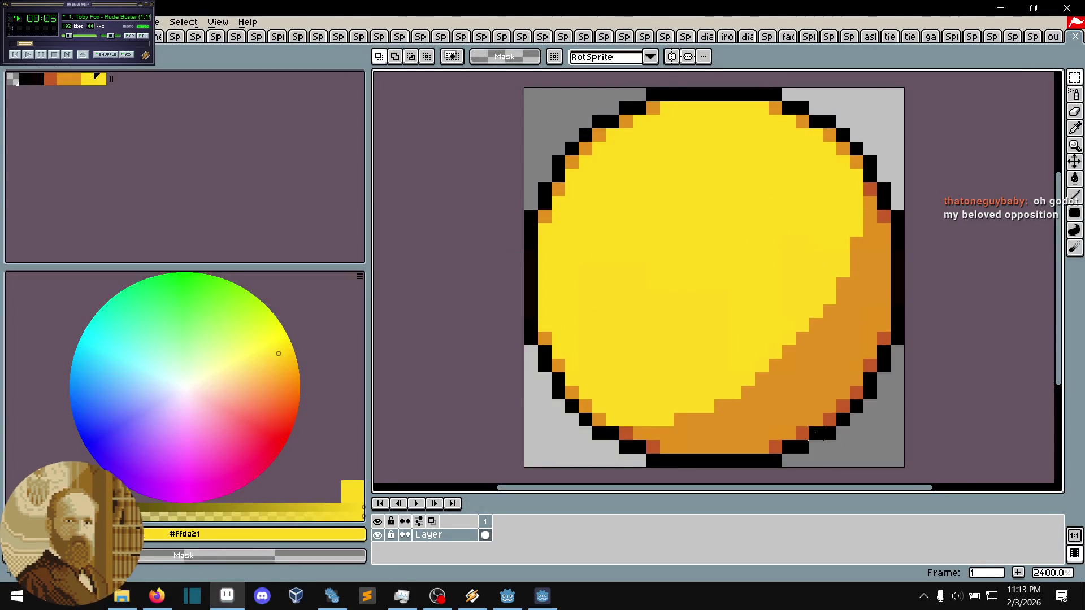
key(i)
click(615, 340)
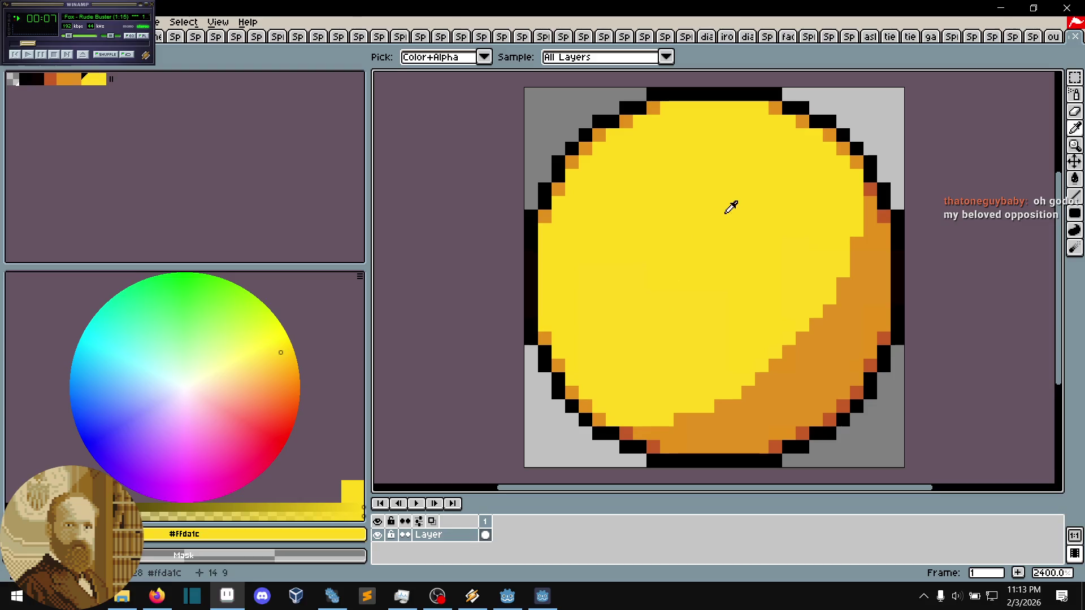
click(633, 333)
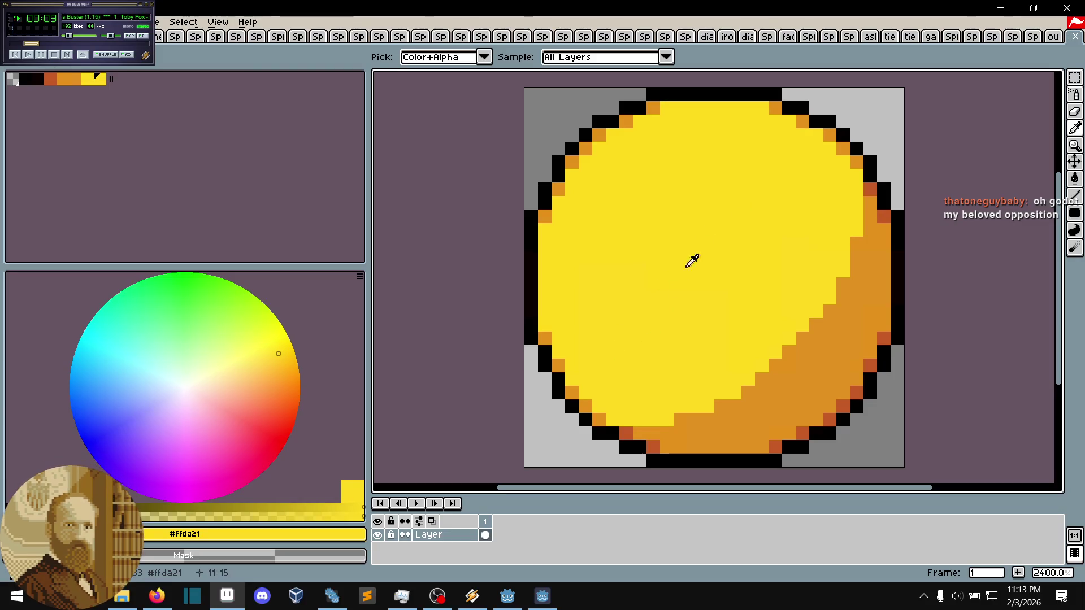
key(m)
click(543, 596)
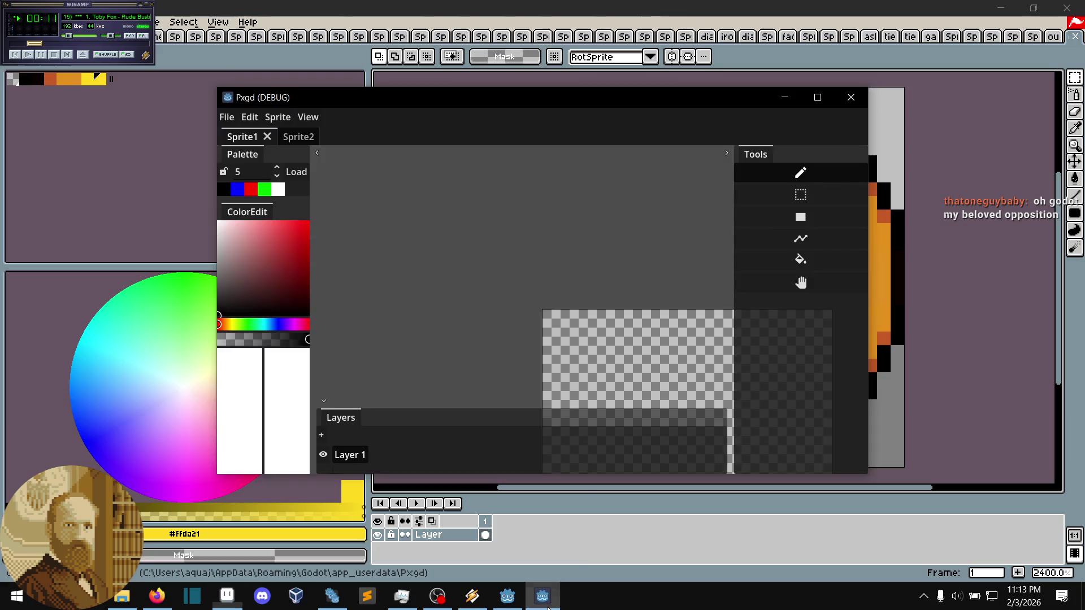
- Toggle comments on lines 277–278, leaving the RGBA8 convert and linear_to_srgb lines enabled and saved
click(508, 596)
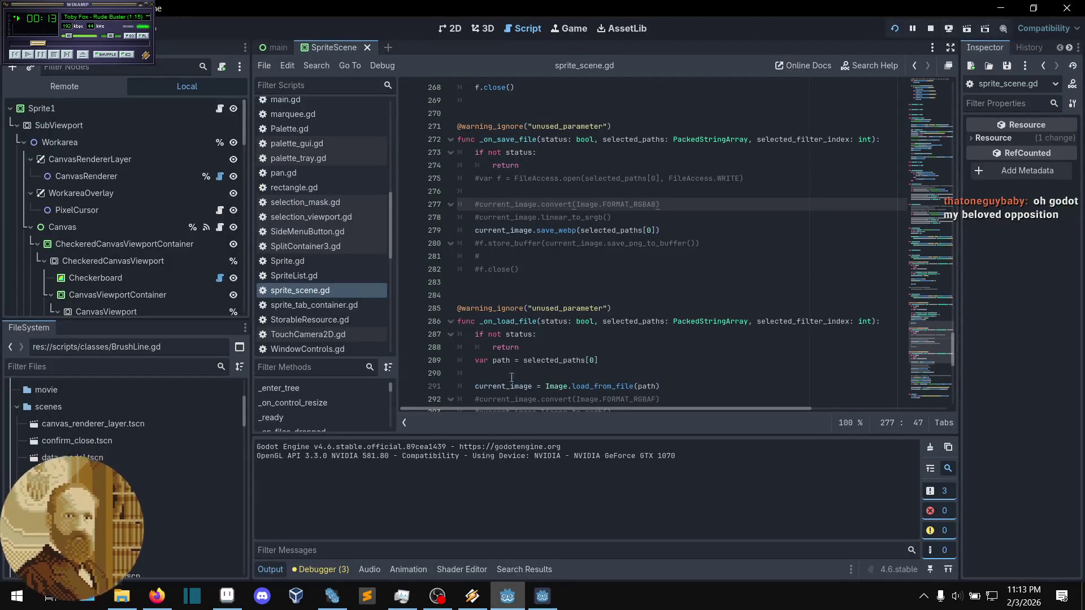
drag(633, 217, 582, 204)
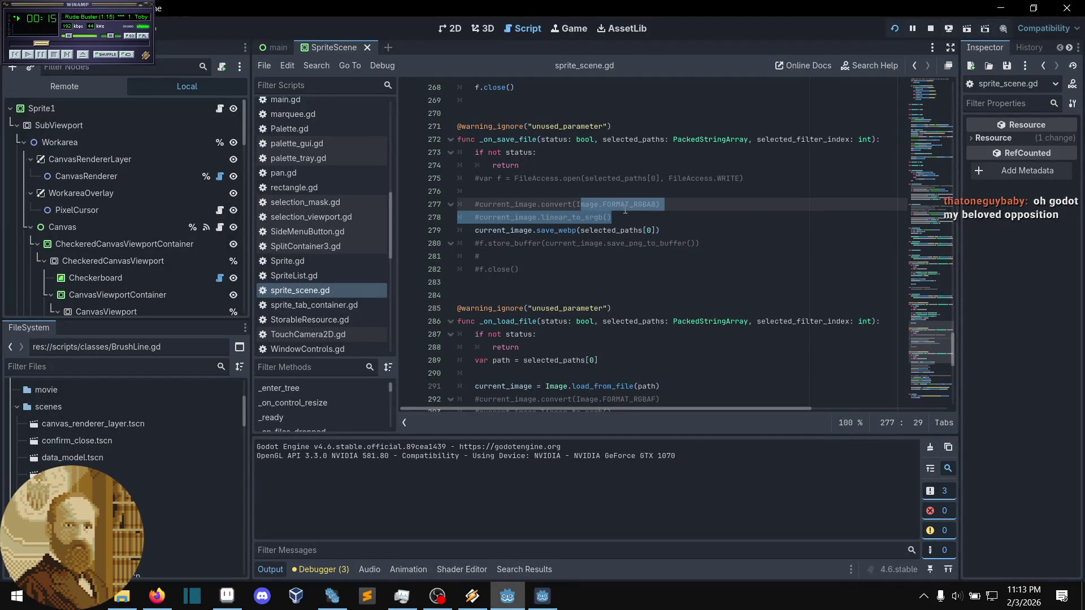
key(ctrl+k)
click(674, 221)
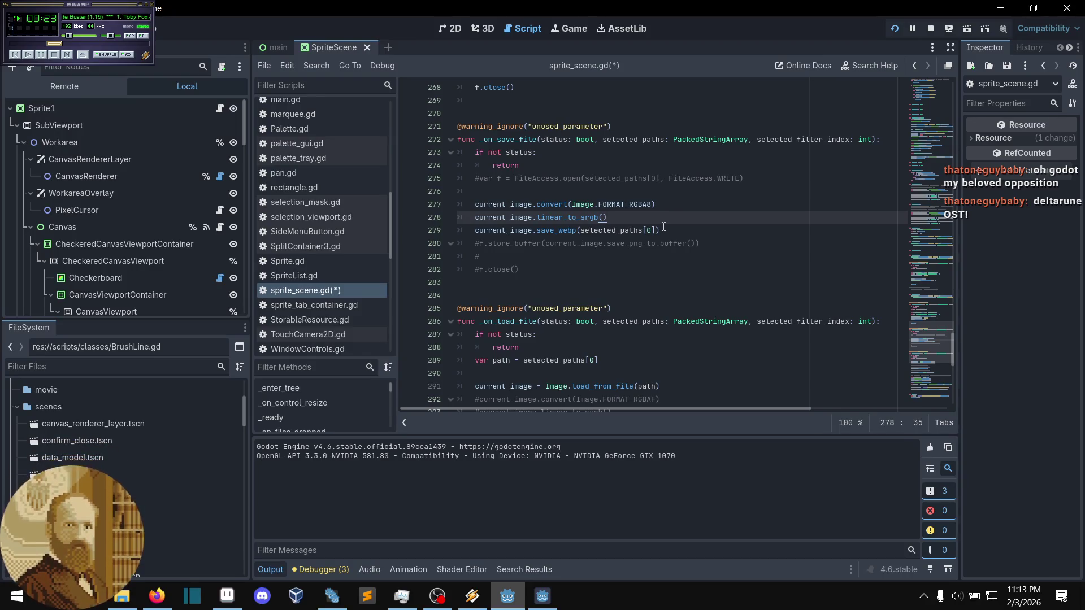
key(shift+Up)
key(ctrl+k)
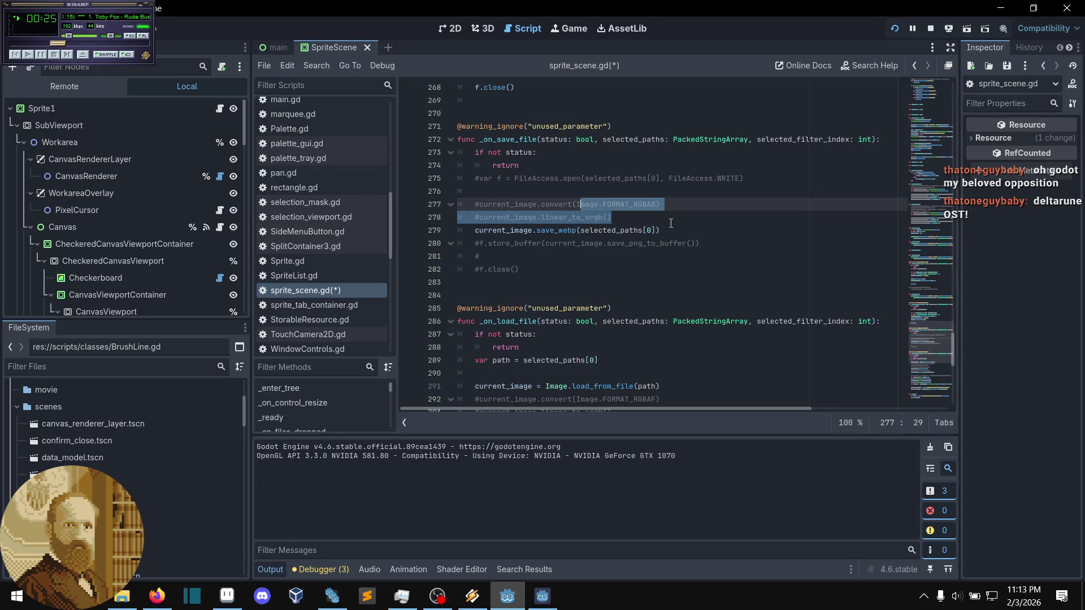
click(655, 223)
key(ctrl+s)
key(shift+Up)
key(ctrl+k)
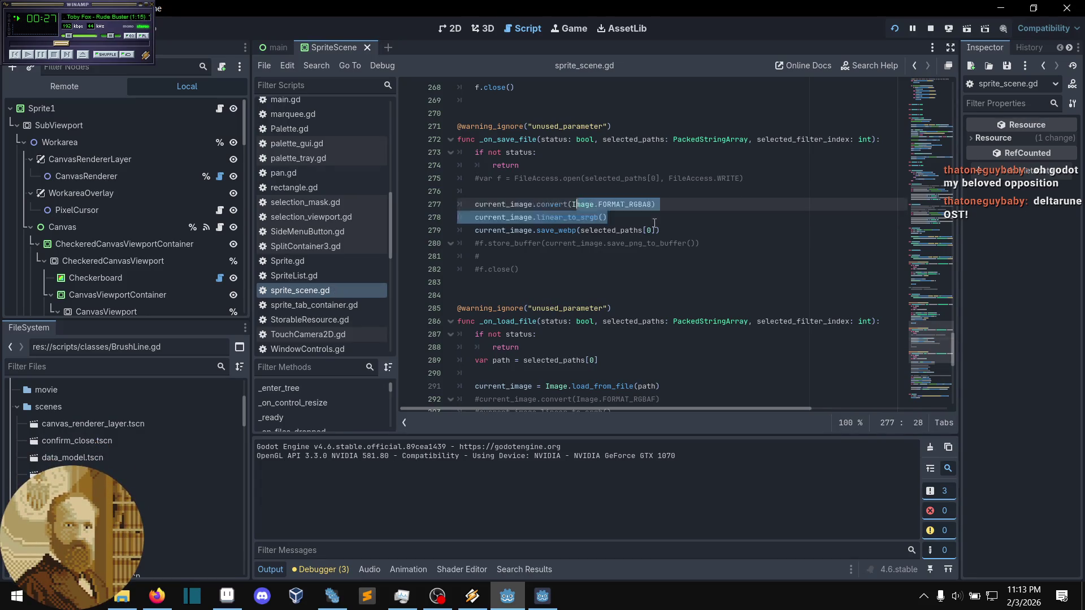
key(ctrl+s)
click(640, 220)
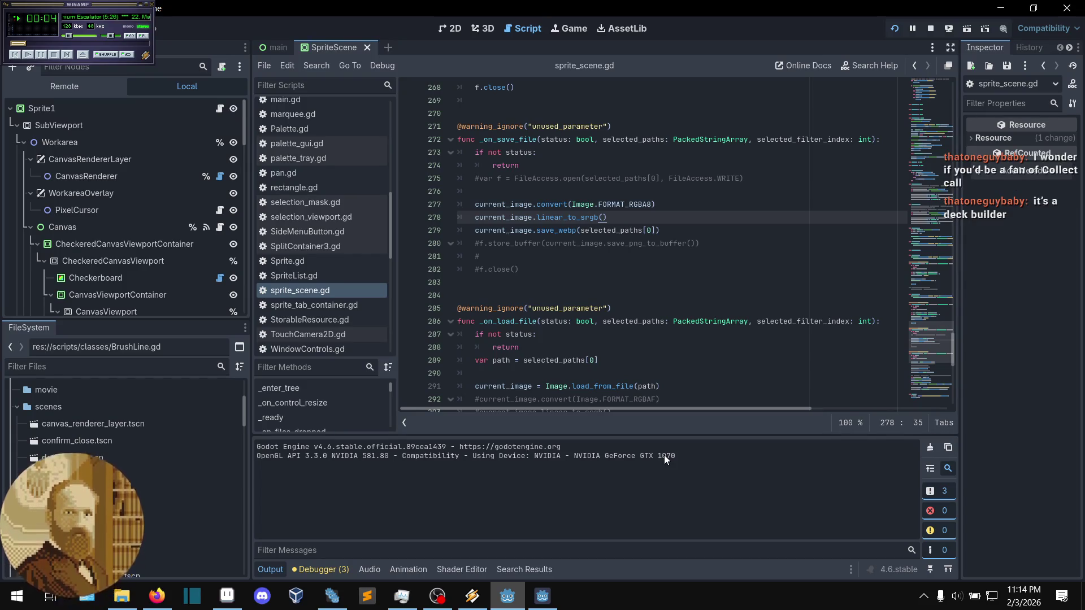
- Review lines 277–282 of _on_save_file, from the convert line to #f.close(), then save
click(635, 258)
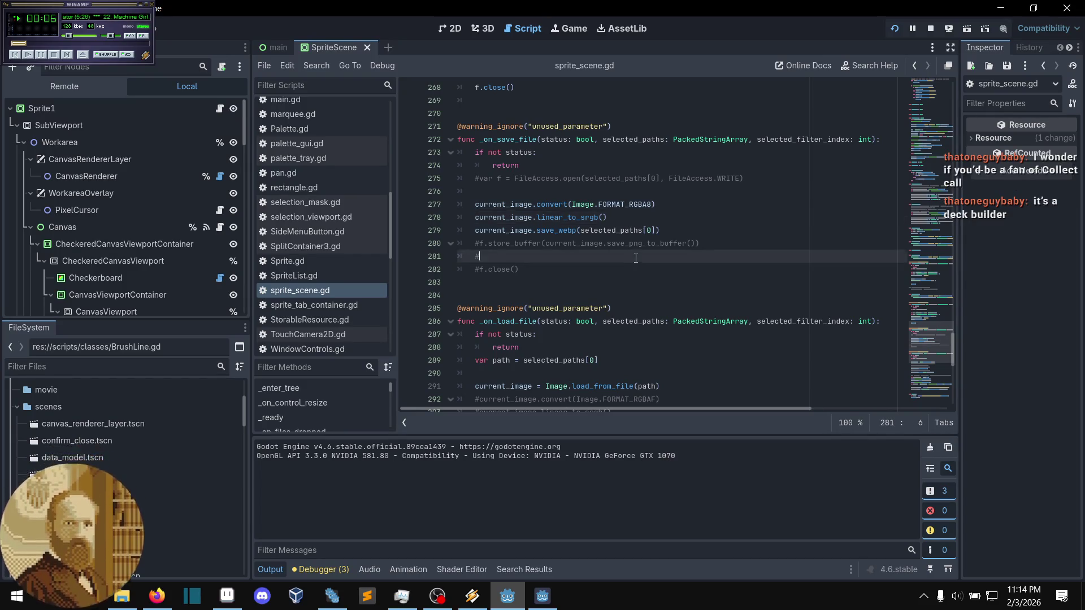
scroll(578, 257, down, 1)
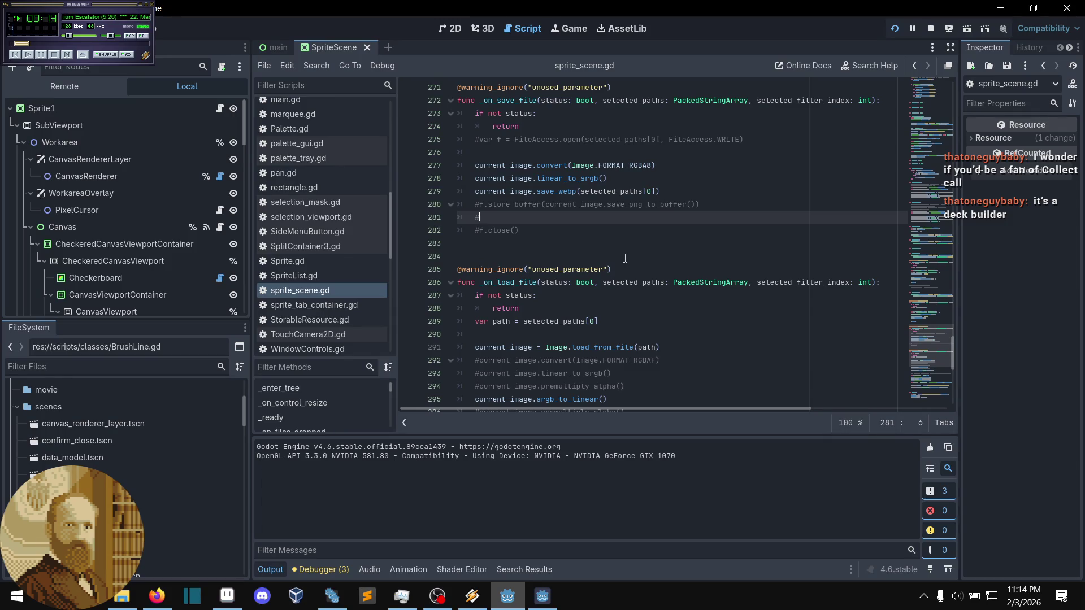
key(Down)
key(End)
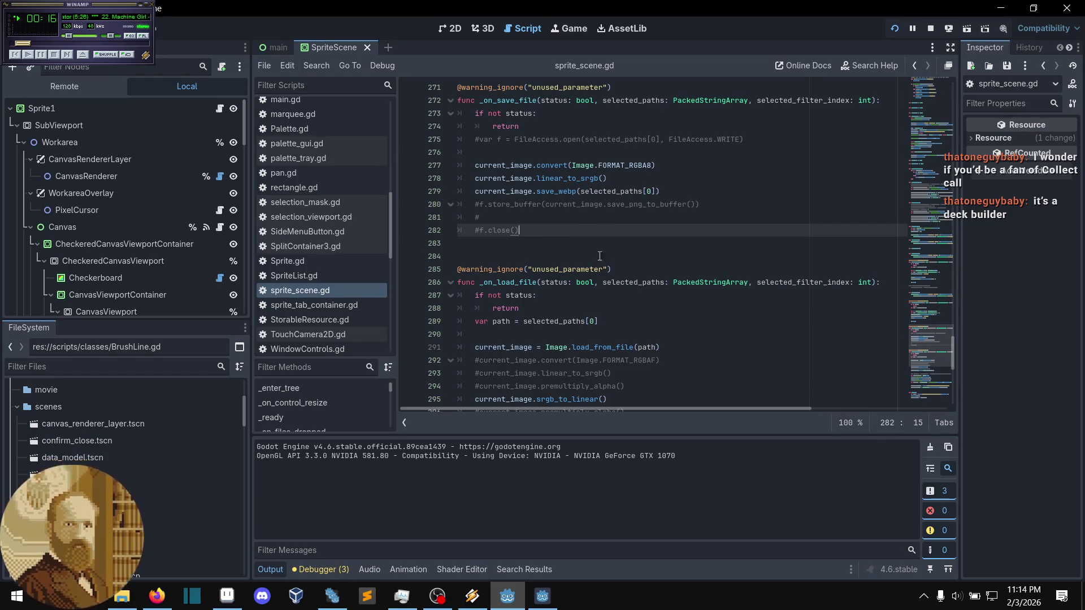
click(557, 223)
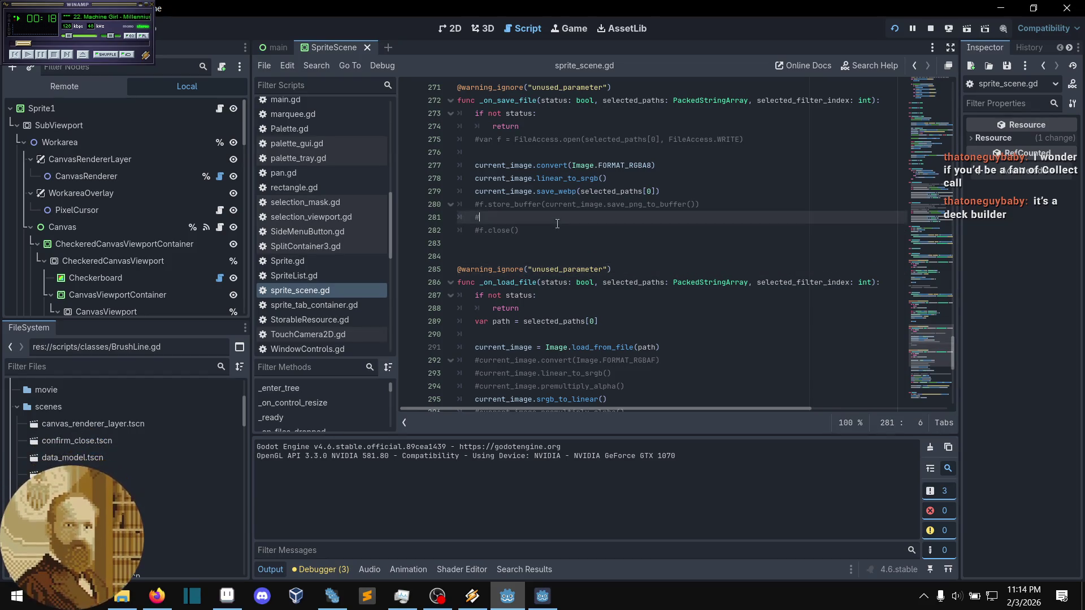
click(551, 229)
click(674, 191)
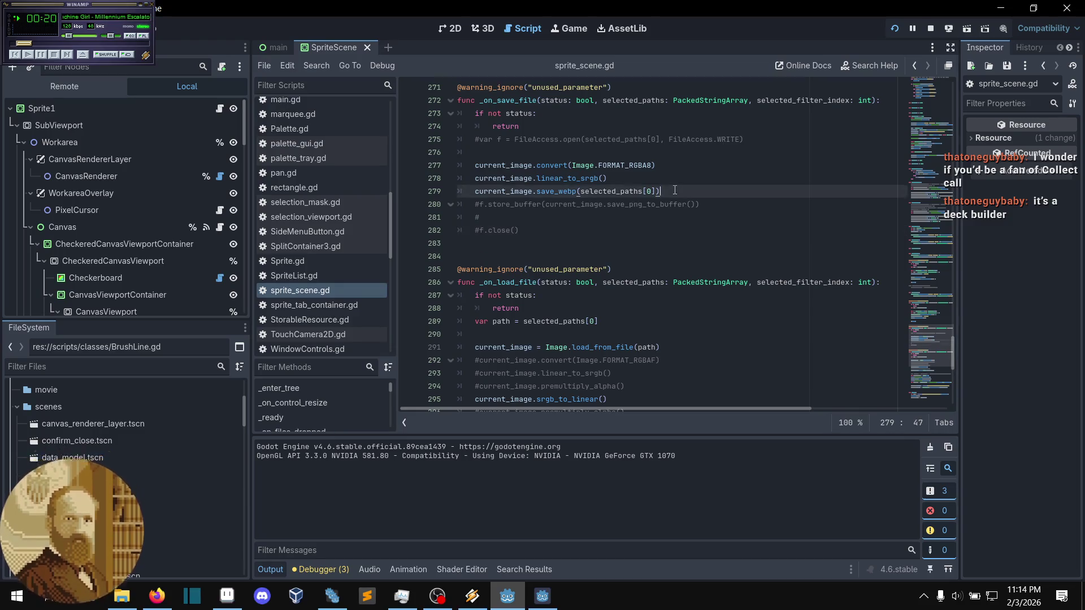
click(641, 183)
click(673, 170)
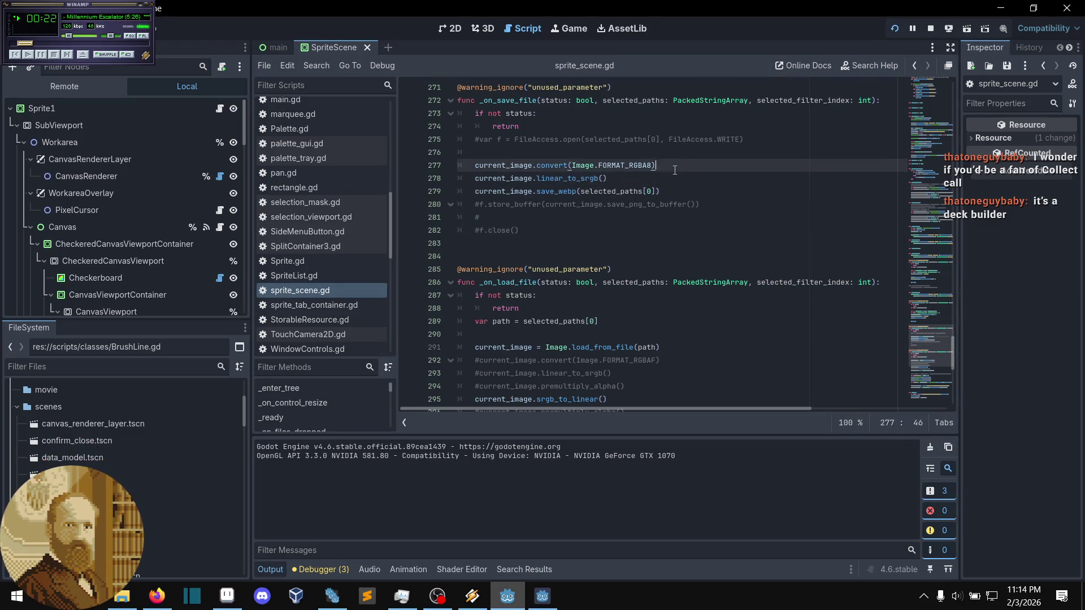
click(575, 232)
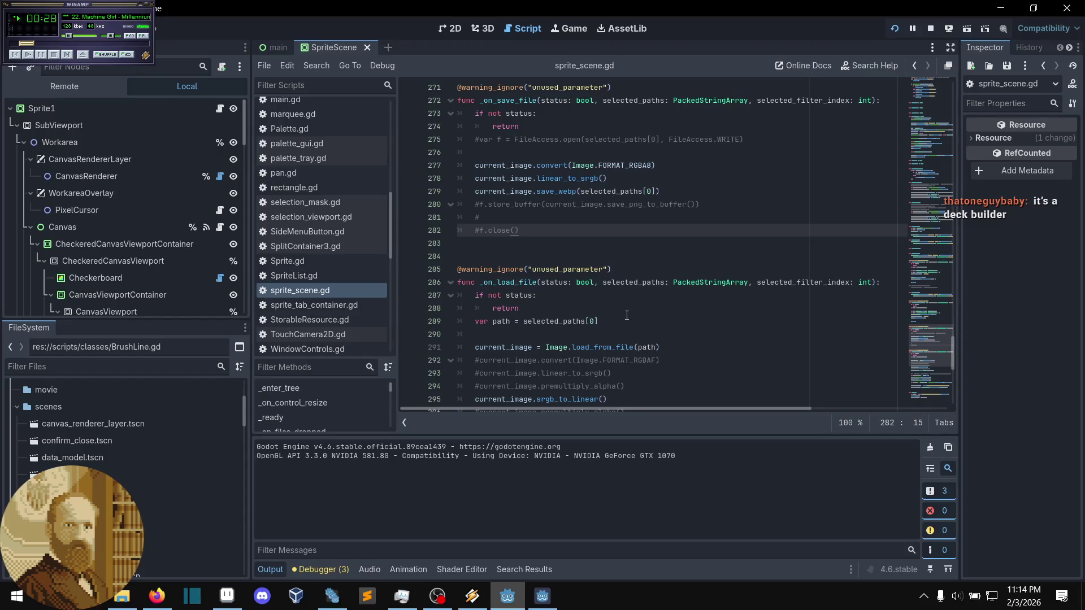
scroll(626, 315, up, 1)
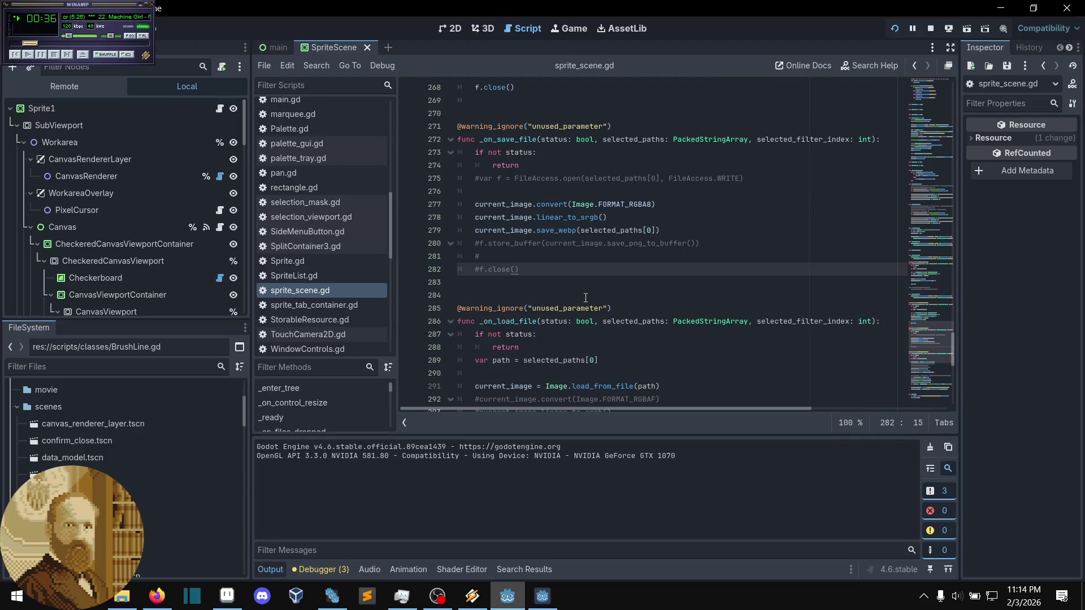
key(ctrl+s)
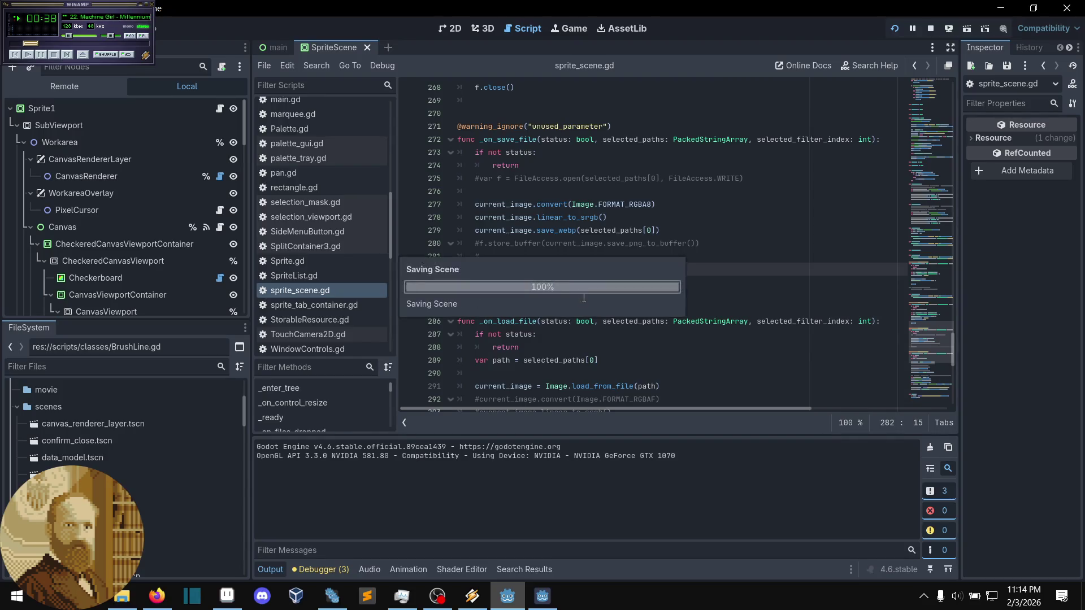
- Stop the Pxgd game and run the project again with the current script
click(928, 29)
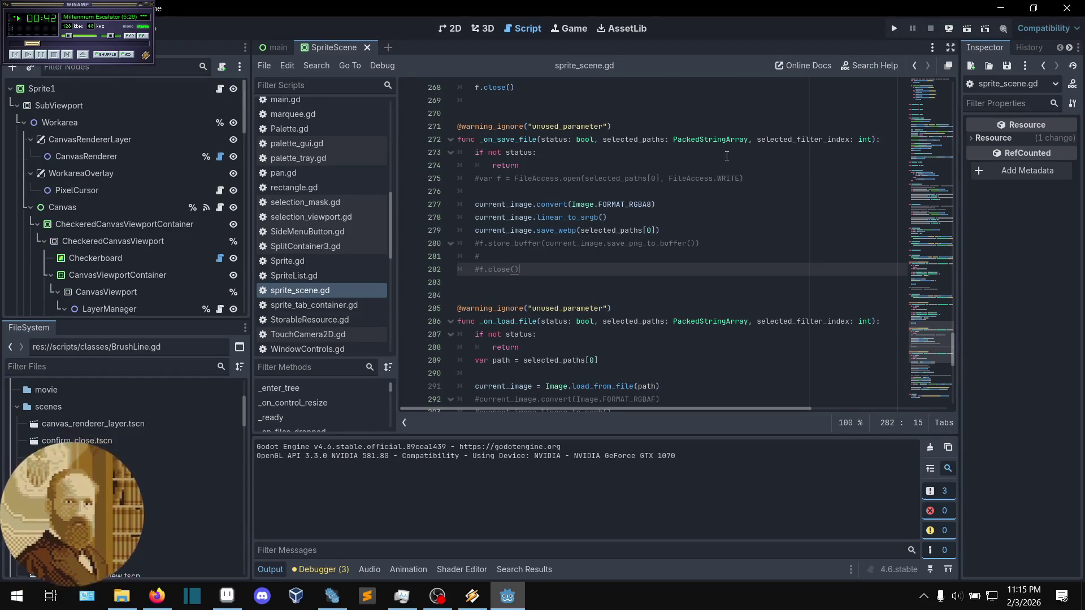
click(688, 203)
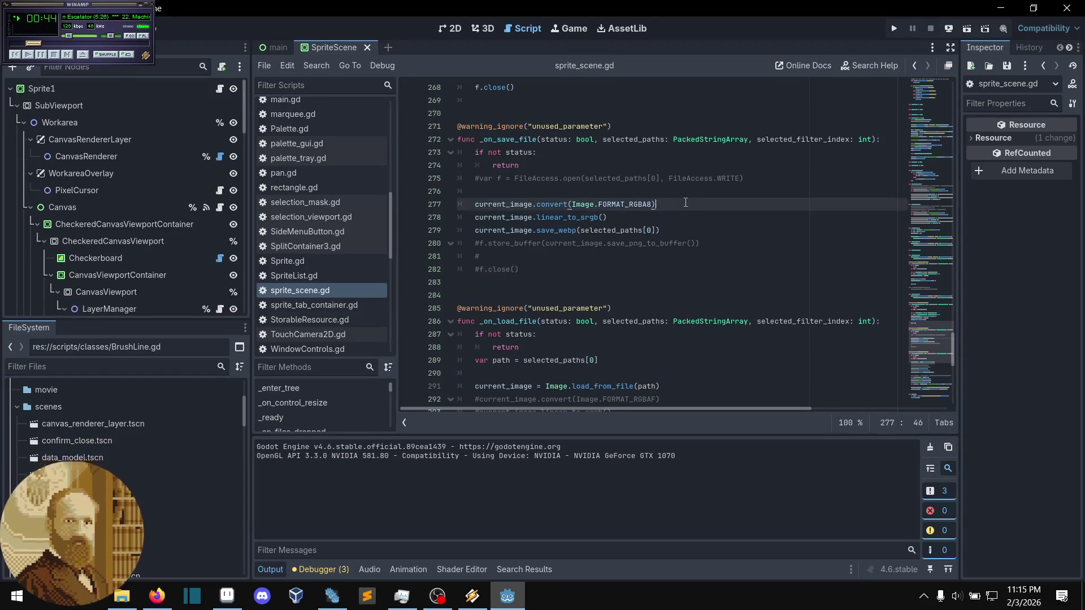
click(761, 176)
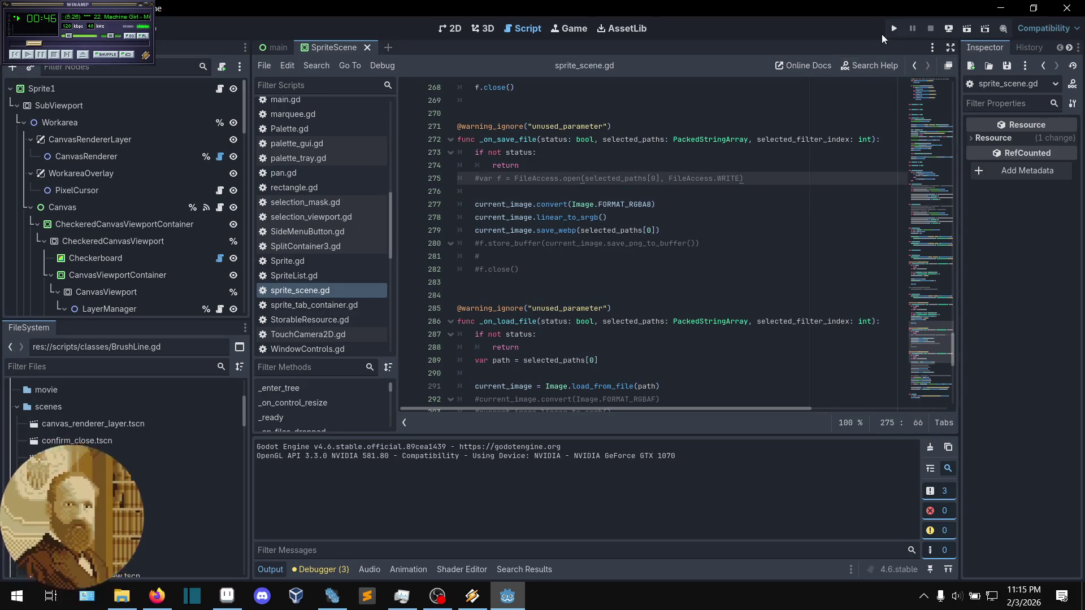
click(893, 28)
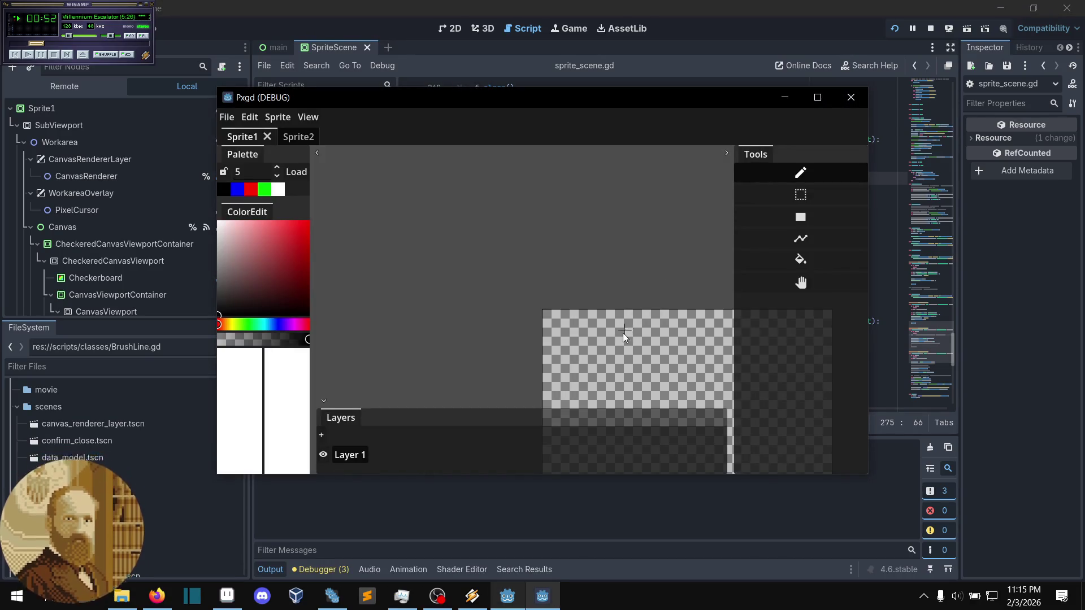
- Load faceless.pxgd via Load Project, bringing the yellow circle back onto Sprite1
scroll(600, 253, up, 5)
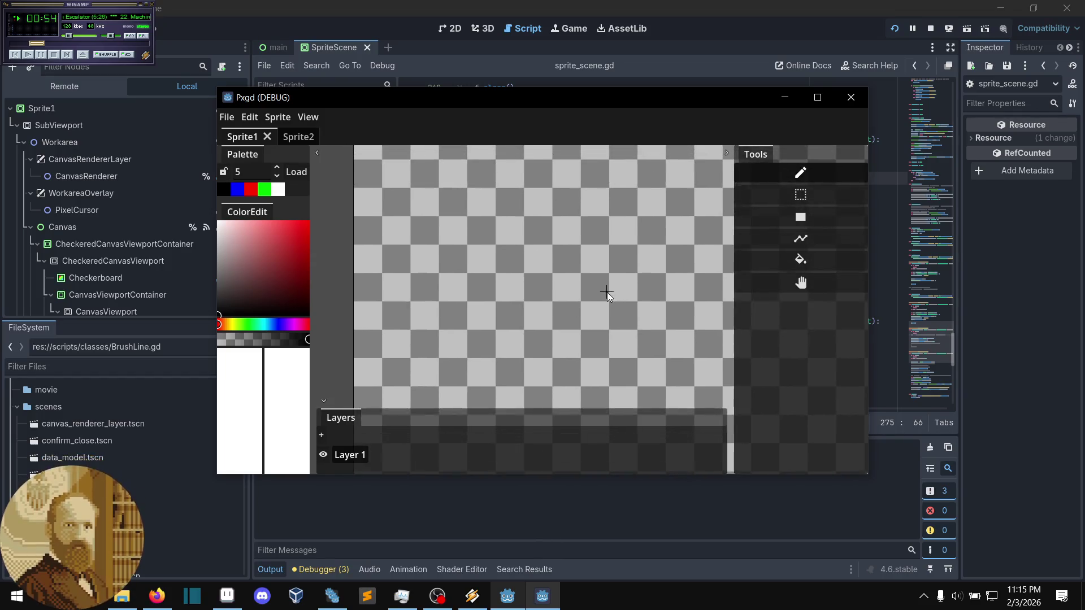
scroll(599, 257, up, 1)
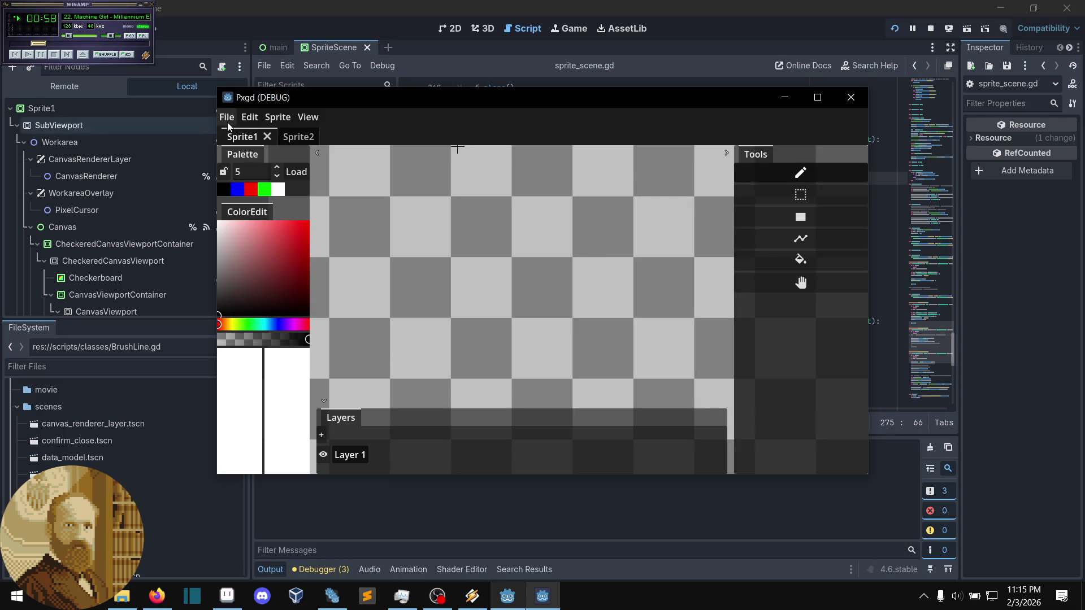
click(226, 117)
click(250, 182)
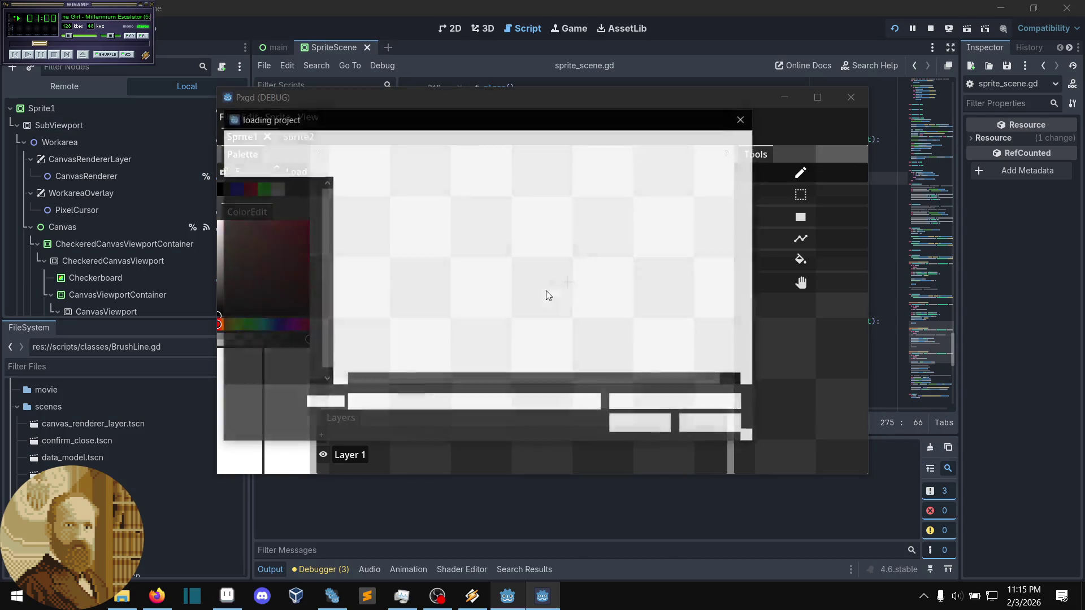
click(459, 299)
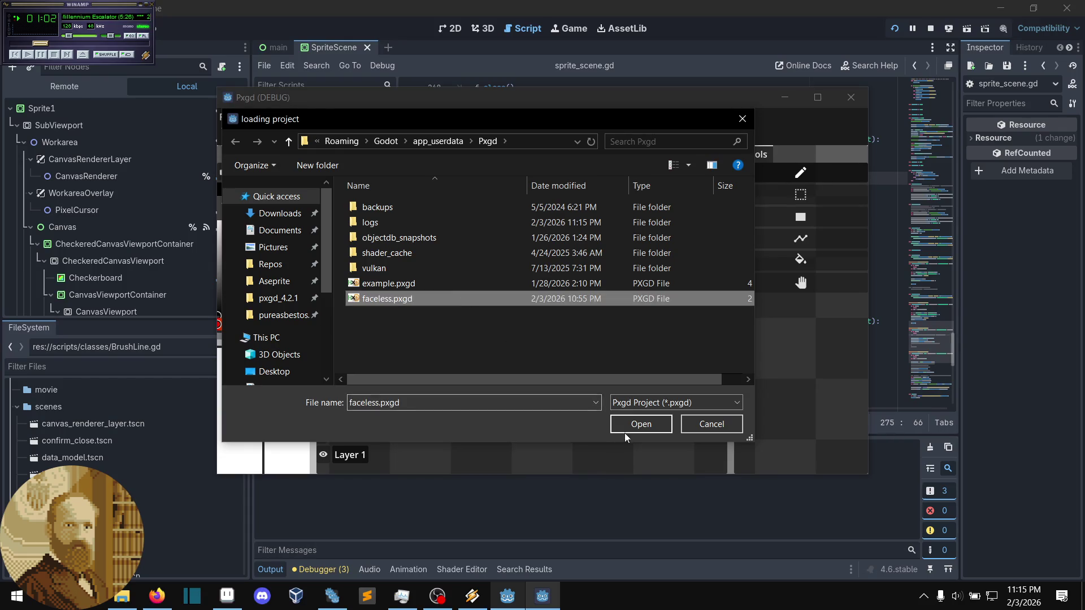
click(641, 425)
scroll(552, 316, up, 2)
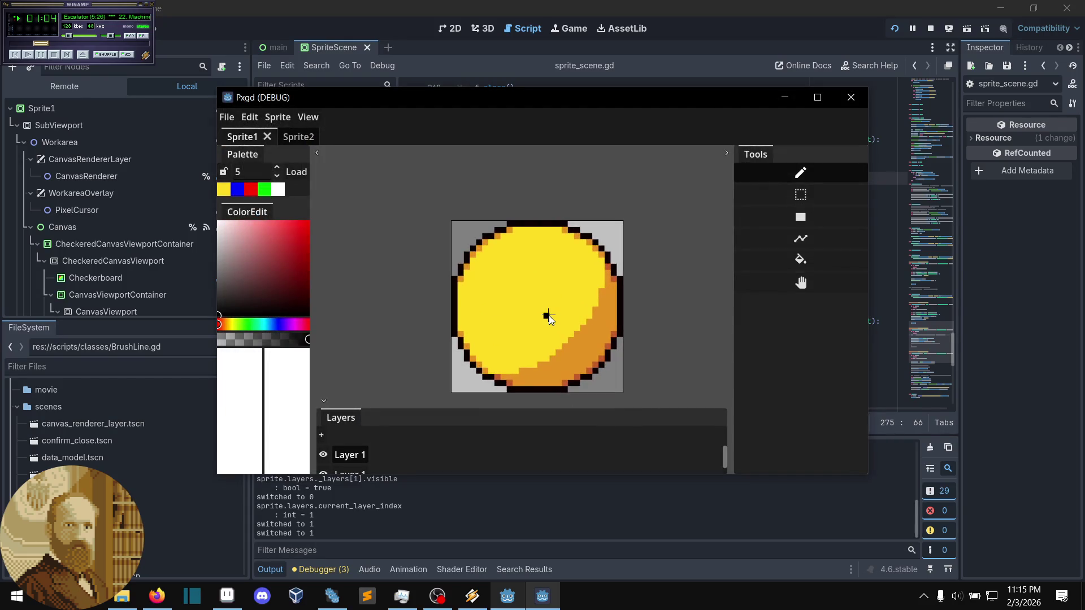
- Make yellow the current drawing colour and zoom in on the circle sprite
scroll(558, 304, up, 2)
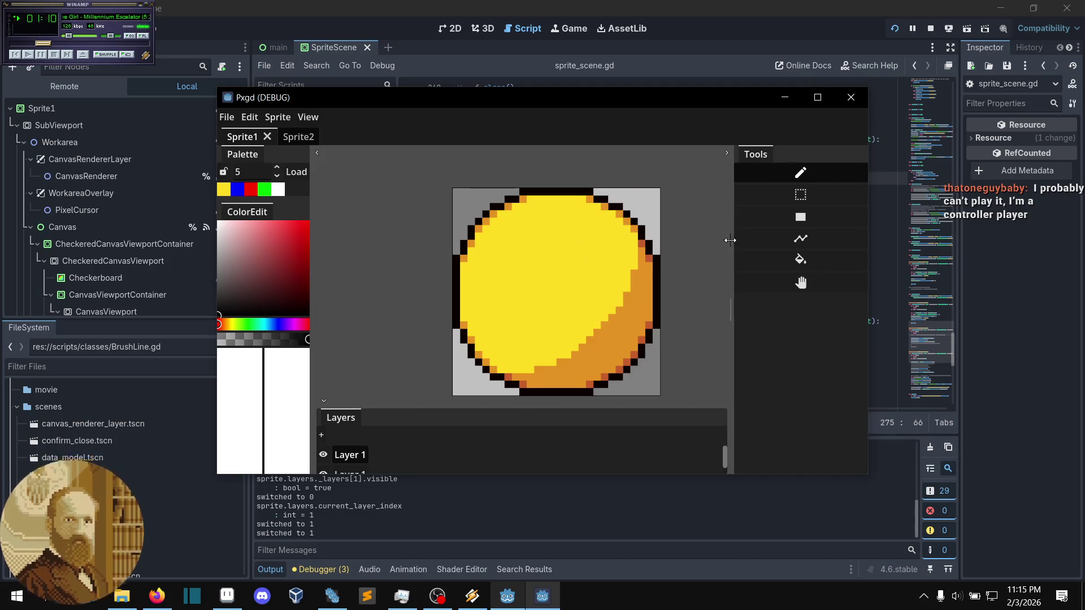
click(224, 189)
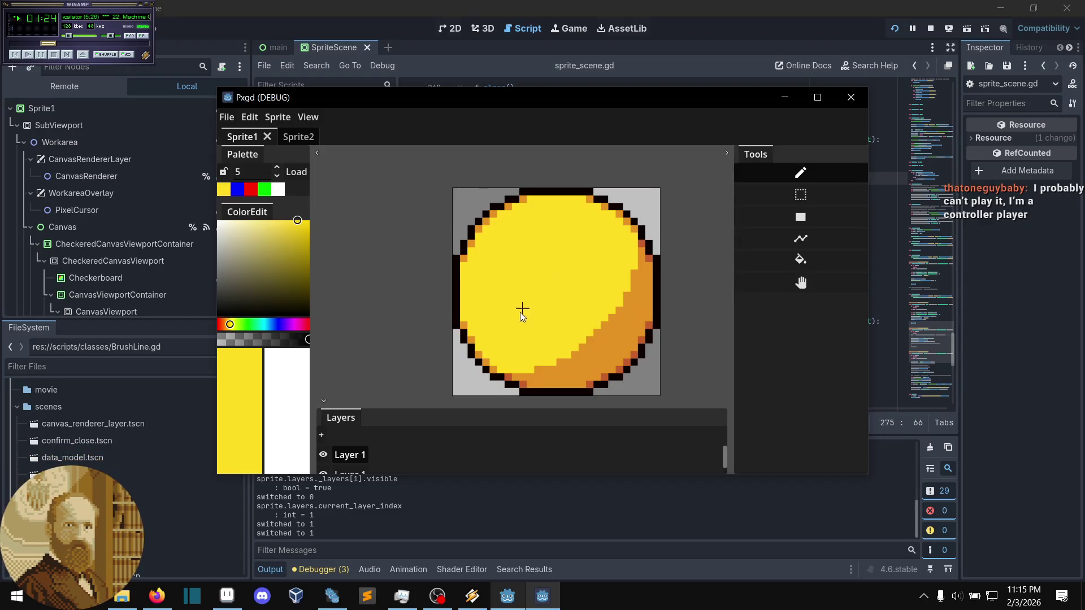
scroll(523, 310, up, 2)
scroll(529, 317, up, 1)
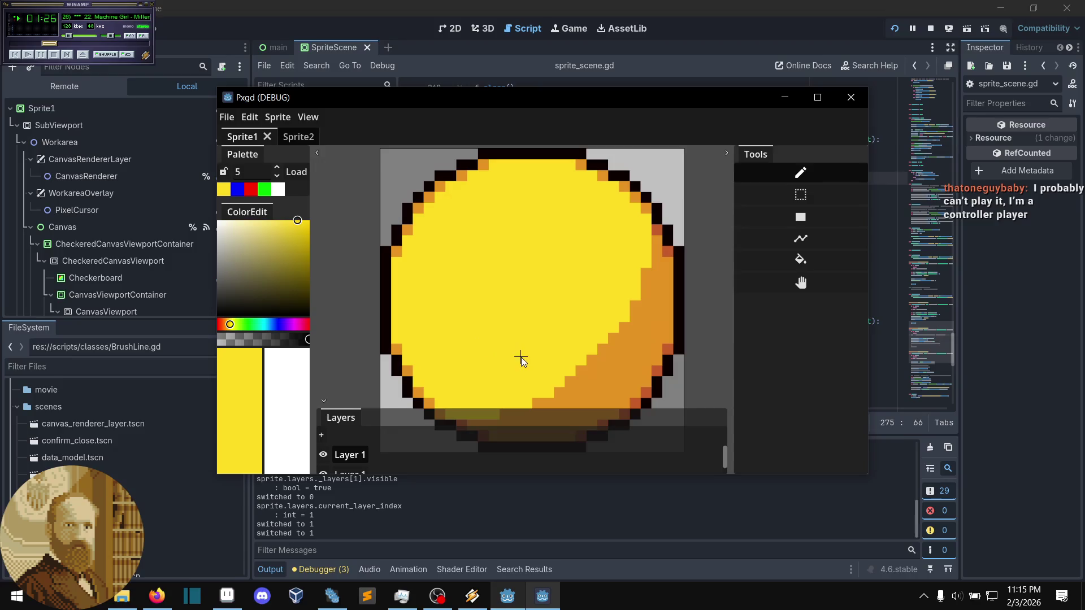
scroll(485, 377, down, 1)
scroll(480, 381, up, 1)
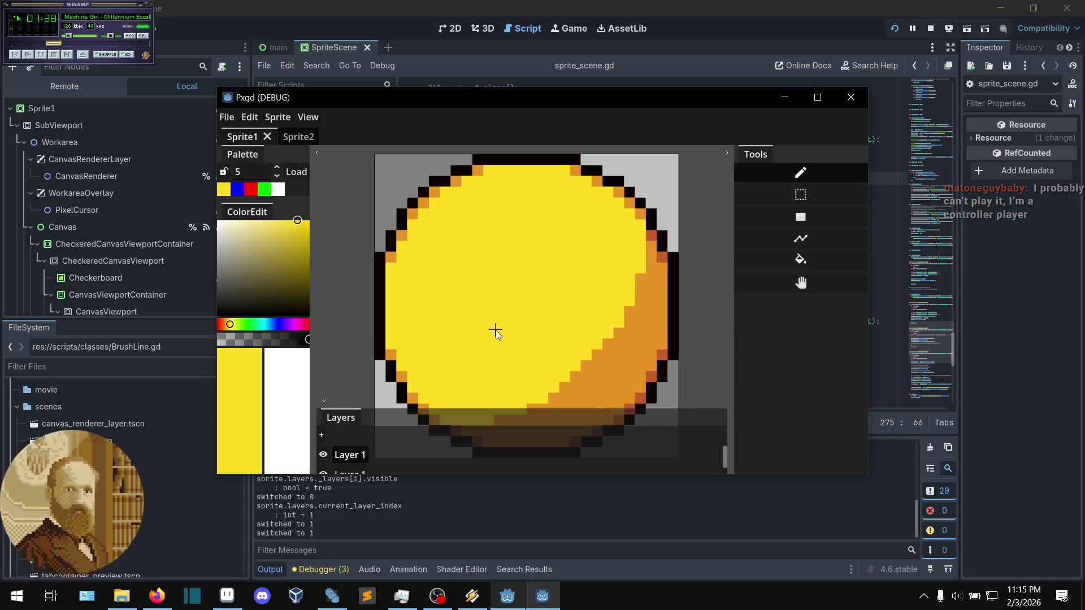
- Pan around the circle sprite to inspect it, then return to the Godot script editor
mouse_move(501, 324)
mouse_down()
mouse_move(552, 293)
mouse_move(548, 264)
mouse_up()
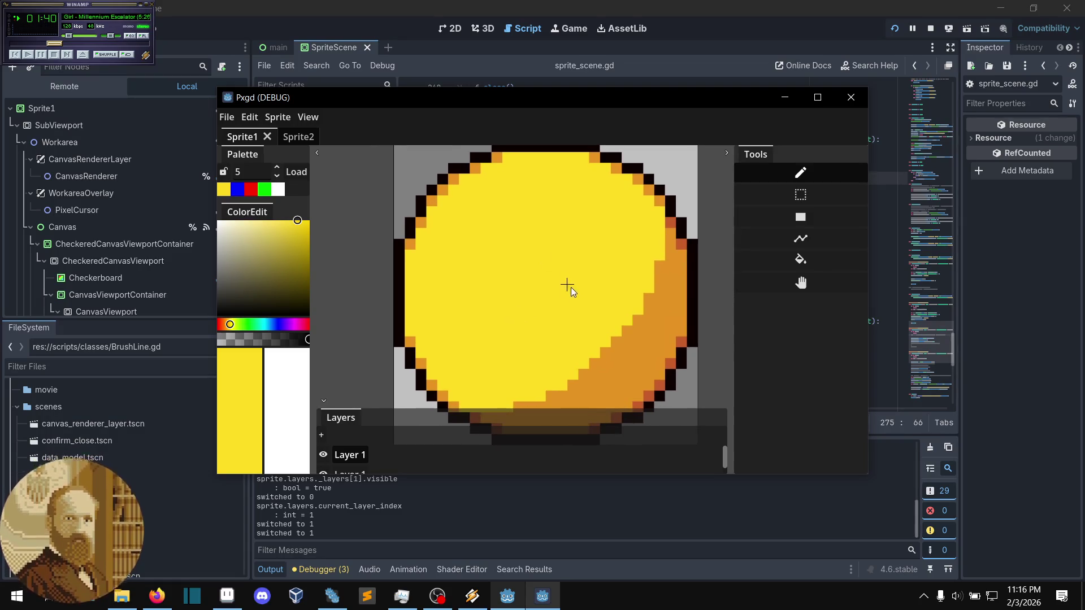
scroll(534, 367, down, 2)
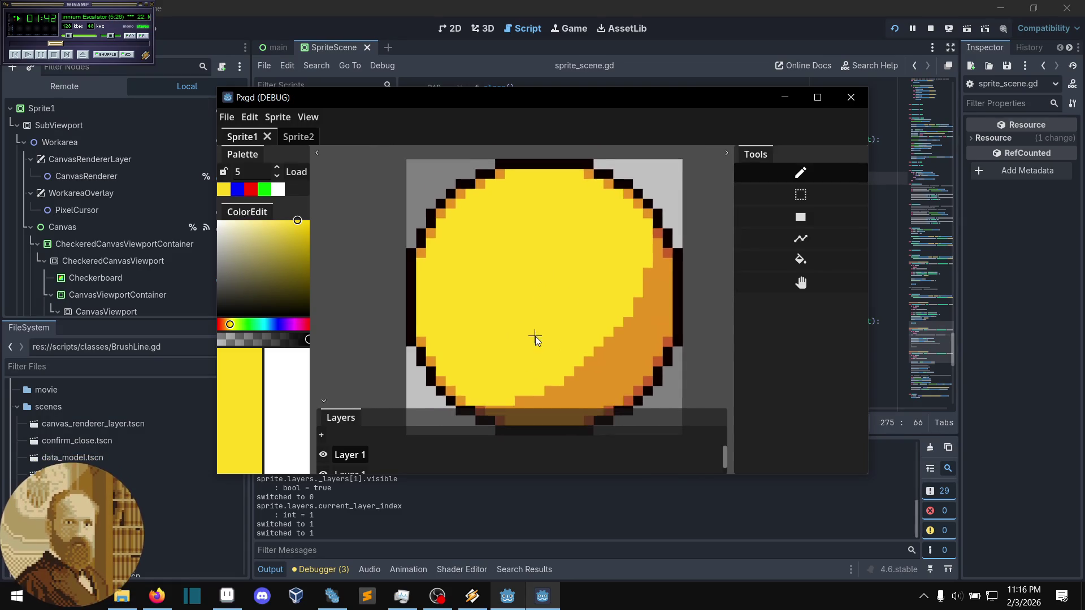
drag(545, 315, 529, 315)
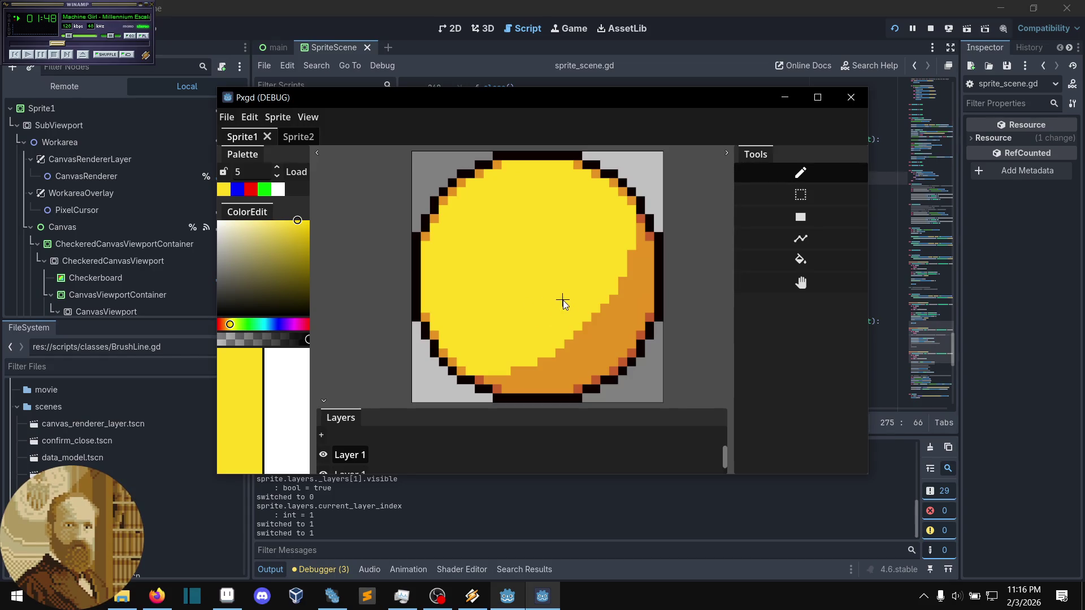
drag(548, 303, 546, 305)
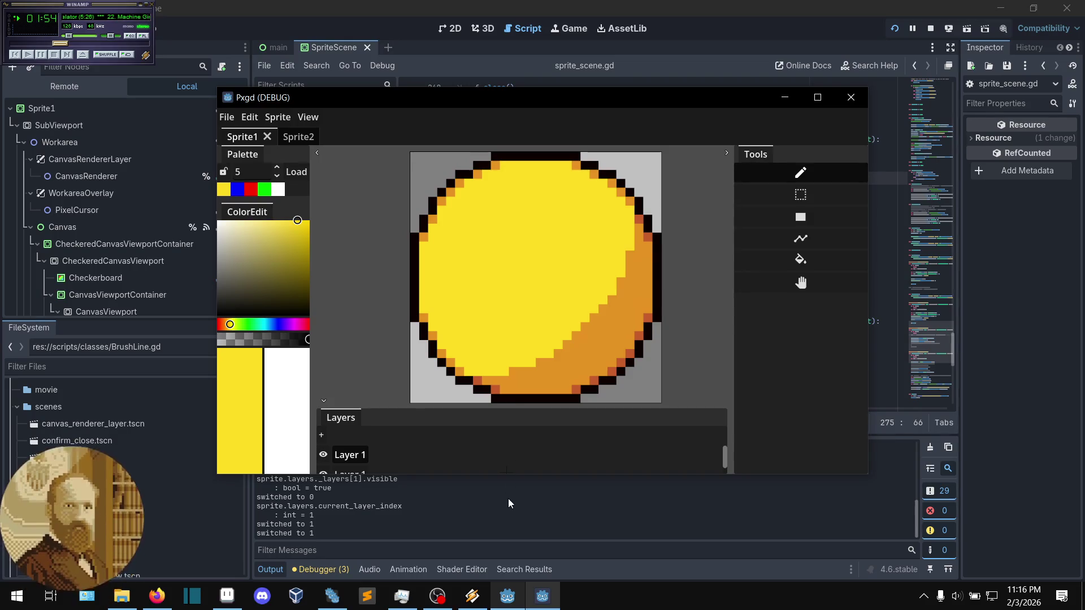
key(alt+Tab)
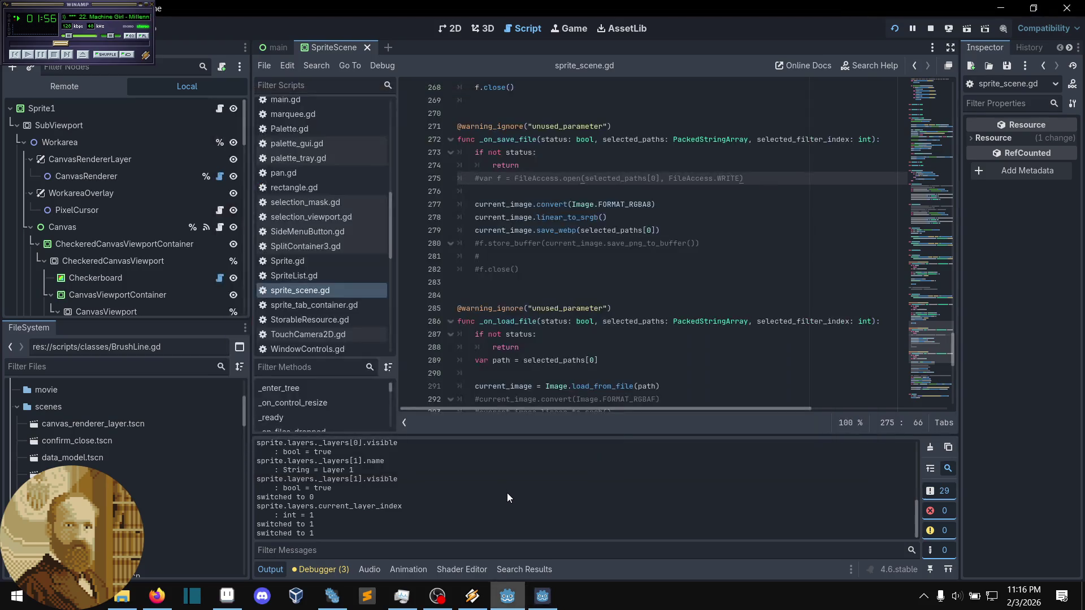
scroll(563, 268, down, 1)
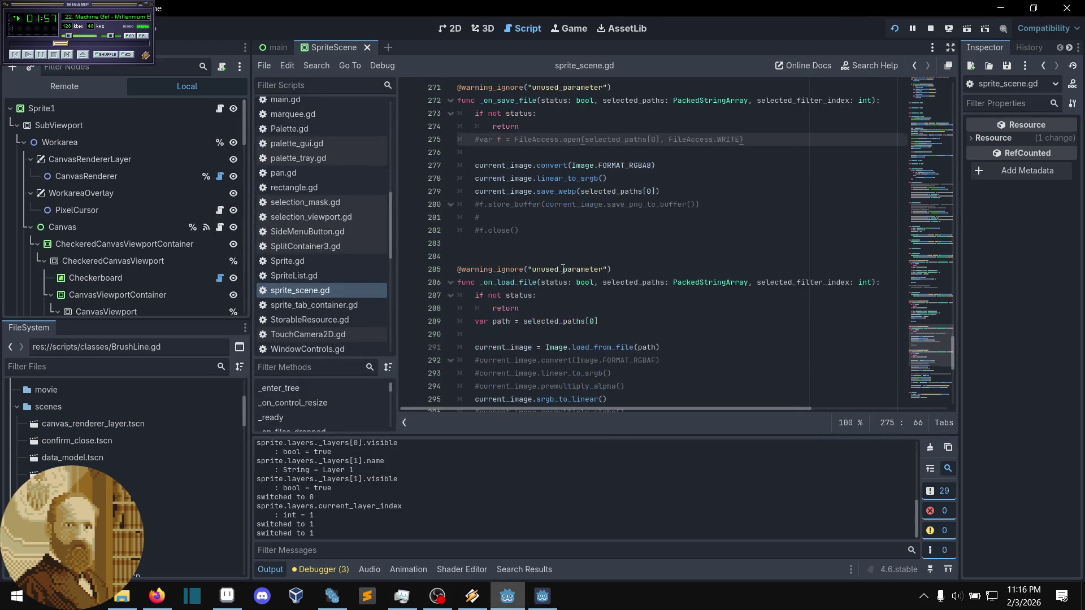
click(559, 229)
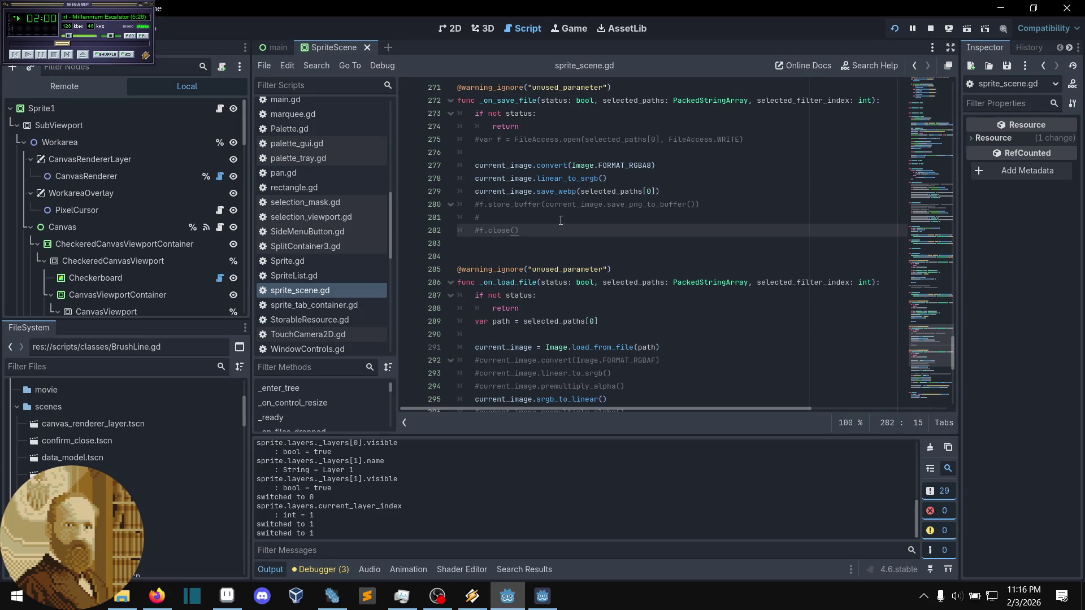
click(586, 223)
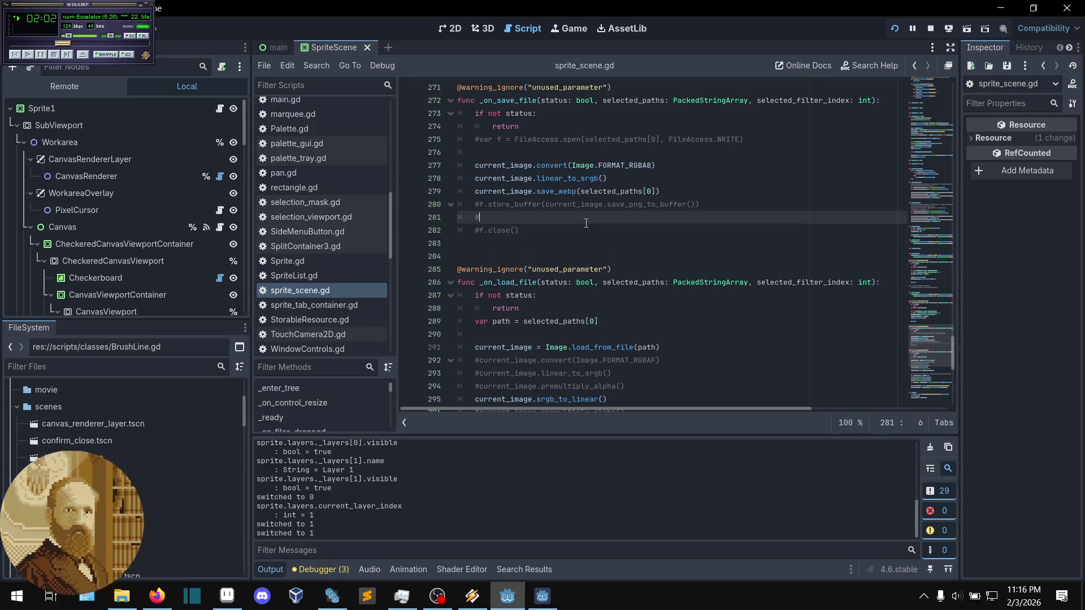
click(718, 210)
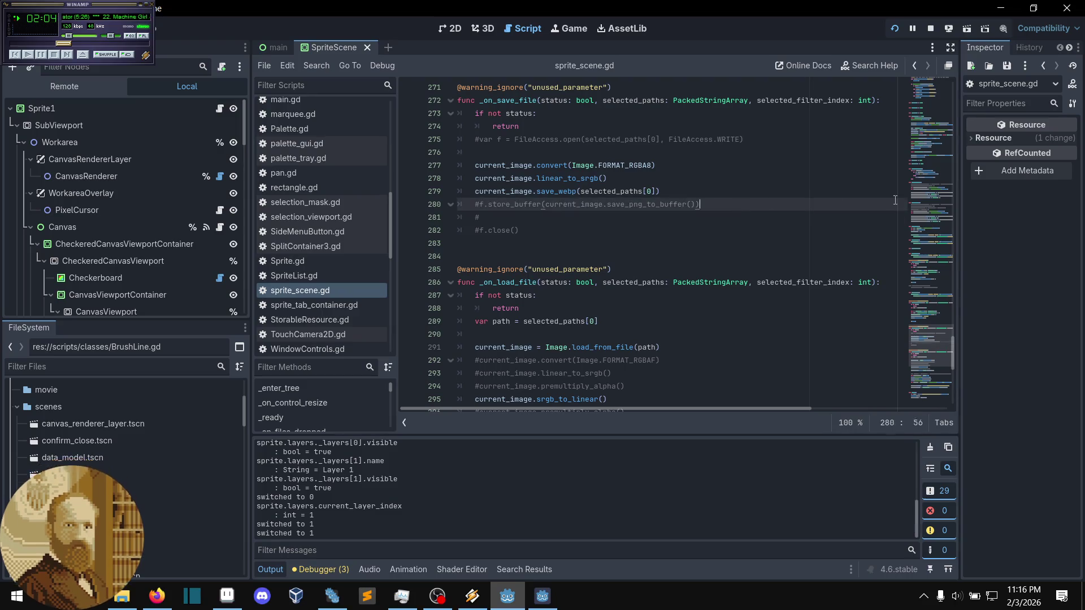
scroll(718, 211, down, 1)
click(545, 204)
click(546, 190)
click(532, 174)
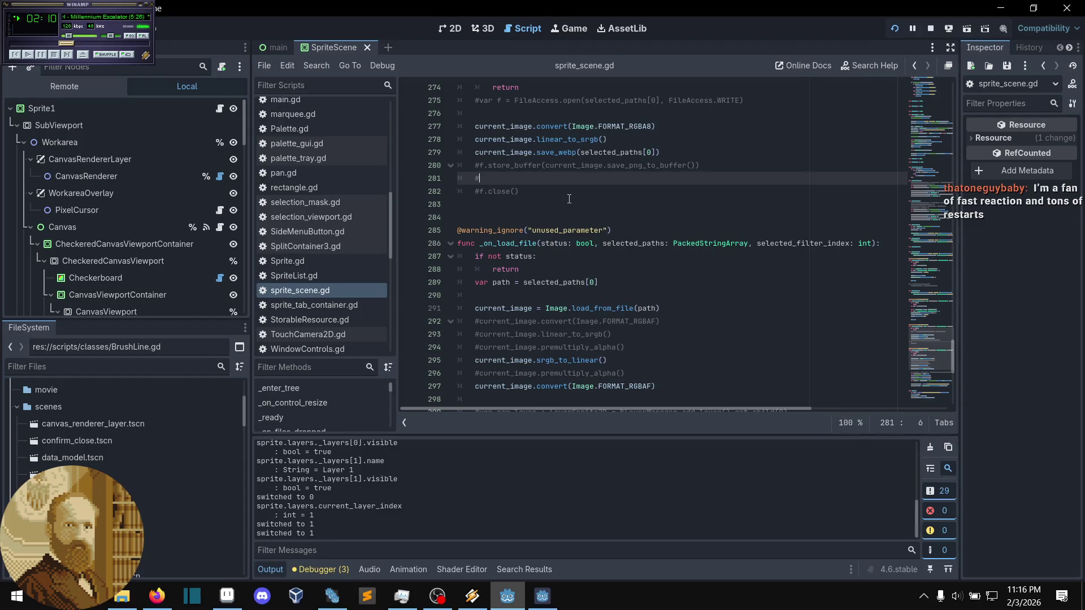
scroll(569, 199, down, 2)
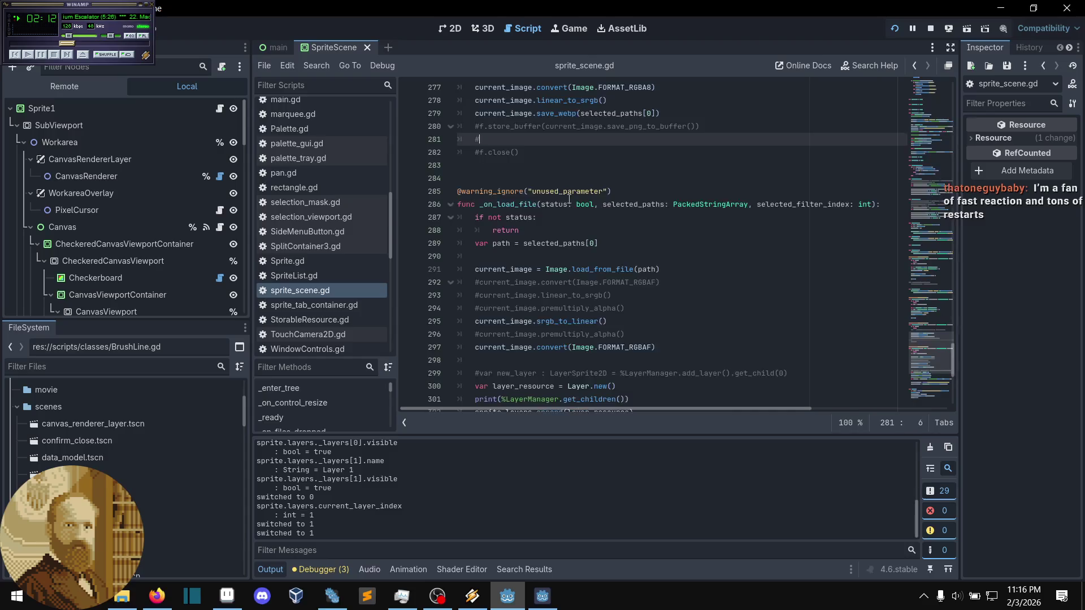
scroll(569, 199, down, 1)
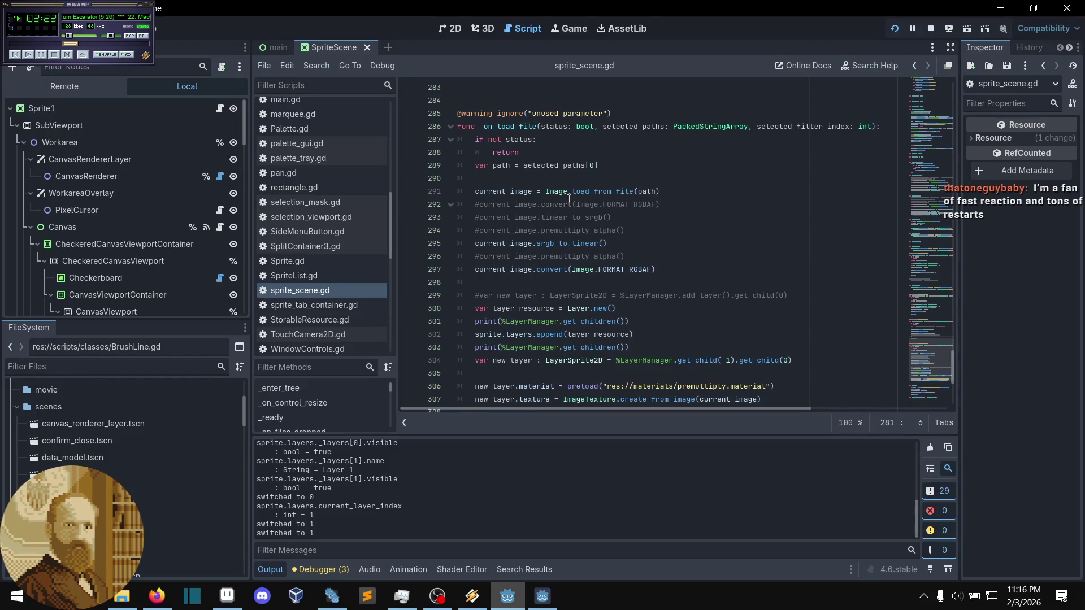
click(552, 175)
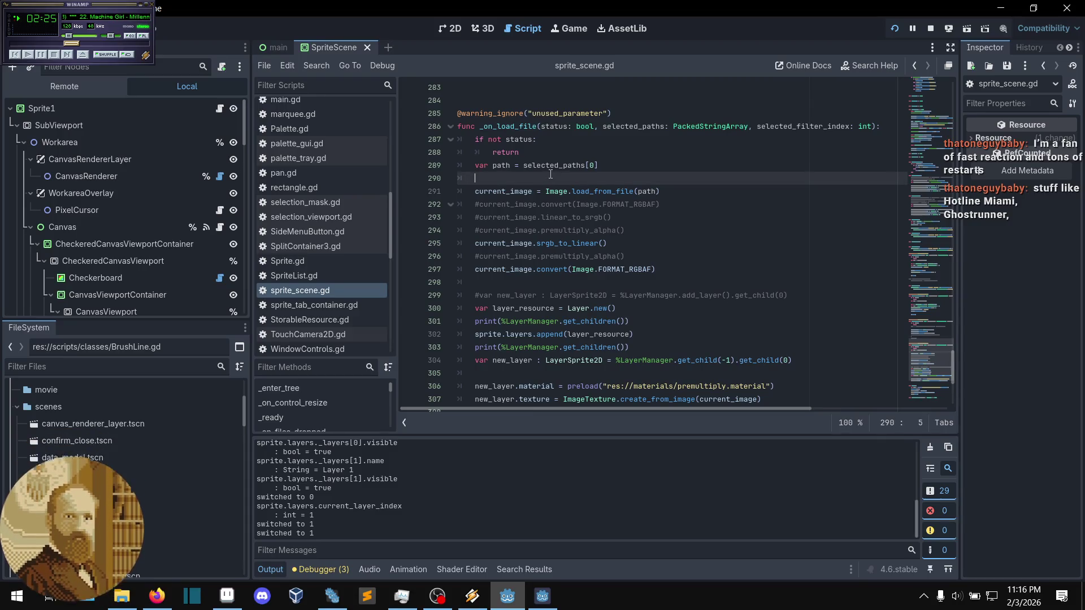
click(640, 164)
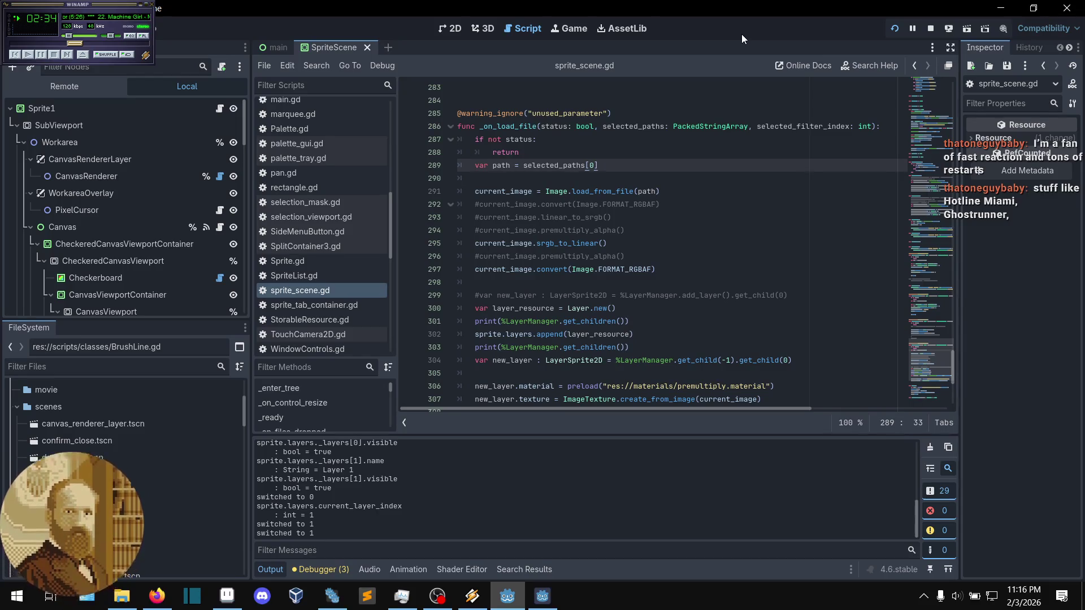
scroll(673, 147, down, 1)
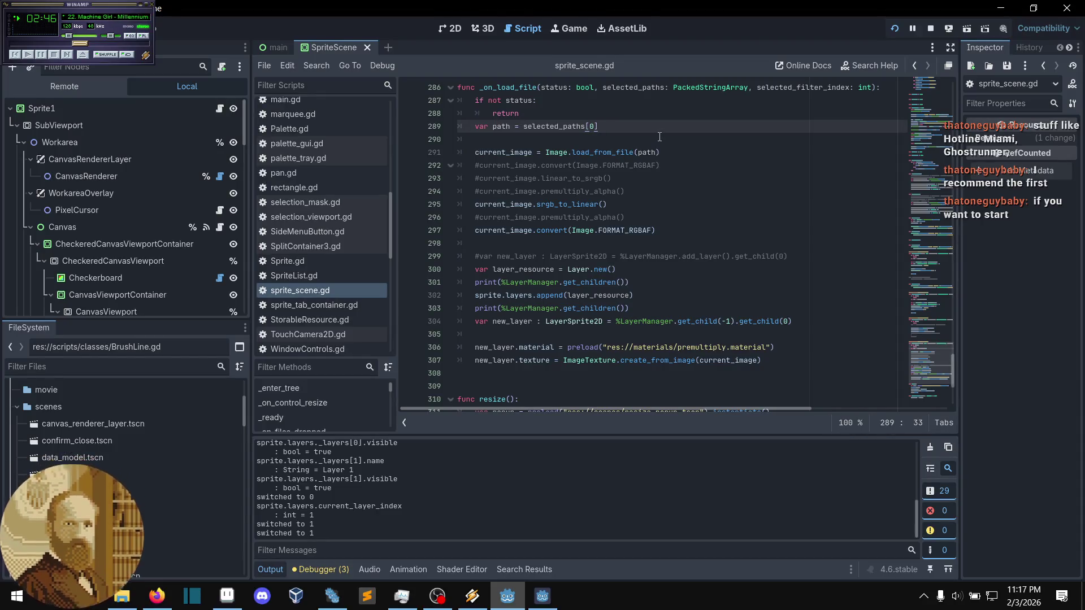
click(659, 137)
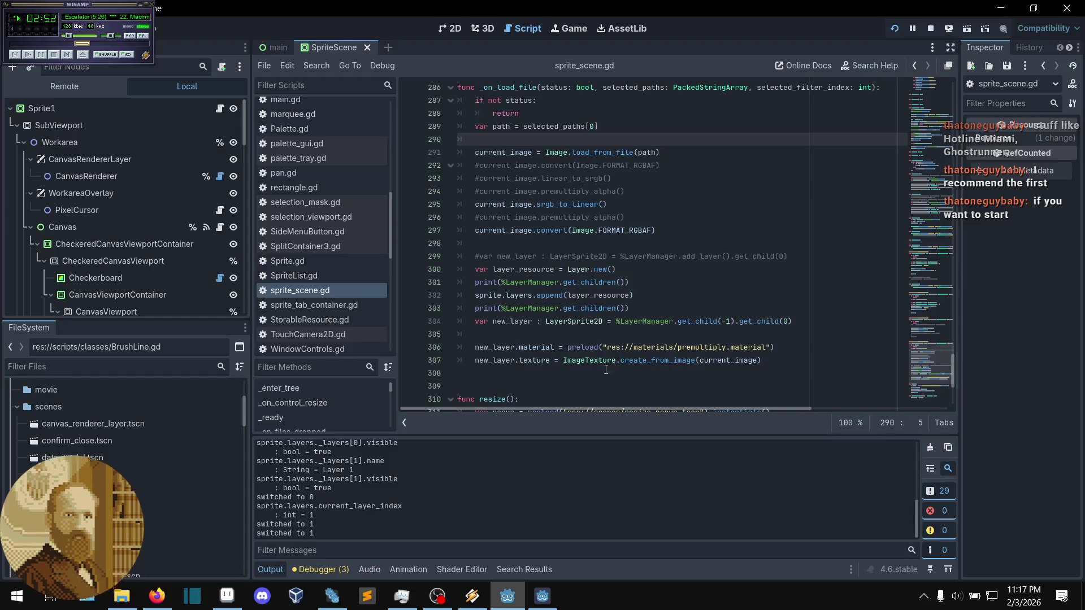
scroll(654, 334, up, 1)
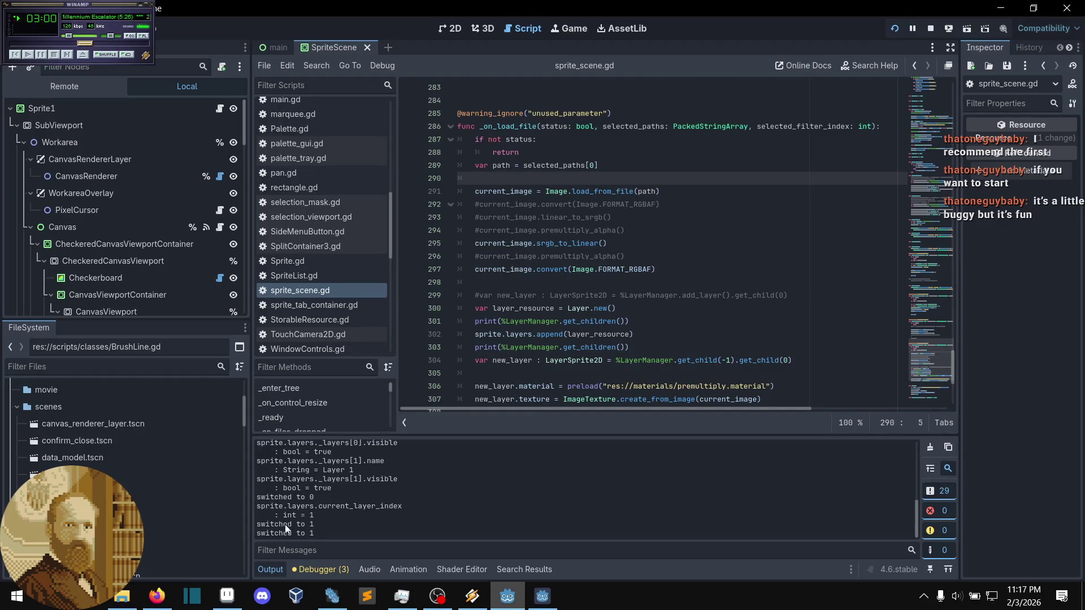
click(226, 596)
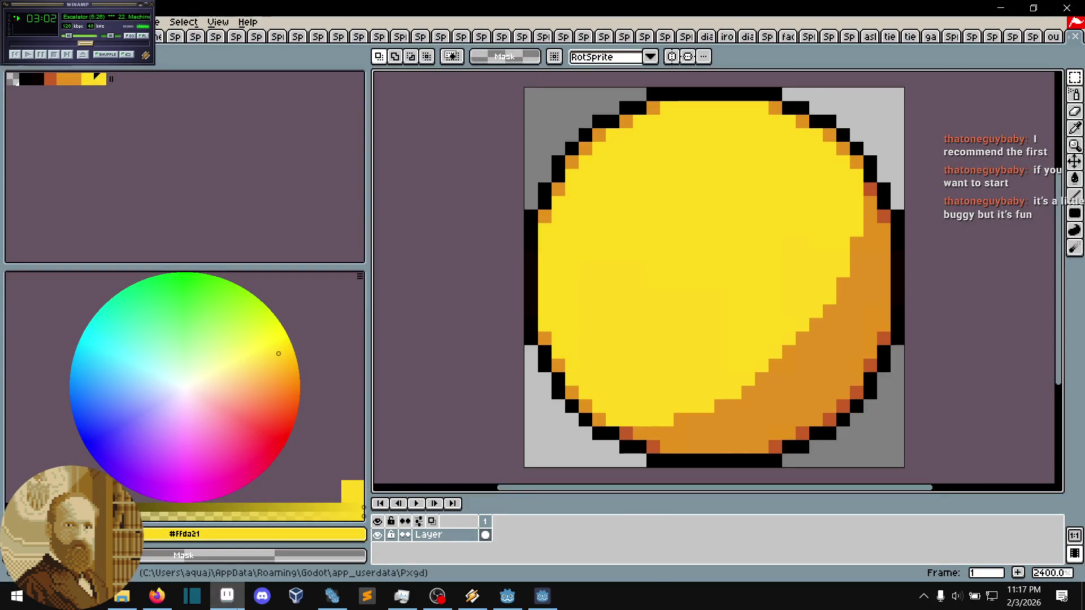
key(alt+Tab)
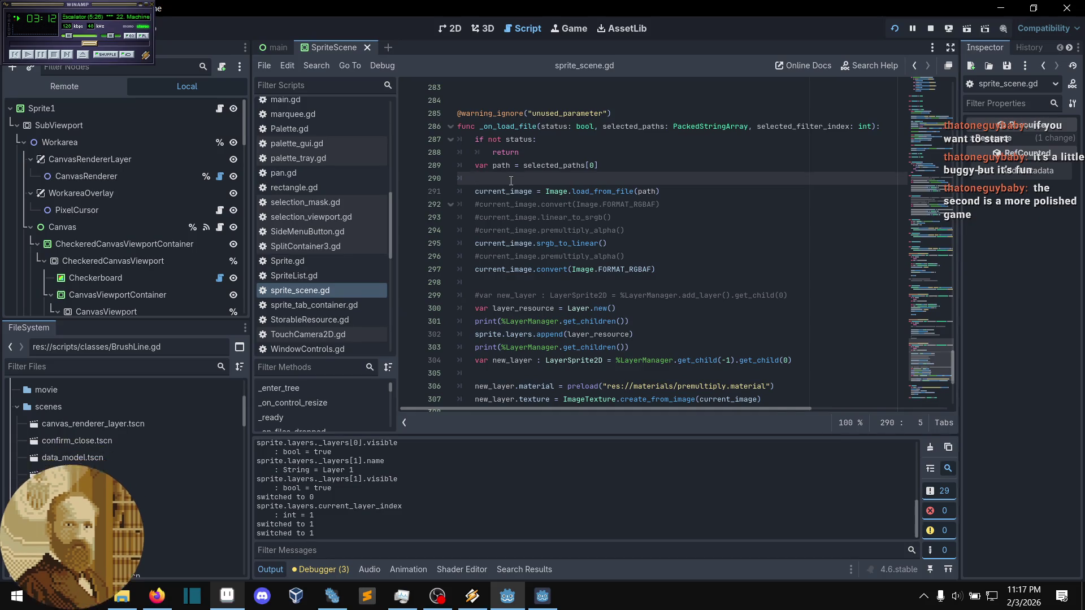
click(599, 160)
click(590, 152)
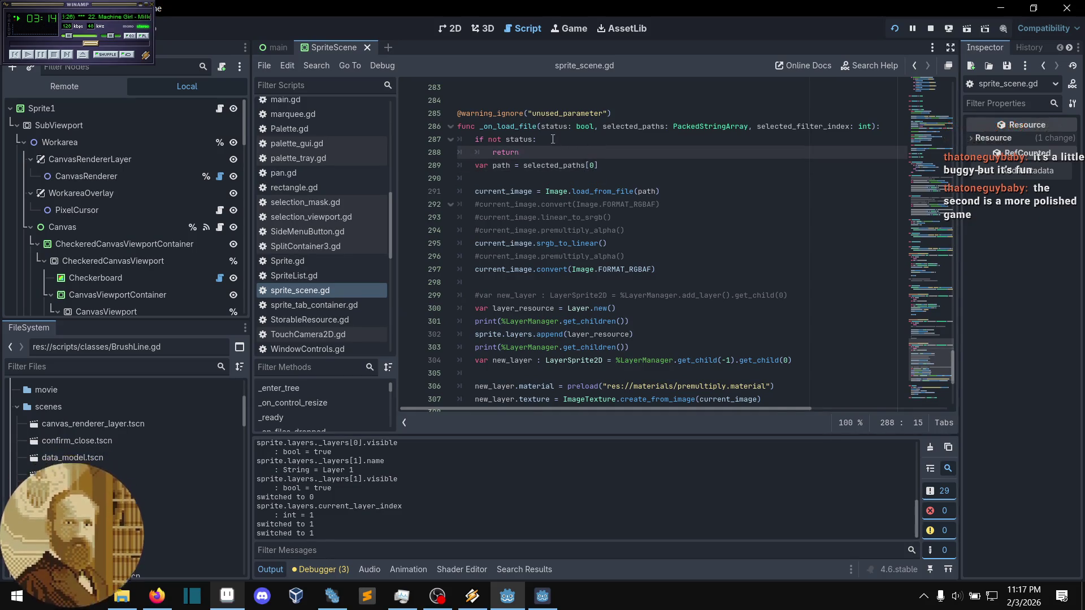
click(535, 139)
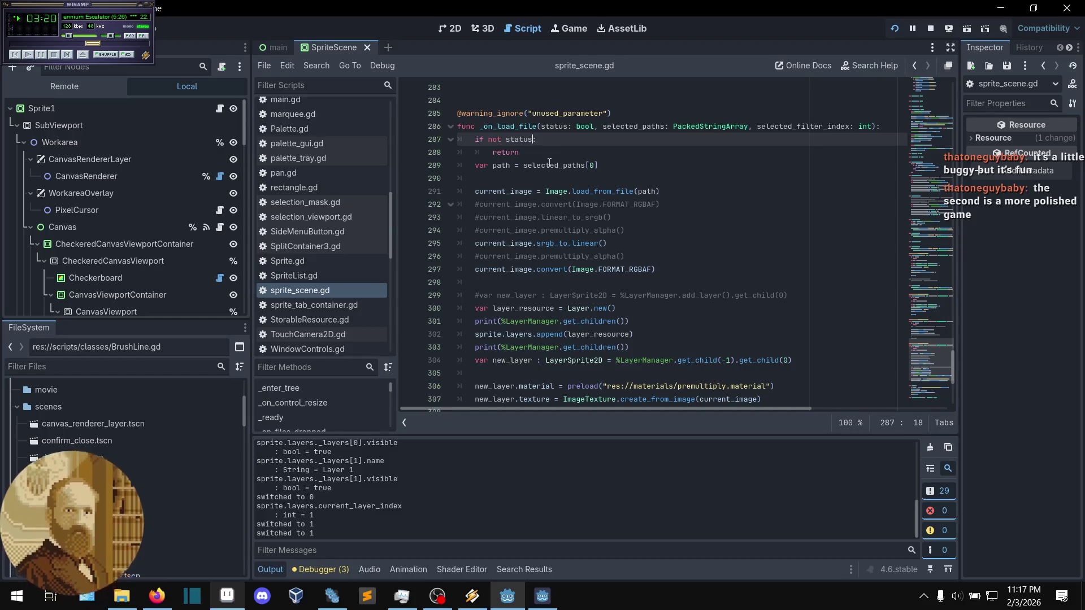
text(:)
click(533, 179)
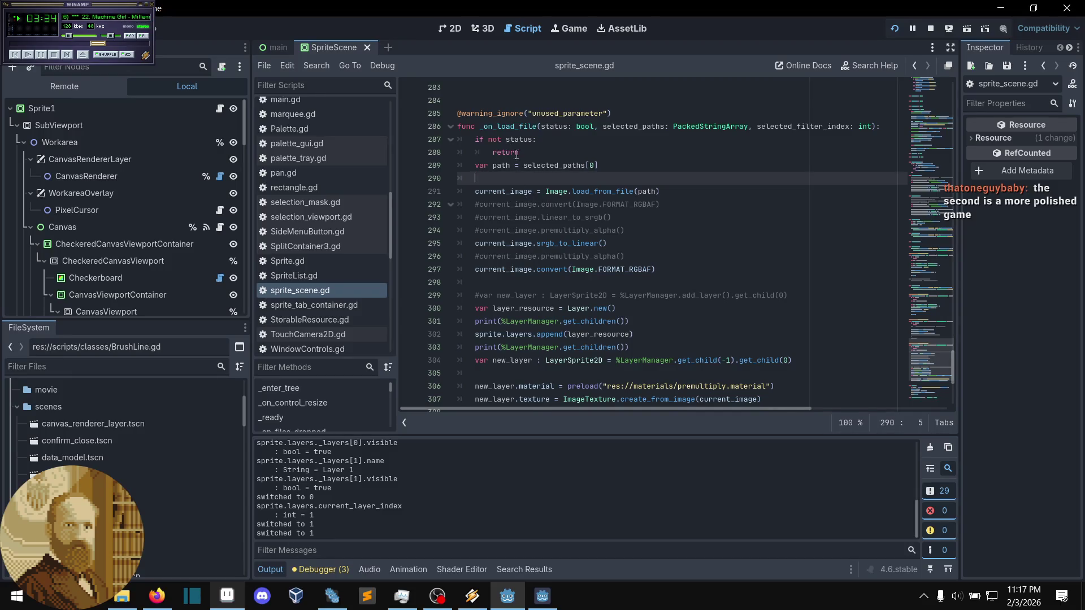
click(122, 597)
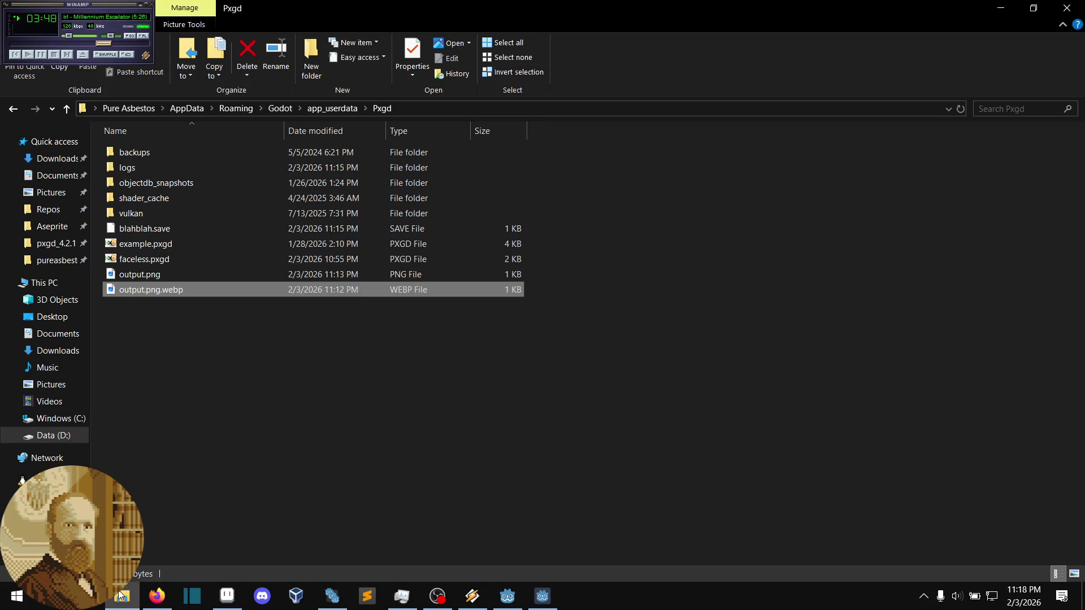
click(120, 595)
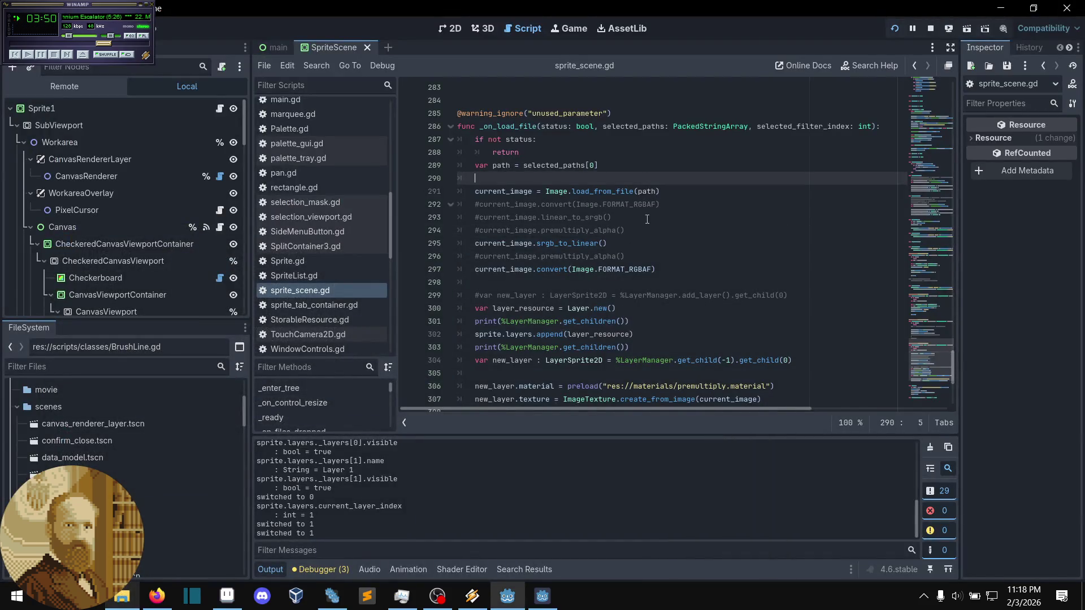
click(677, 186)
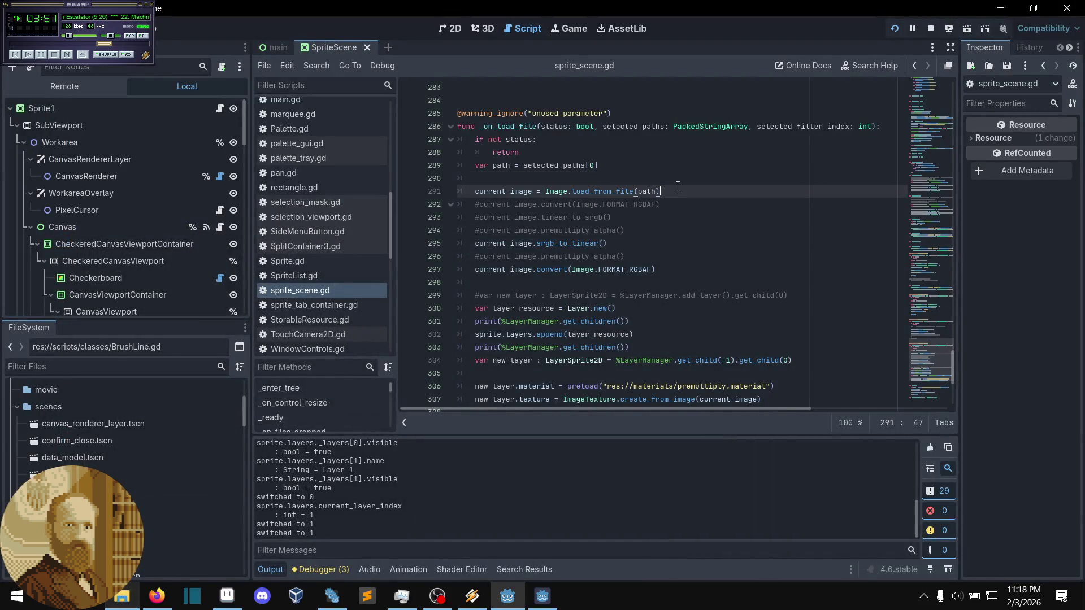
click(647, 169)
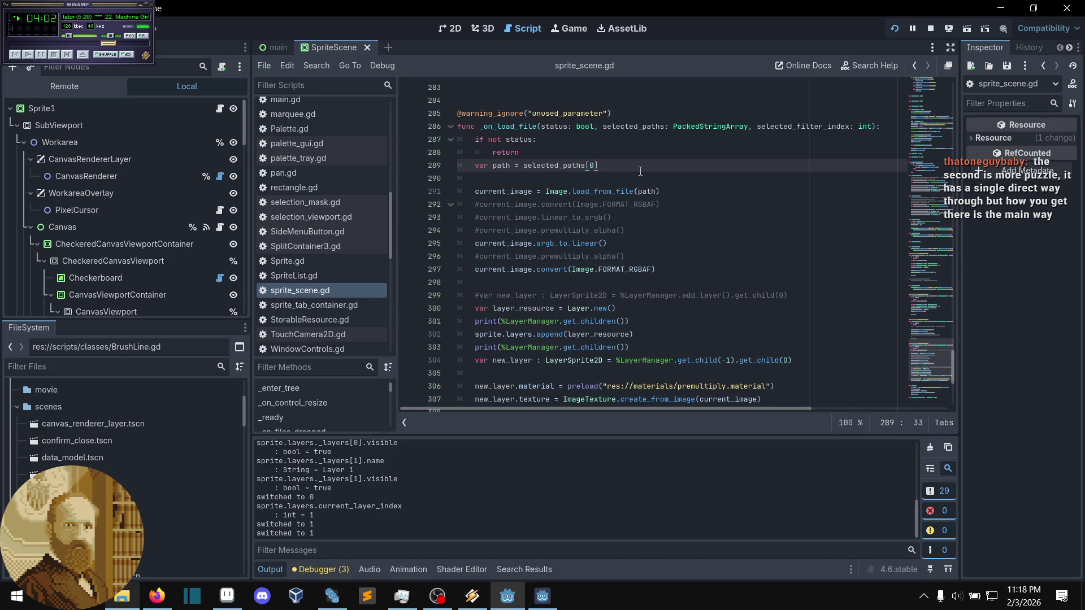
scroll(640, 171, down, 2)
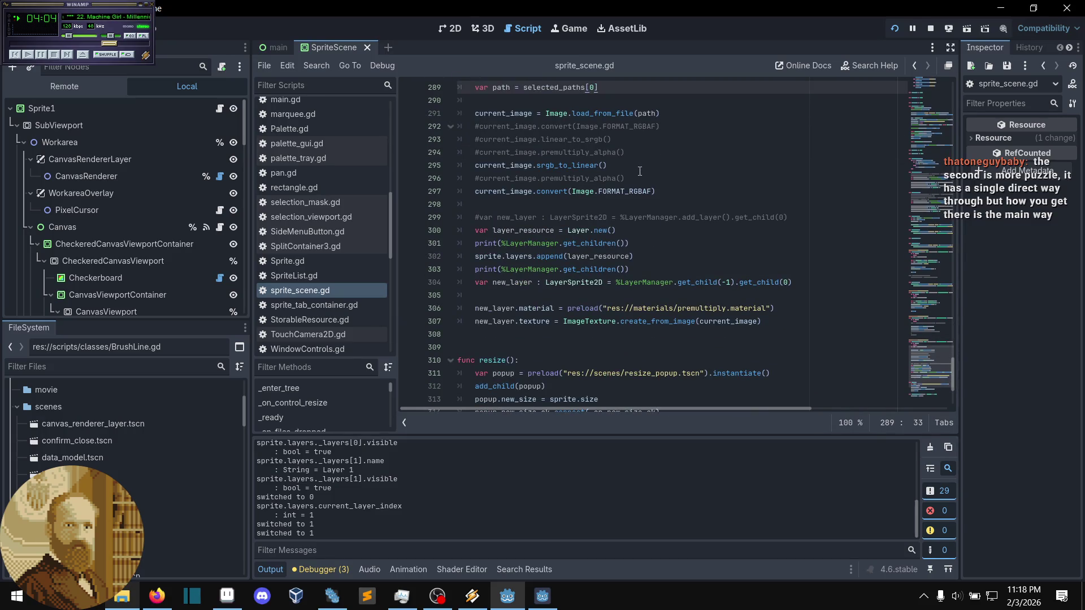
click(627, 178)
scroll(626, 177, up, 4)
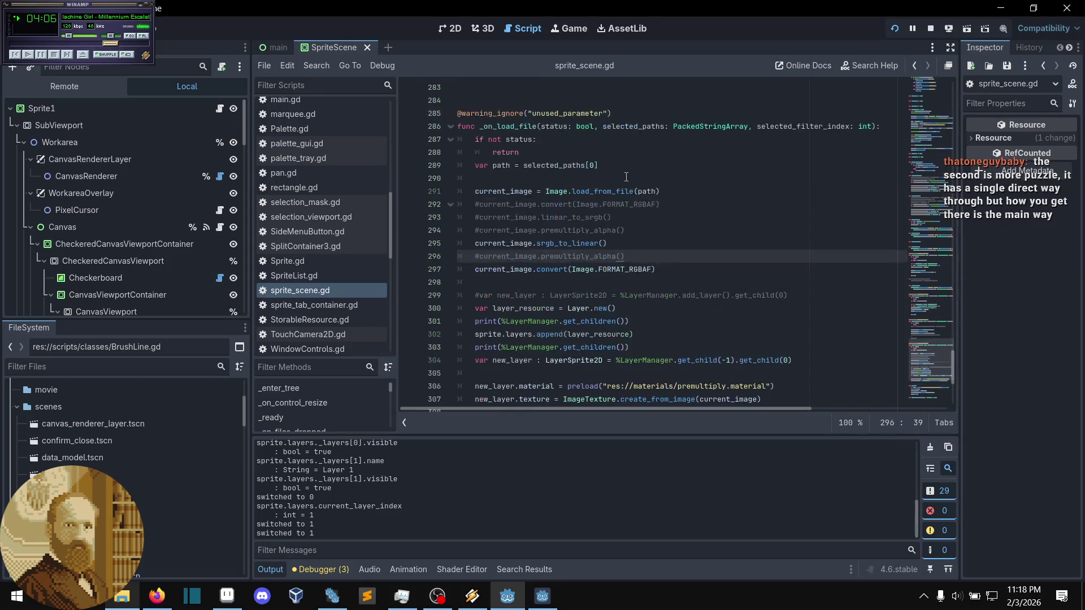
scroll(626, 177, up, 2)
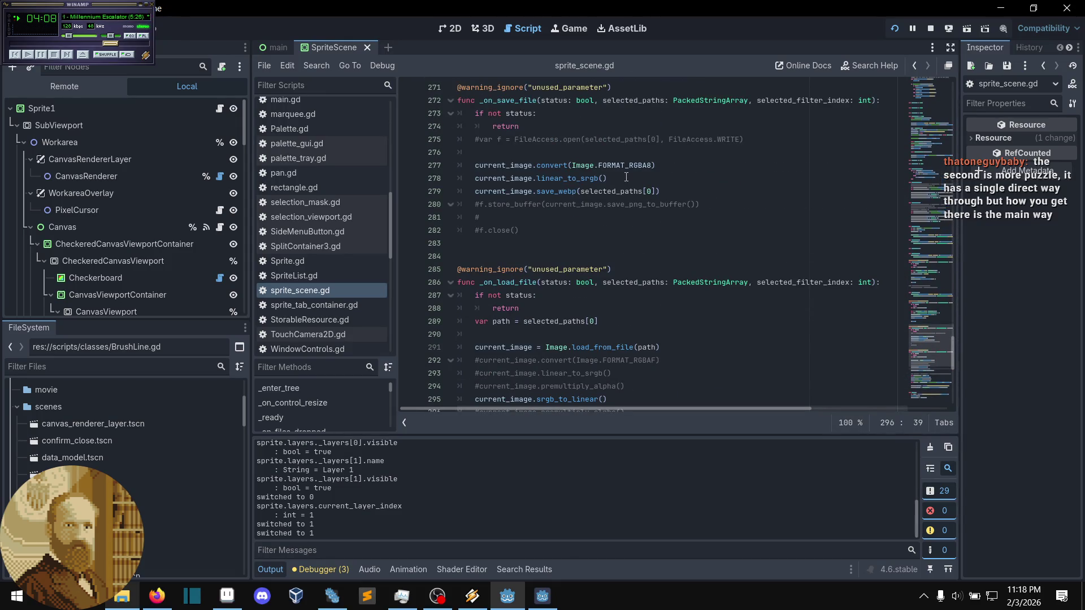
scroll(626, 177, up, 1)
click(621, 219)
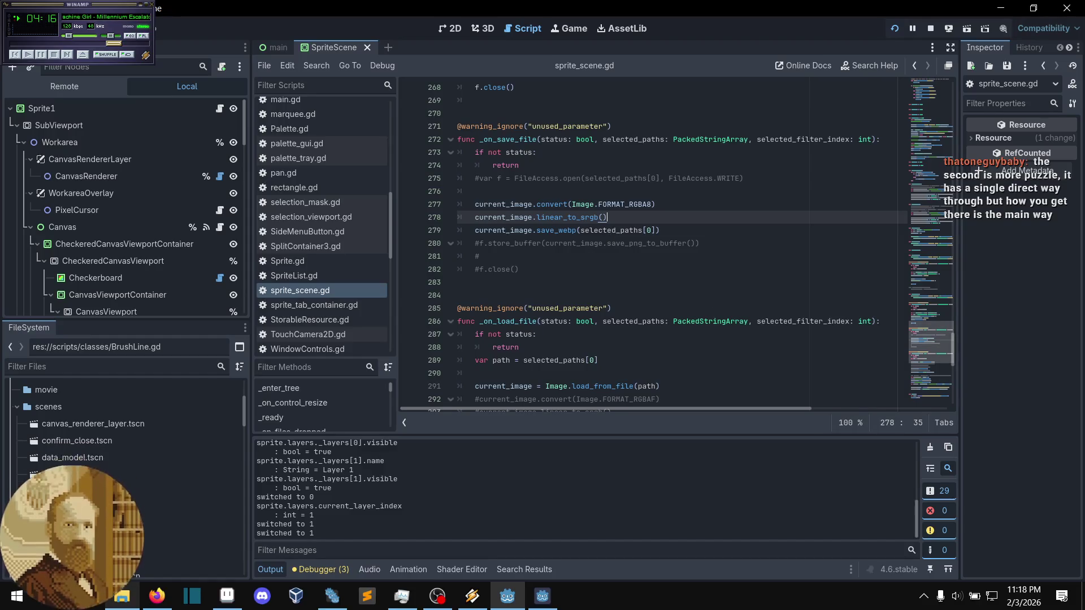
key(alt+Tab)
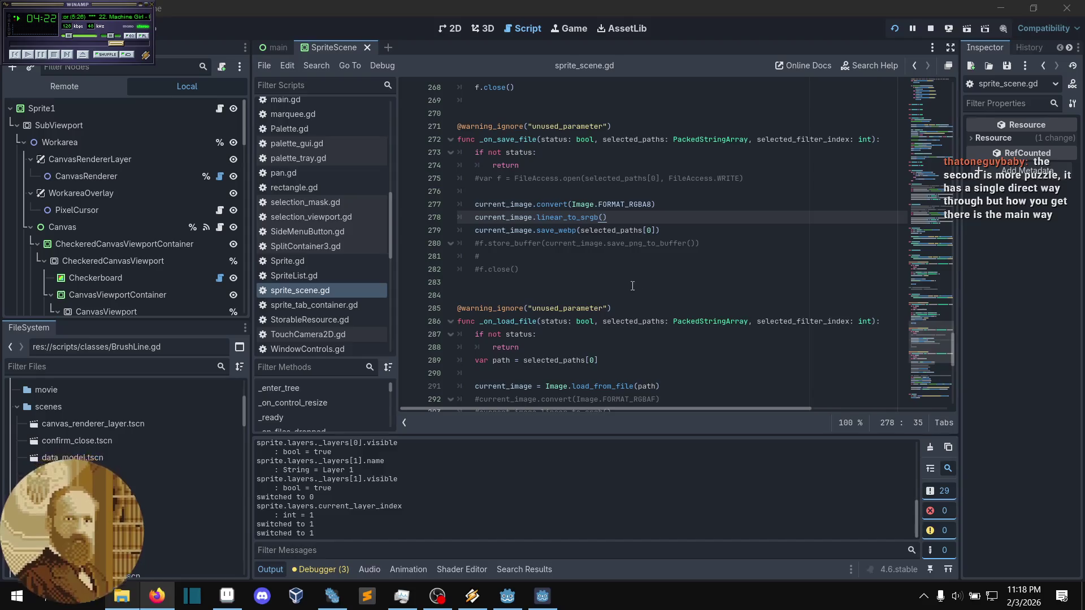
click(610, 270)
key(Up)
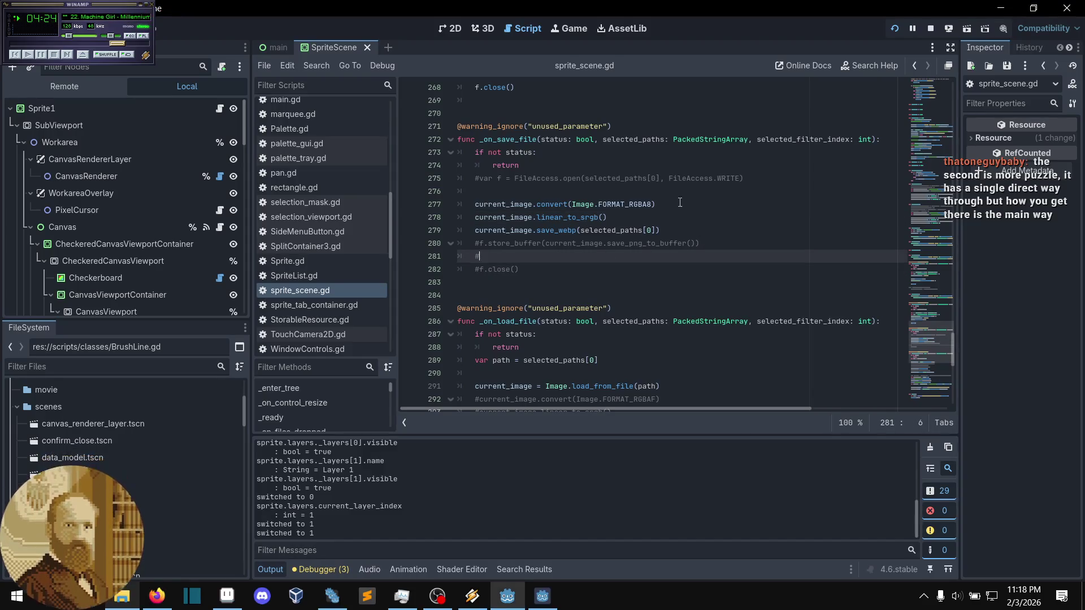
click(677, 201)
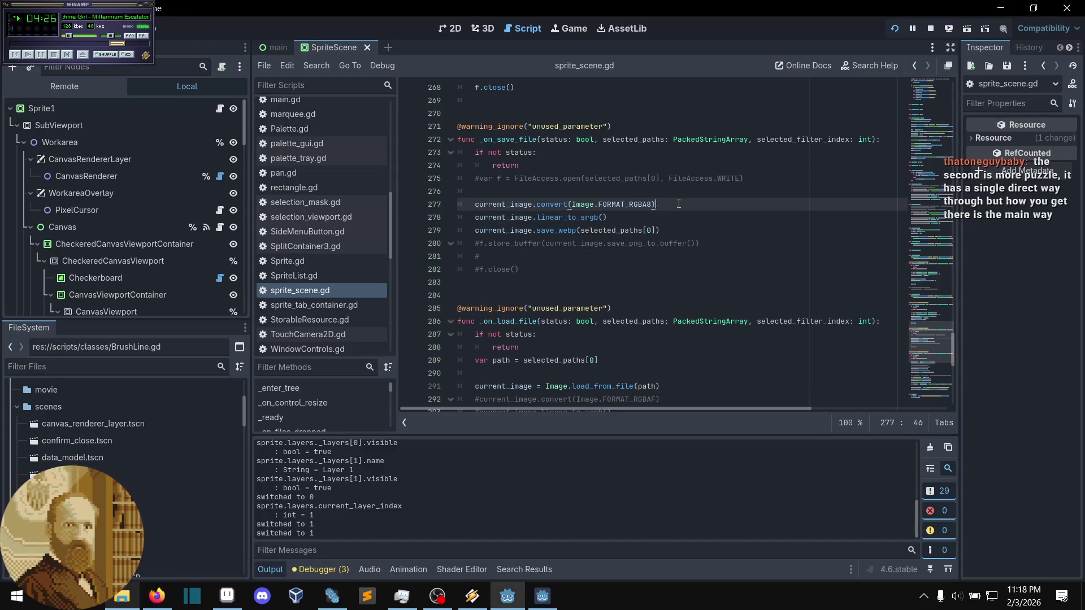
click(637, 218)
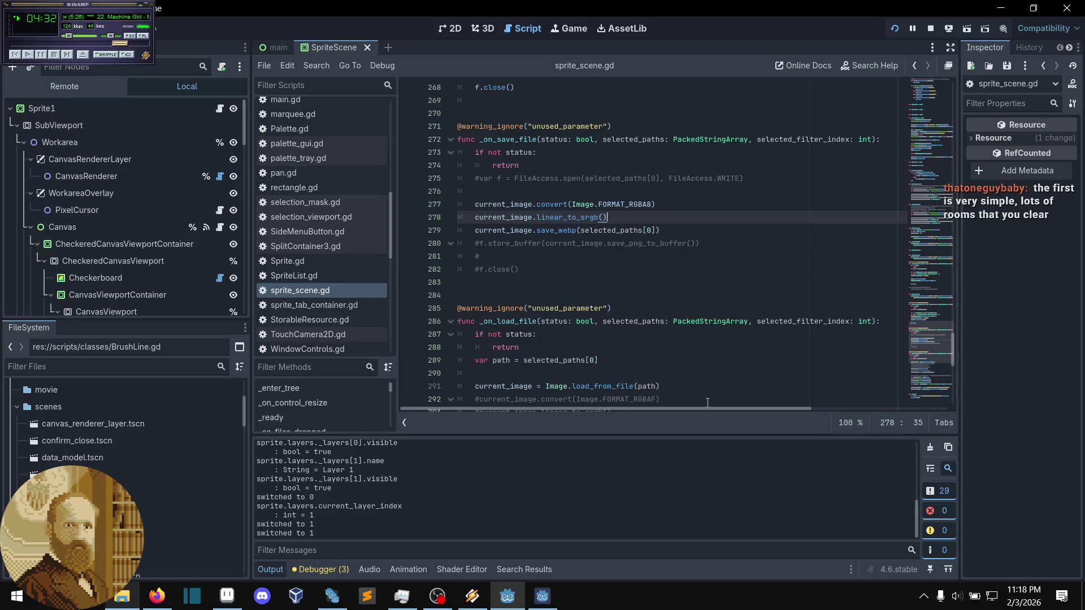
- Scroll sprite_scene.gd up from _on_load_project to save_project and its _on_save_project callback
scroll(610, 344, down, 9)
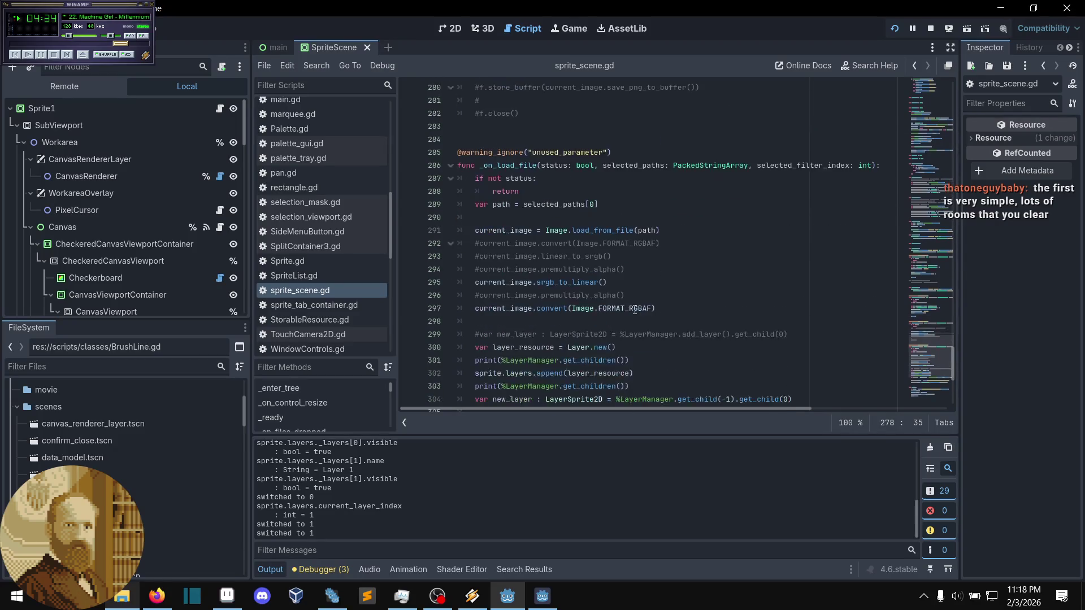
scroll(625, 311, down, 1)
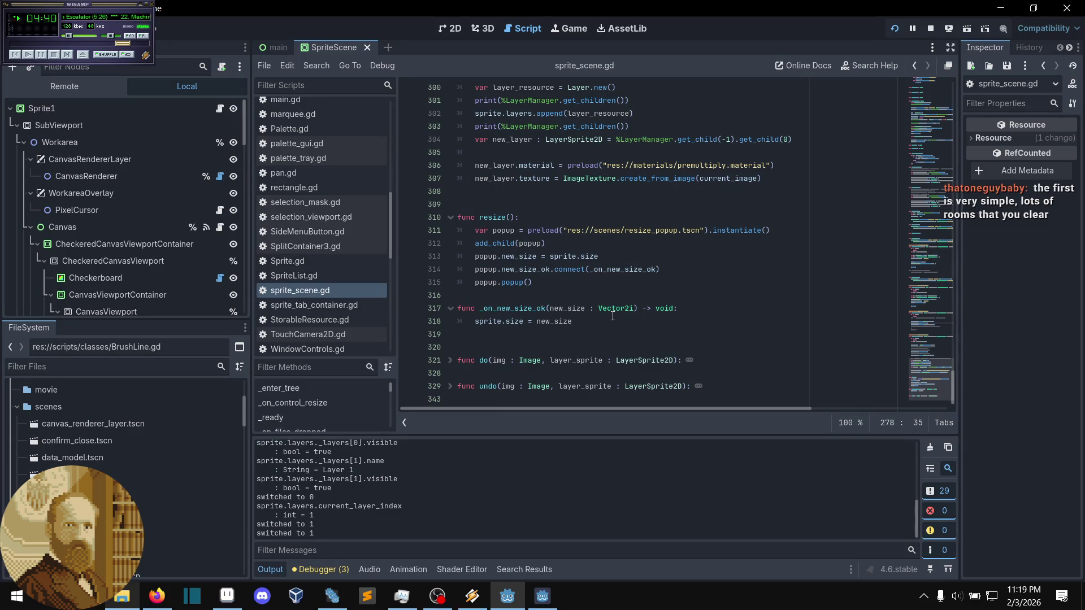
scroll(613, 316, up, 6)
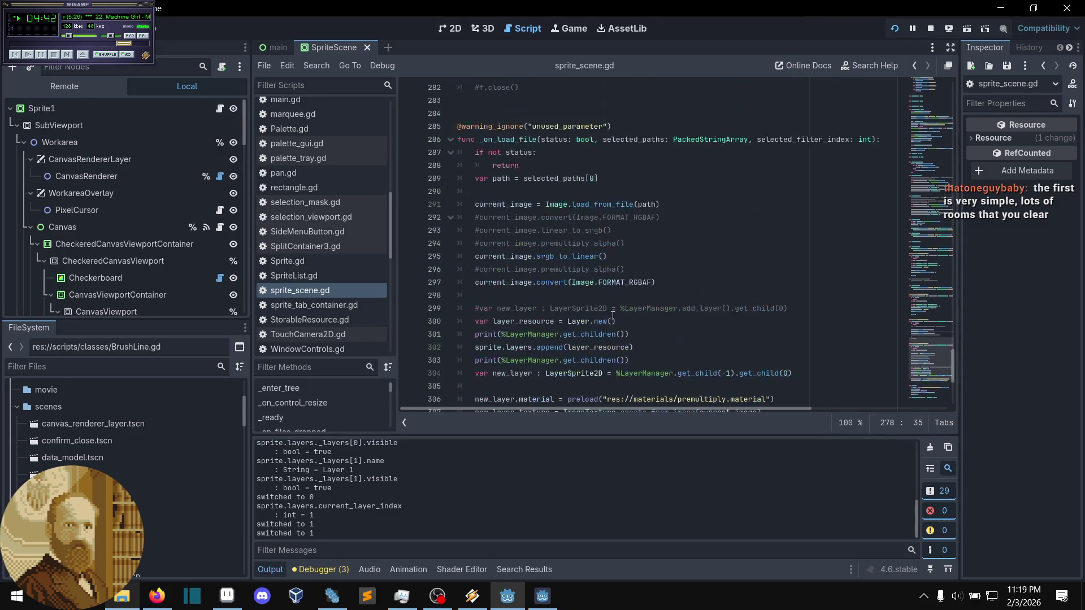
click(605, 297)
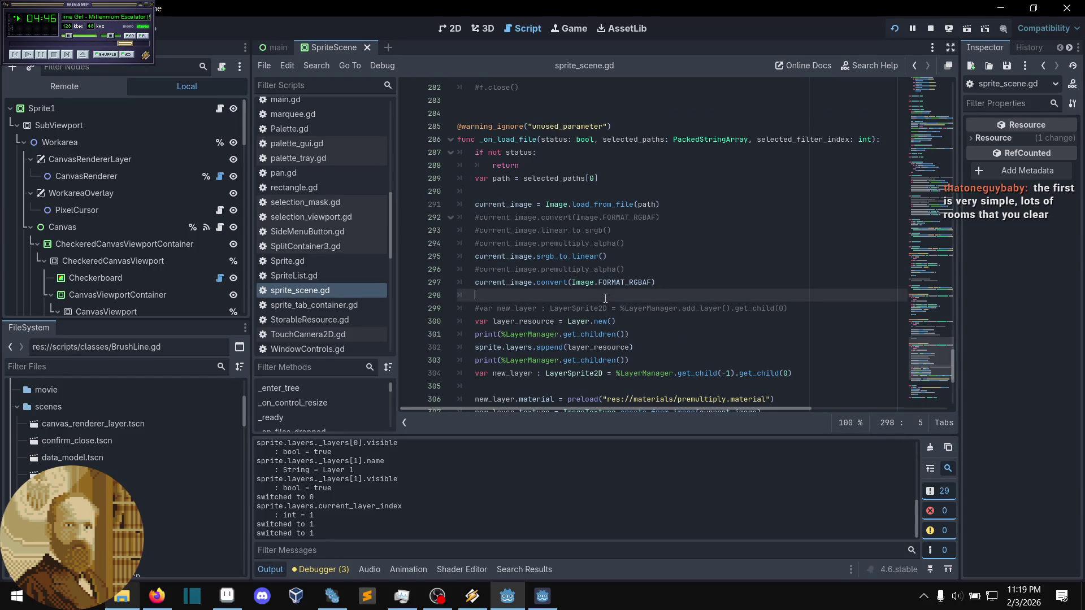
scroll(605, 298, up, 8)
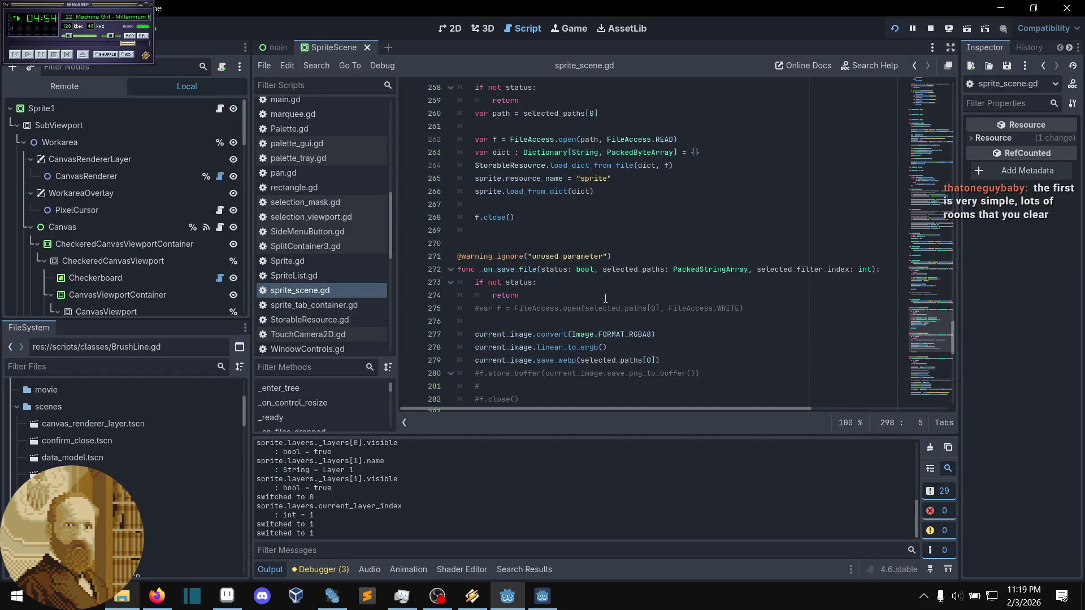
scroll(606, 298, down, 2)
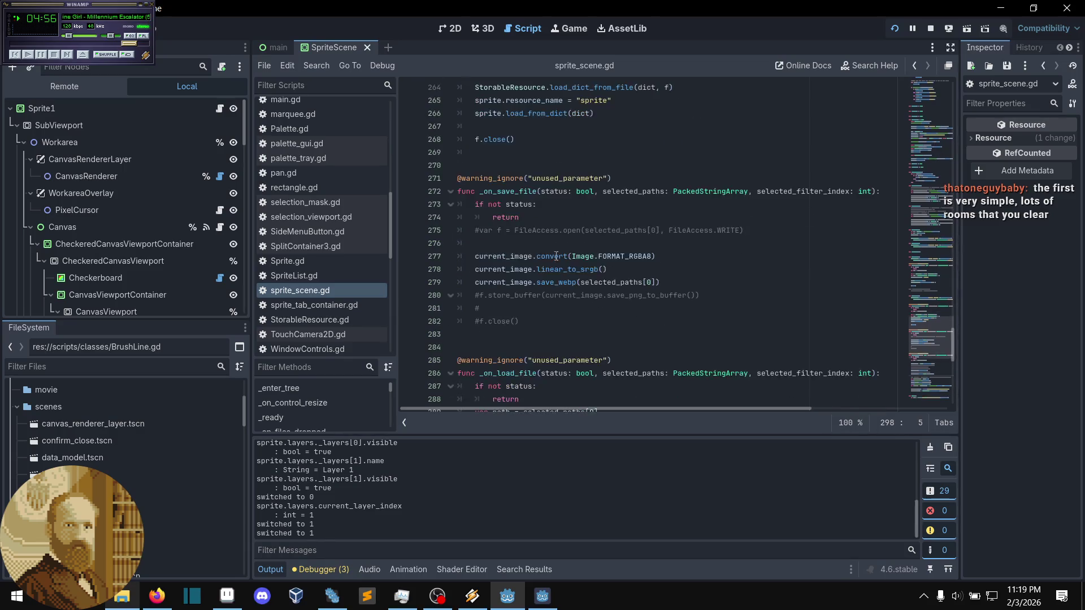
click(550, 243)
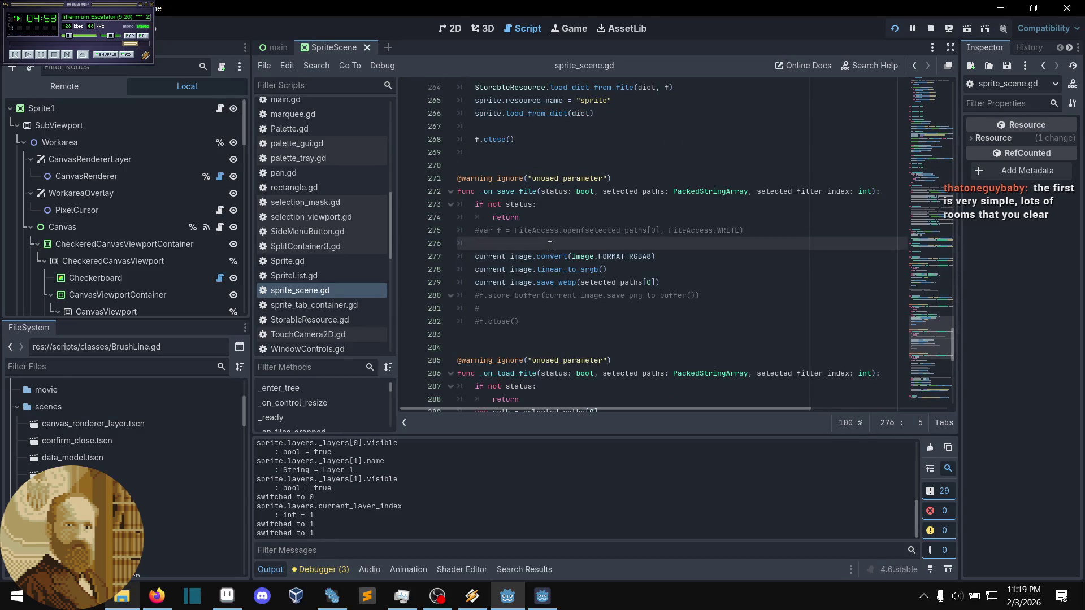
scroll(549, 245, up, 3)
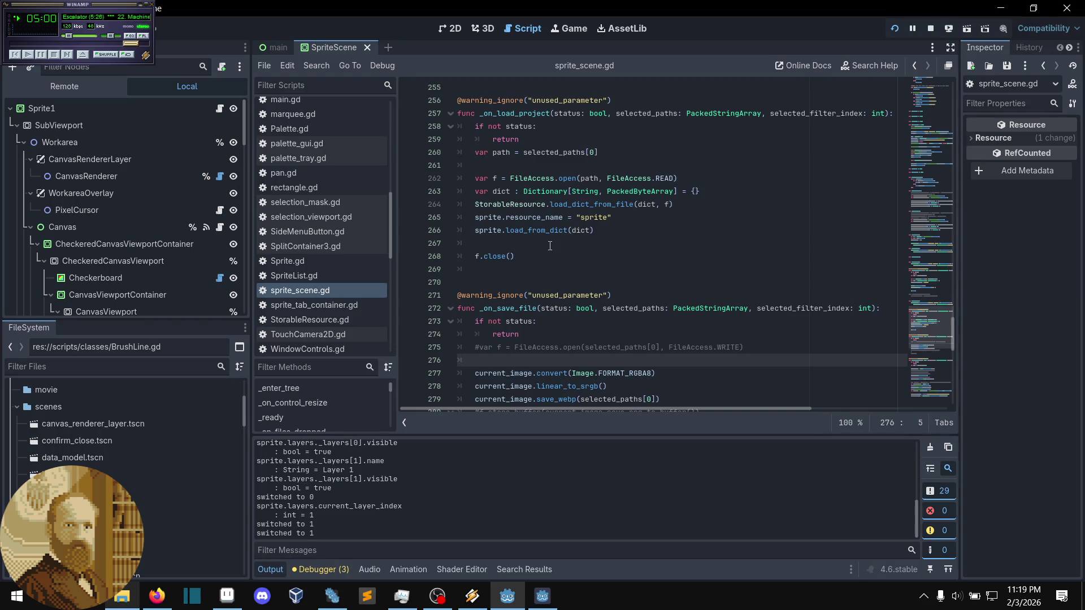
scroll(549, 246, up, 5)
scroll(549, 246, up, 5)
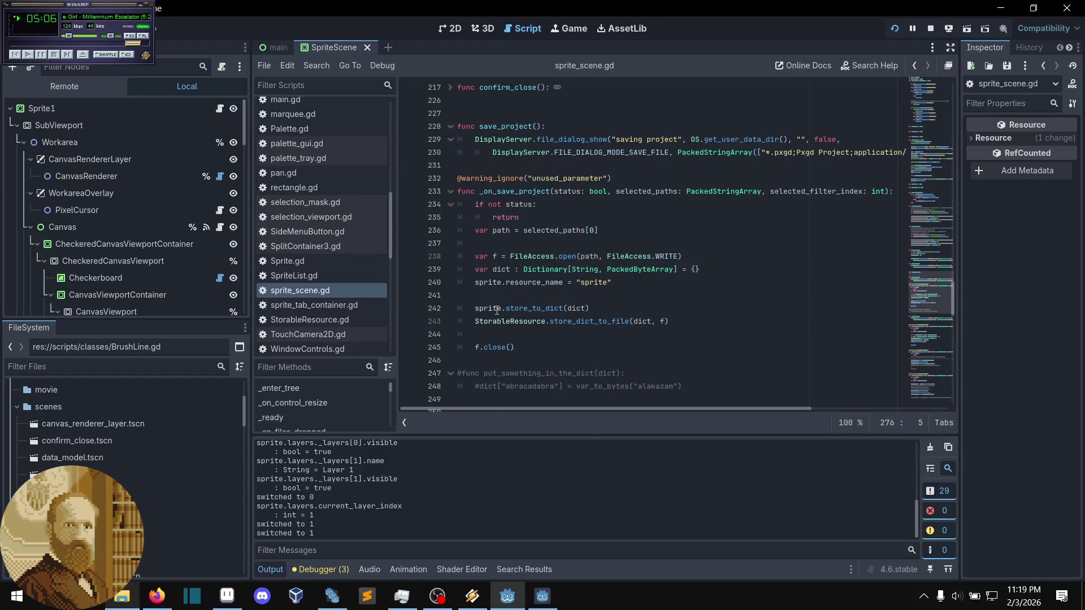
- Read through the _on_save_project code from top to bottom
scroll(496, 310, up, 1)
scroll(497, 309, up, 2)
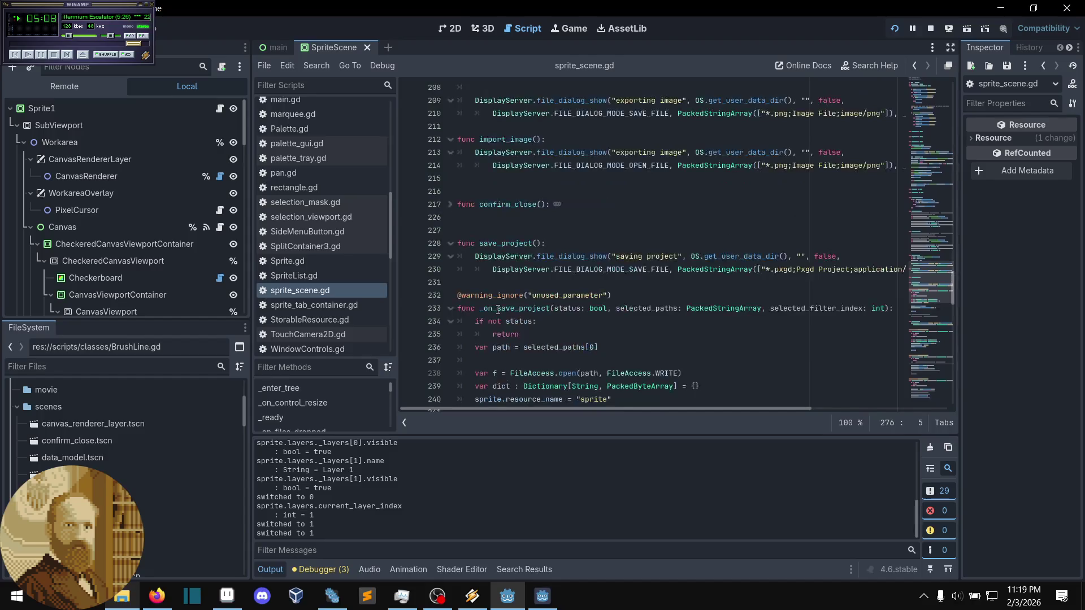
scroll(497, 310, up, 5)
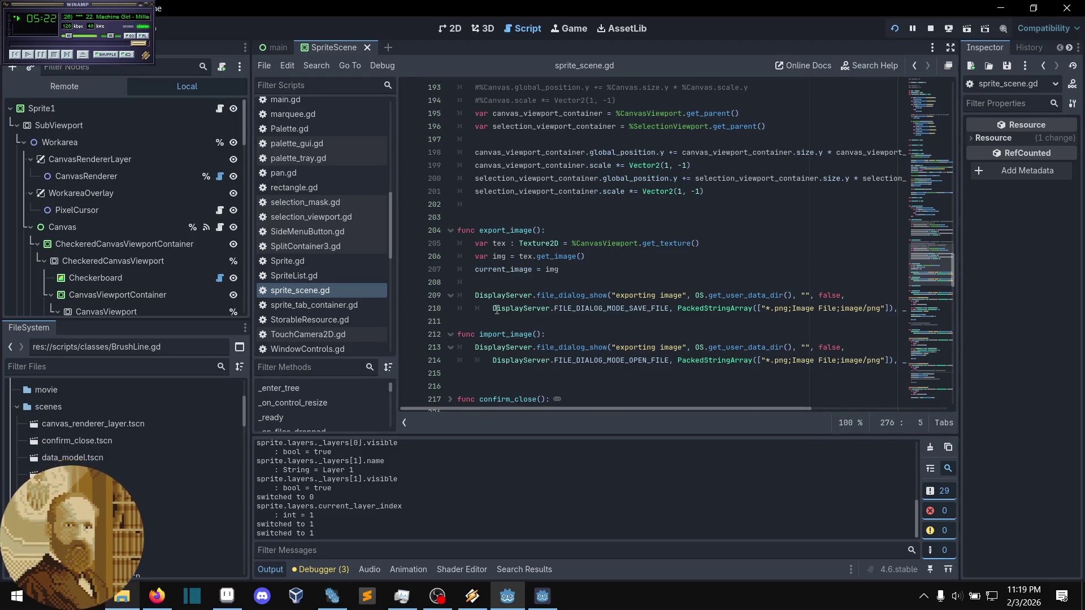
mouse_move(499, 310)
mouse_move(532, 275)
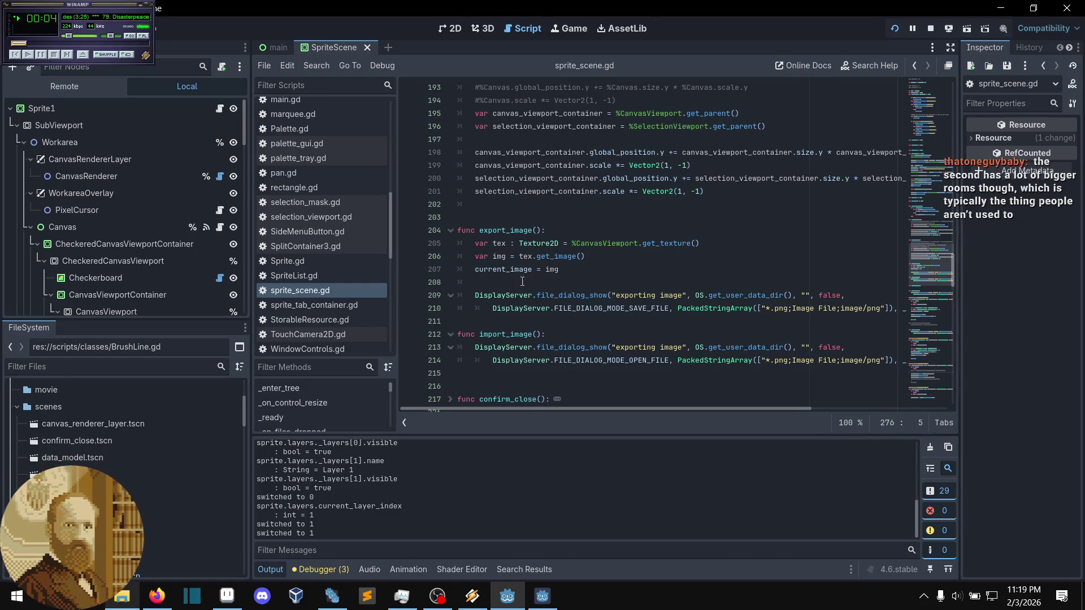
scroll(523, 279, down, 1)
scroll(521, 285, down, 1)
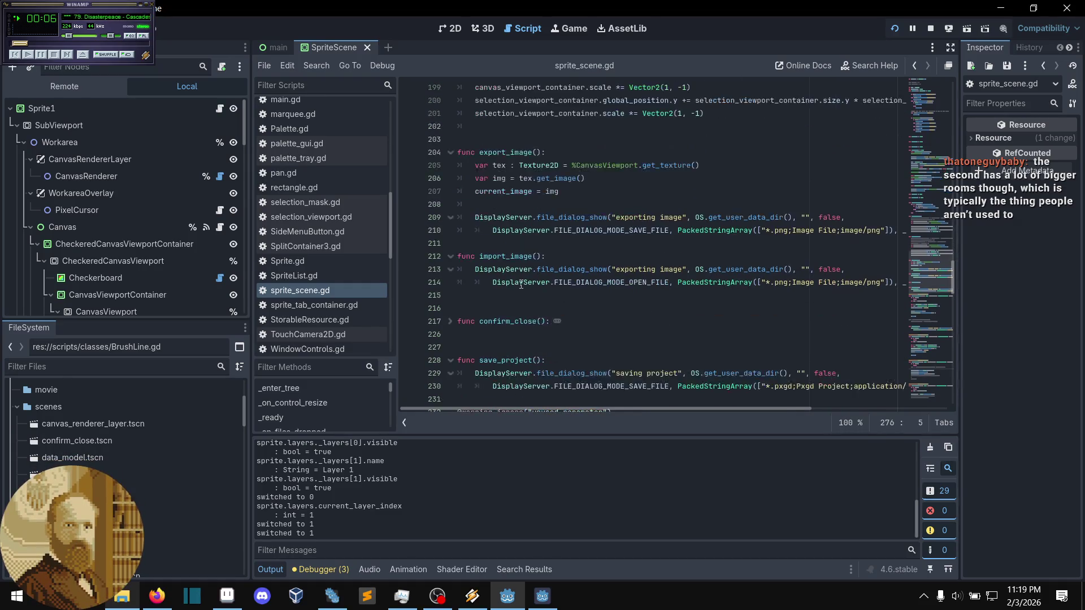
scroll(521, 285, down, 4)
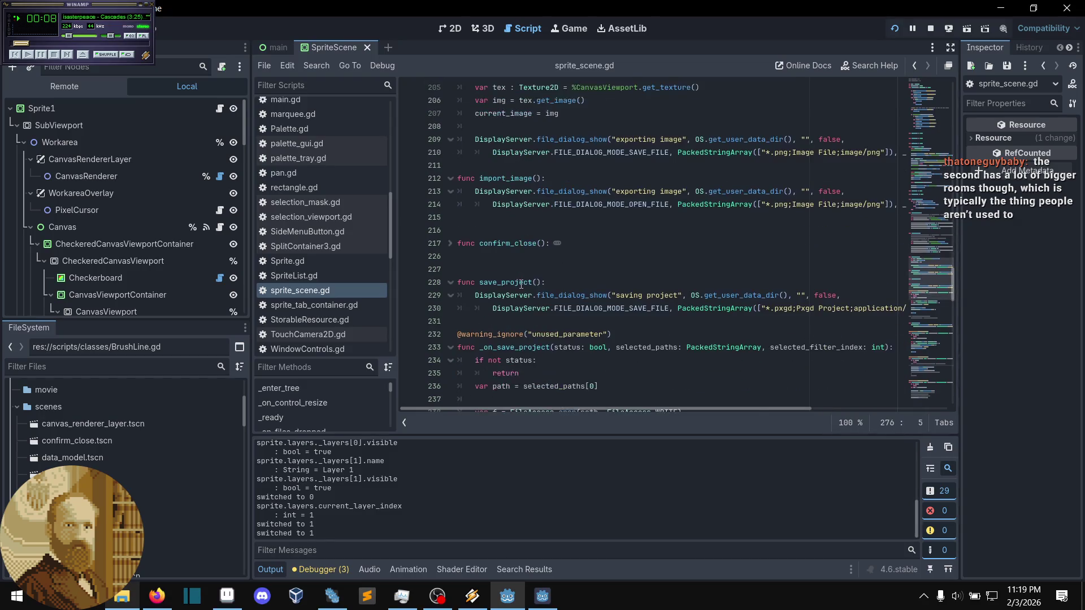
scroll(521, 284, down, 2)
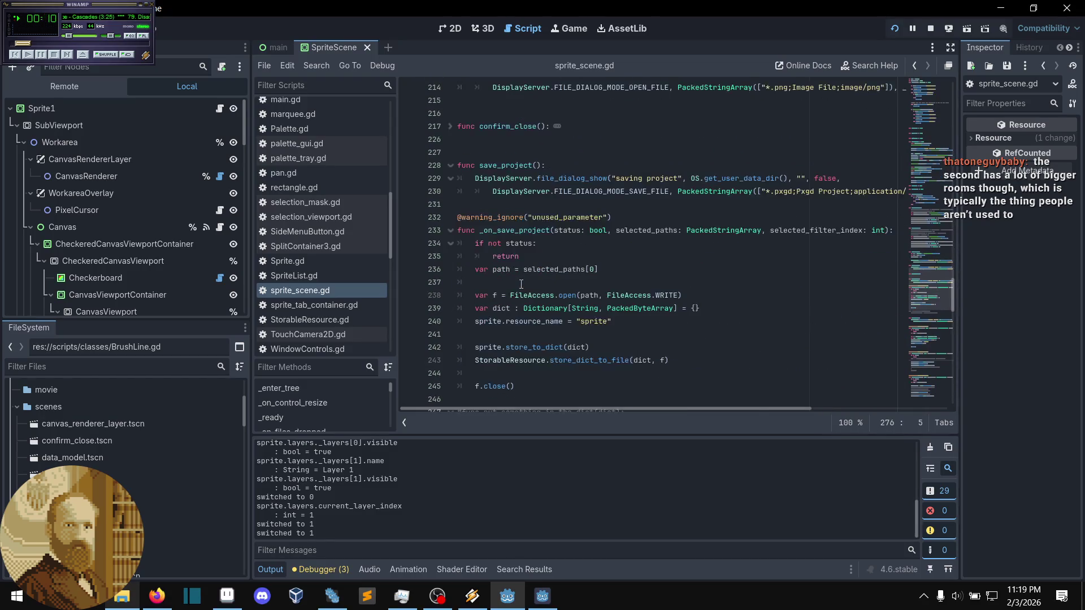
scroll(521, 285, down, 2)
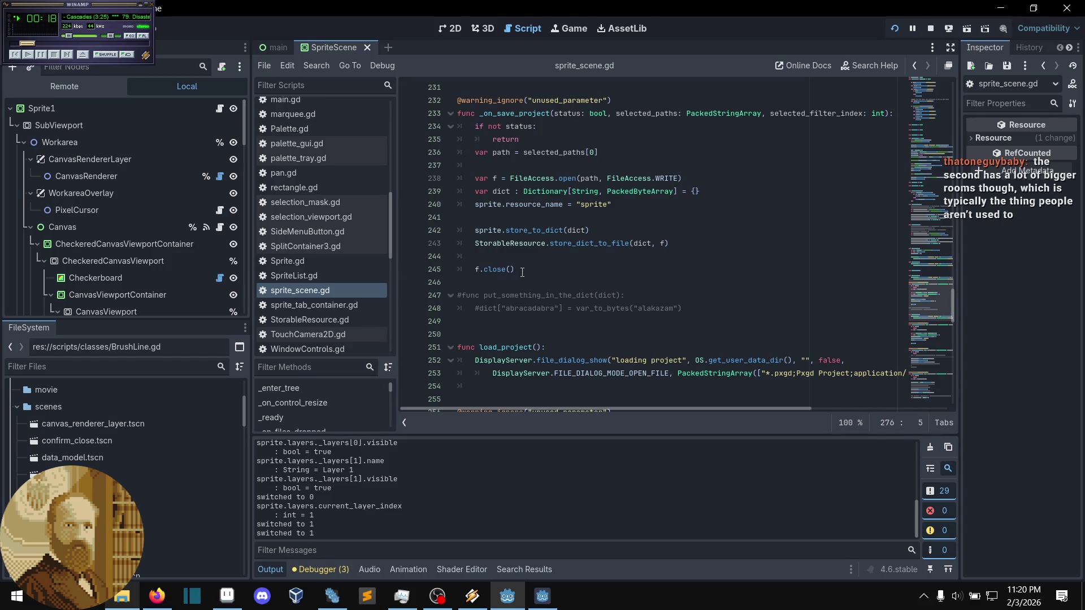
scroll(526, 255, down, 1)
- Move the caret upward through lines 244, 241, 237, 202 and 197 toward export_image and import_image
click(533, 216)
scroll(536, 232, up, 2)
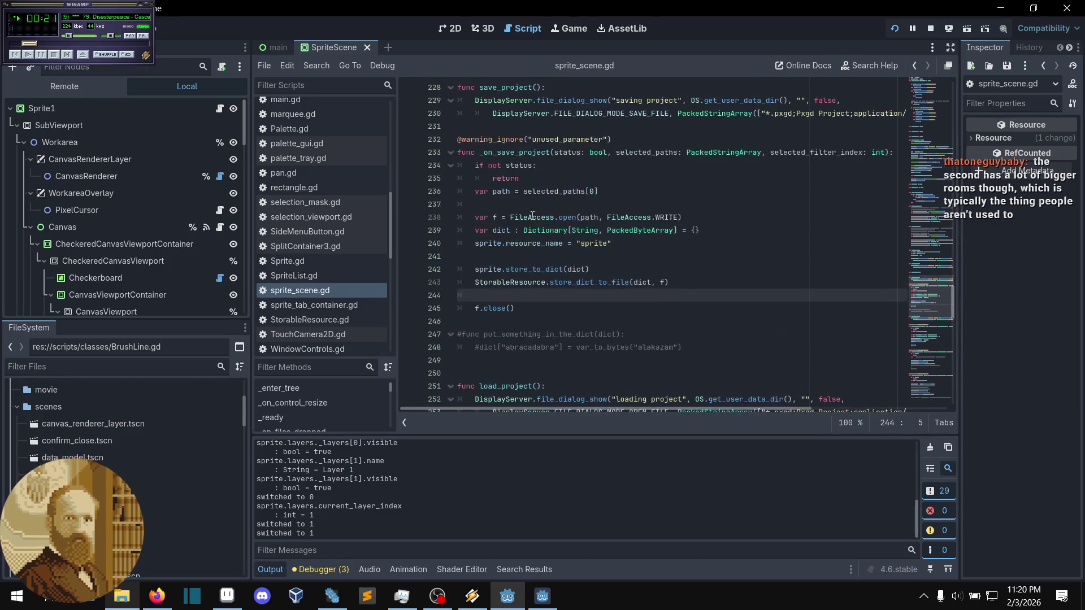
click(525, 255)
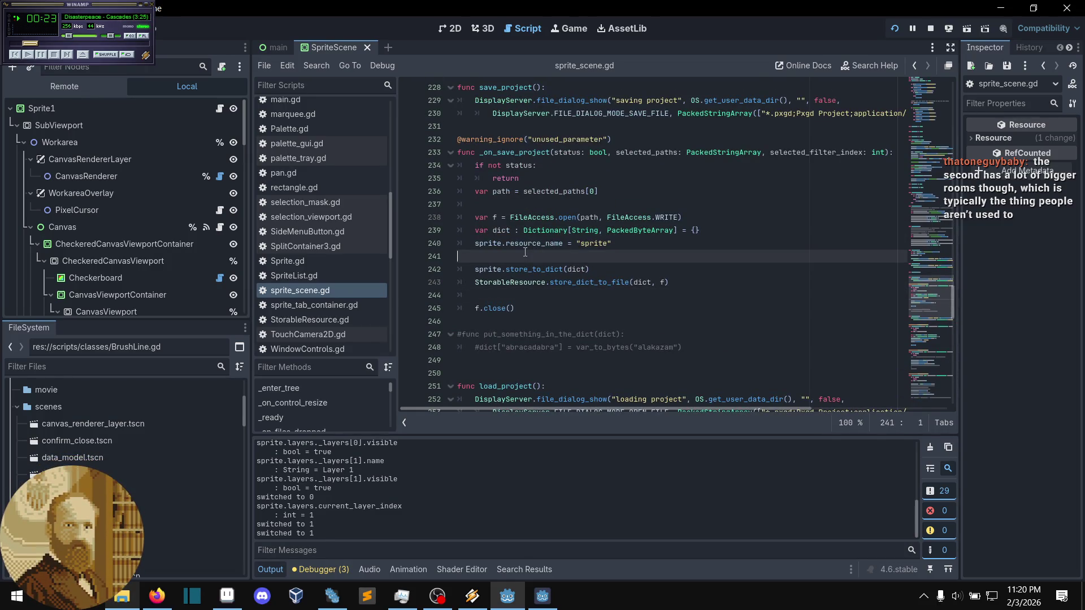
click(512, 201)
scroll(528, 201, up, 8)
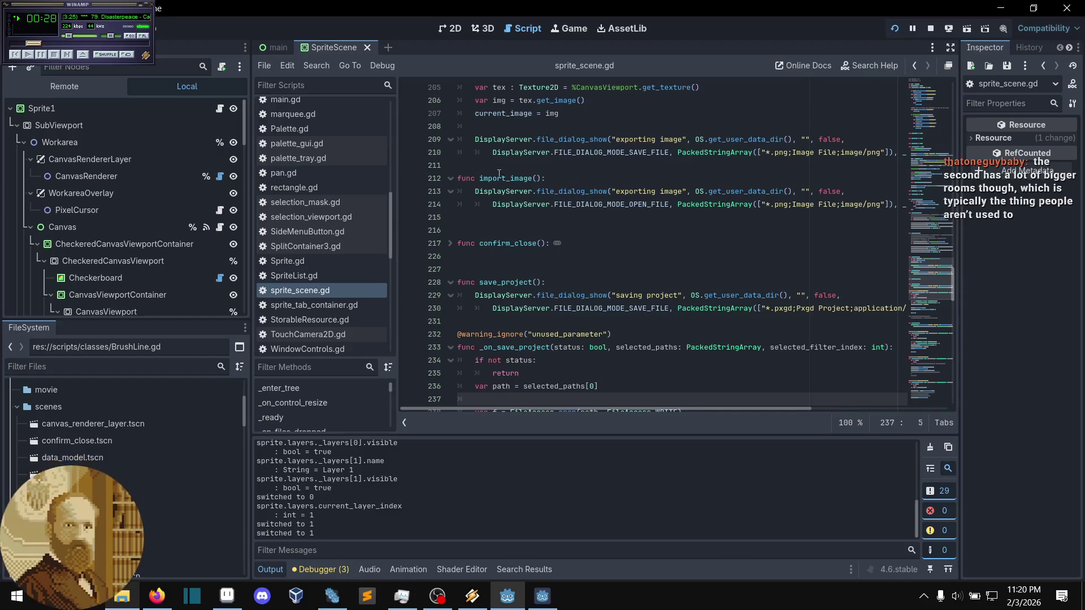
scroll(545, 195, up, 3)
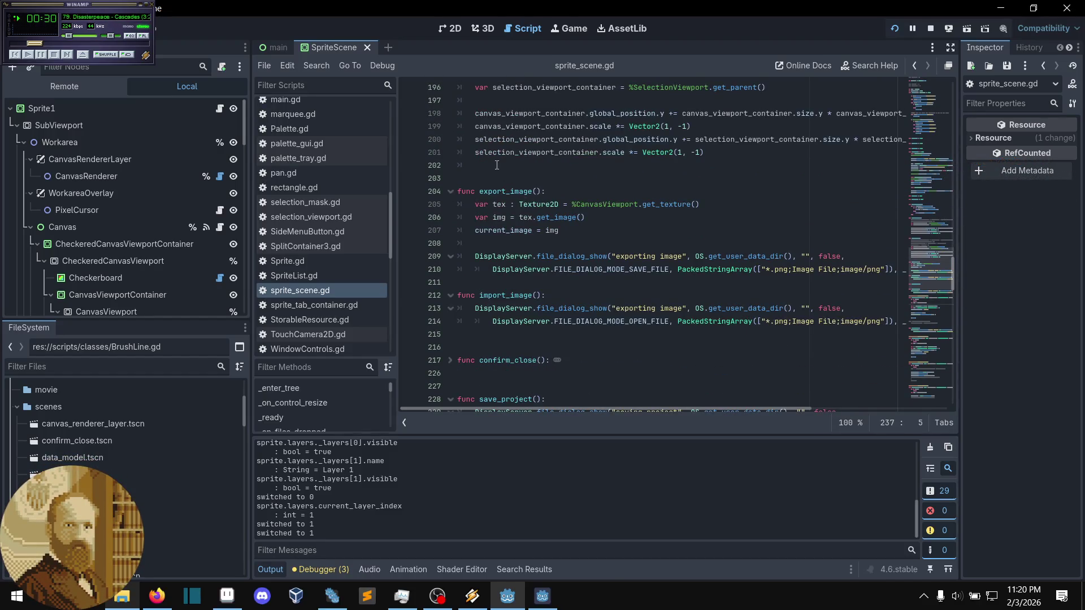
click(497, 165)
scroll(497, 167, up, 1)
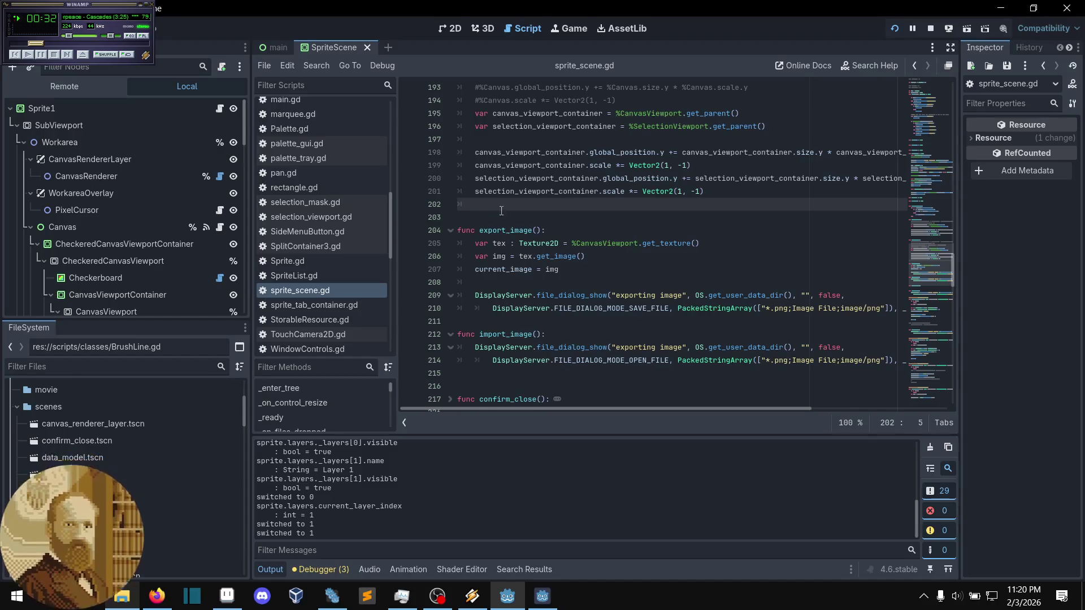
scroll(500, 212, up, 2)
click(498, 218)
- Scroll up past flip_horizontal, with the caret at line 188, to the edit_delete function
scroll(499, 218, up, 3)
click(502, 154)
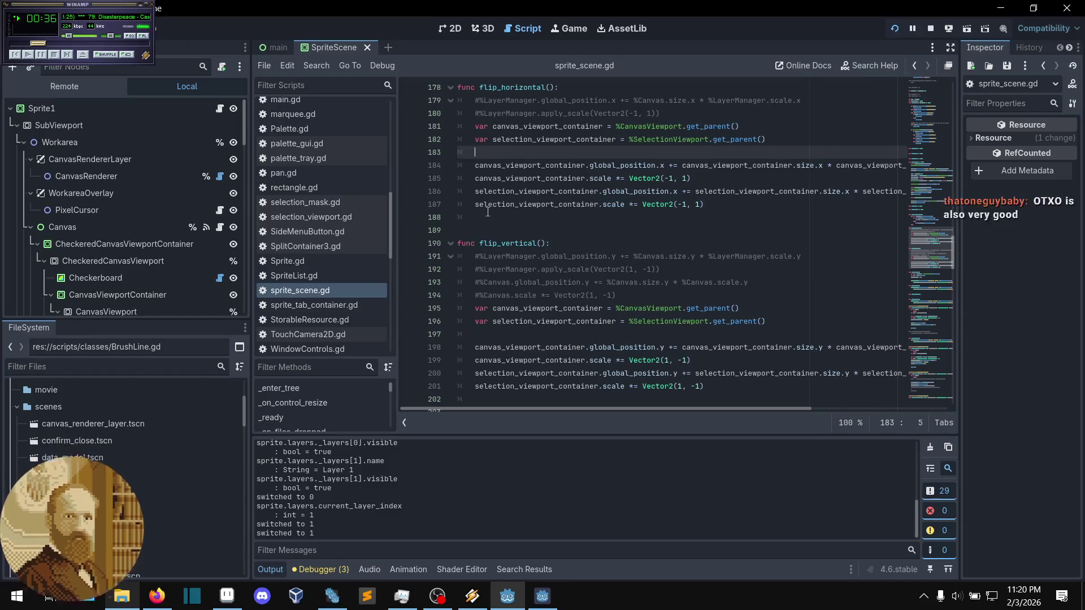
click(490, 217)
scroll(490, 217, up, 2)
scroll(490, 217, up, 6)
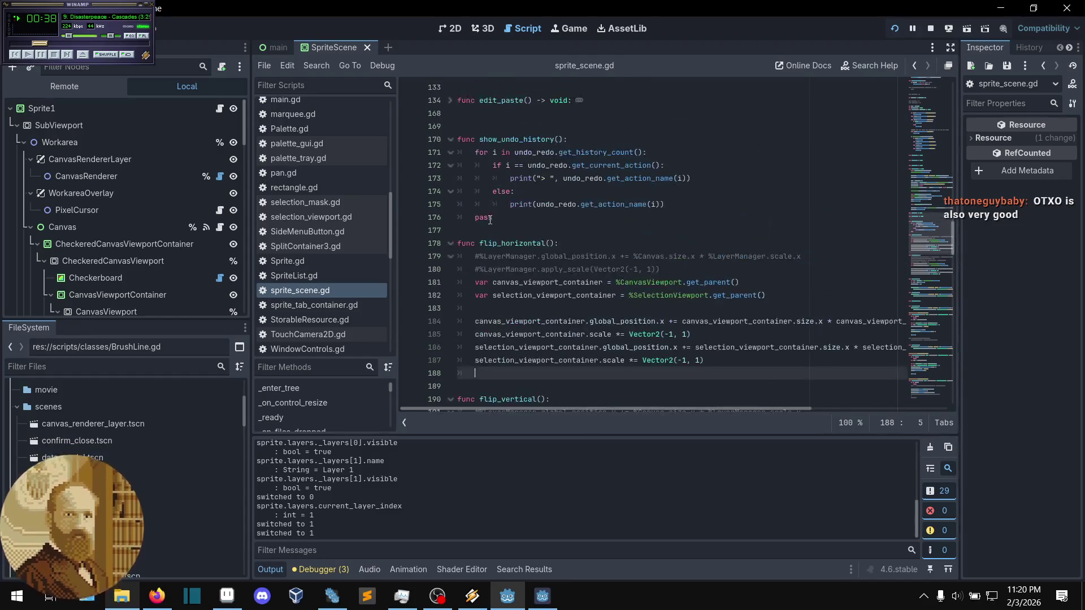
scroll(494, 225, up, 3)
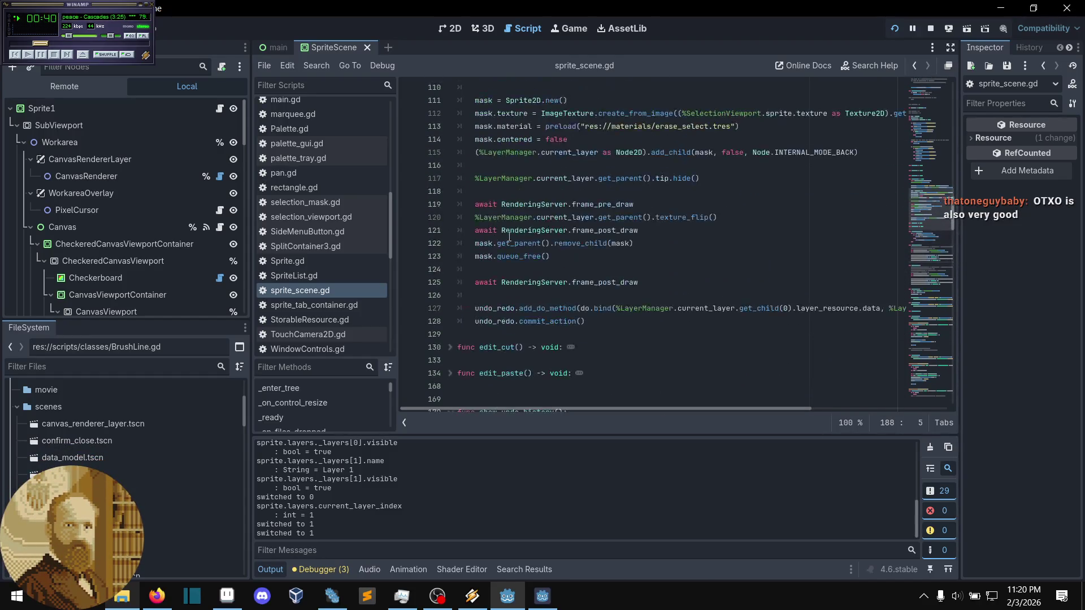
scroll(504, 240, up, 4)
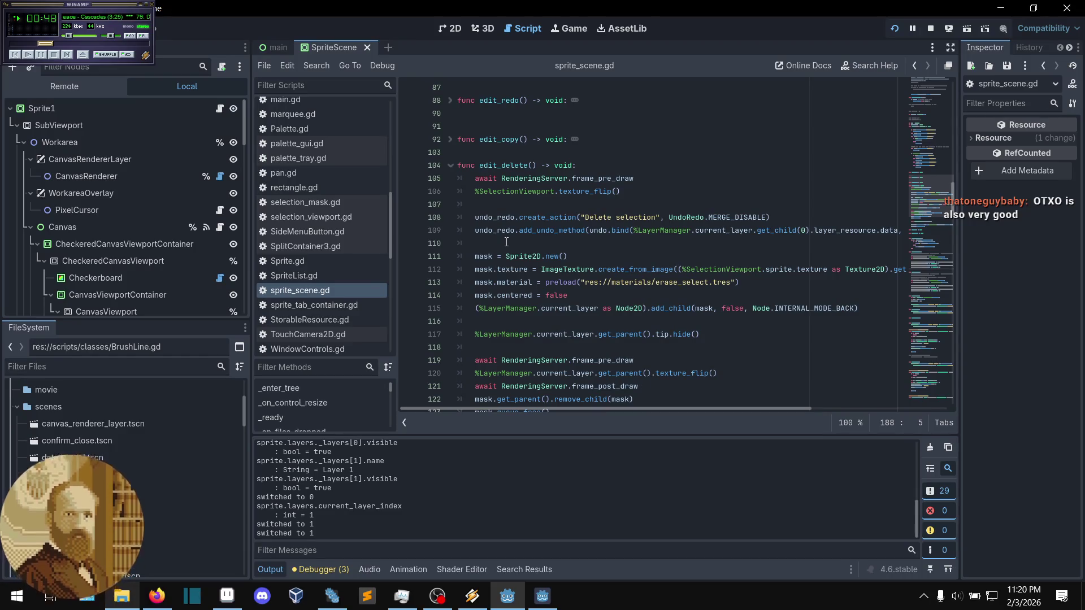
- Scroll back down to load_project and its *.pxgd Pxgd Project file dialog
scroll(514, 244, down, 1)
mouse_move(524, 249)
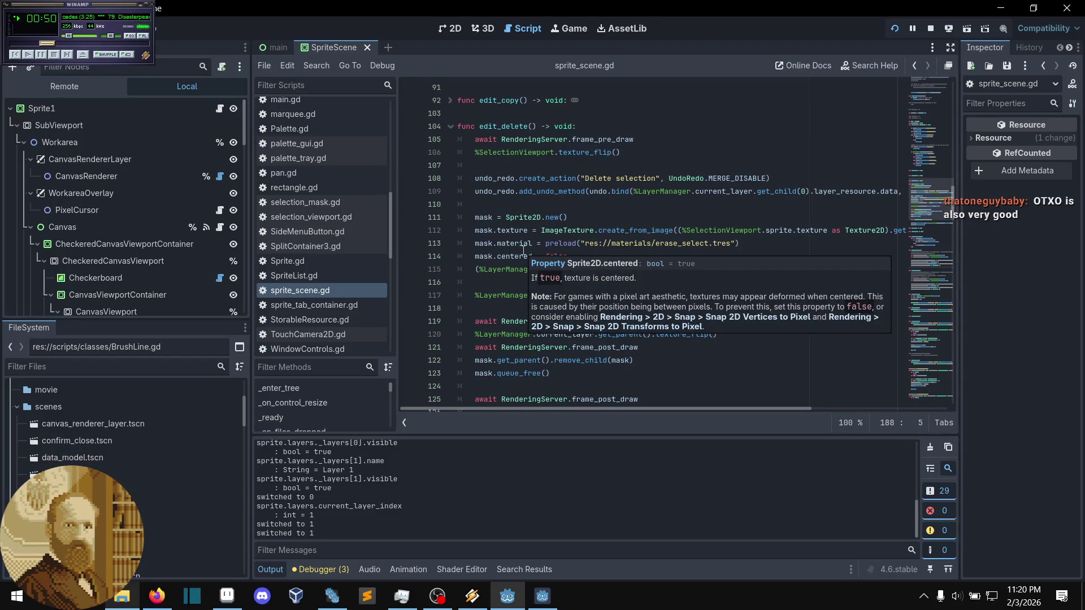
scroll(505, 263, down, 8)
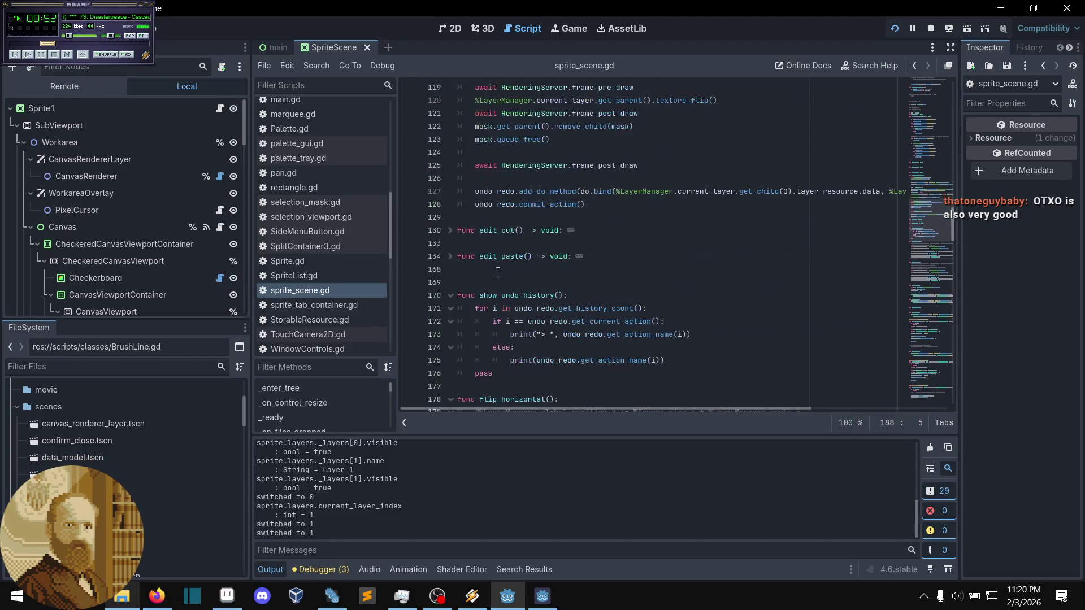
scroll(496, 272, down, 6)
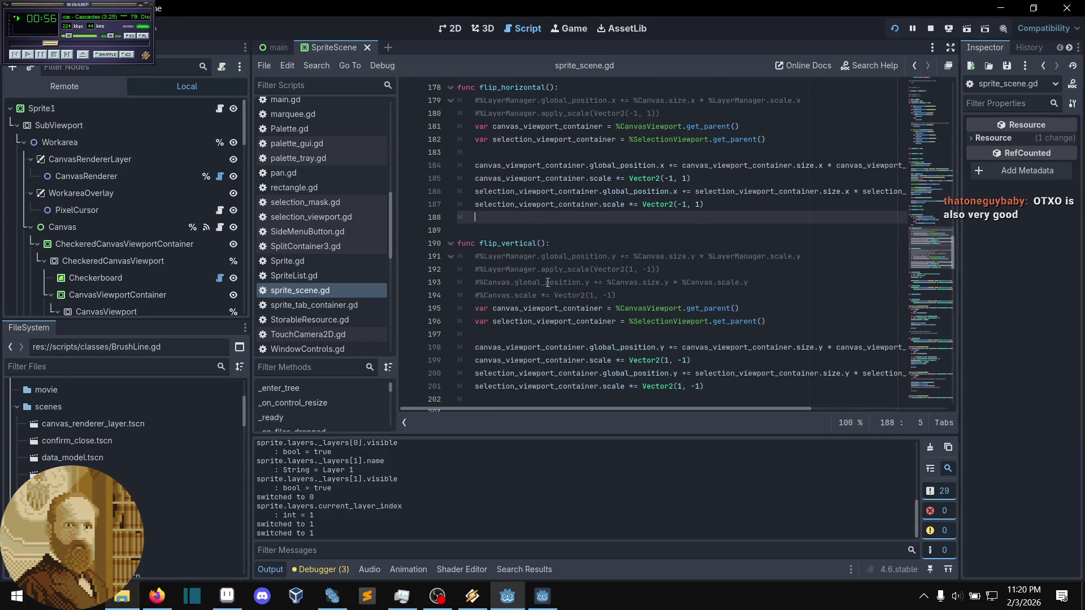
scroll(545, 281, down, 1)
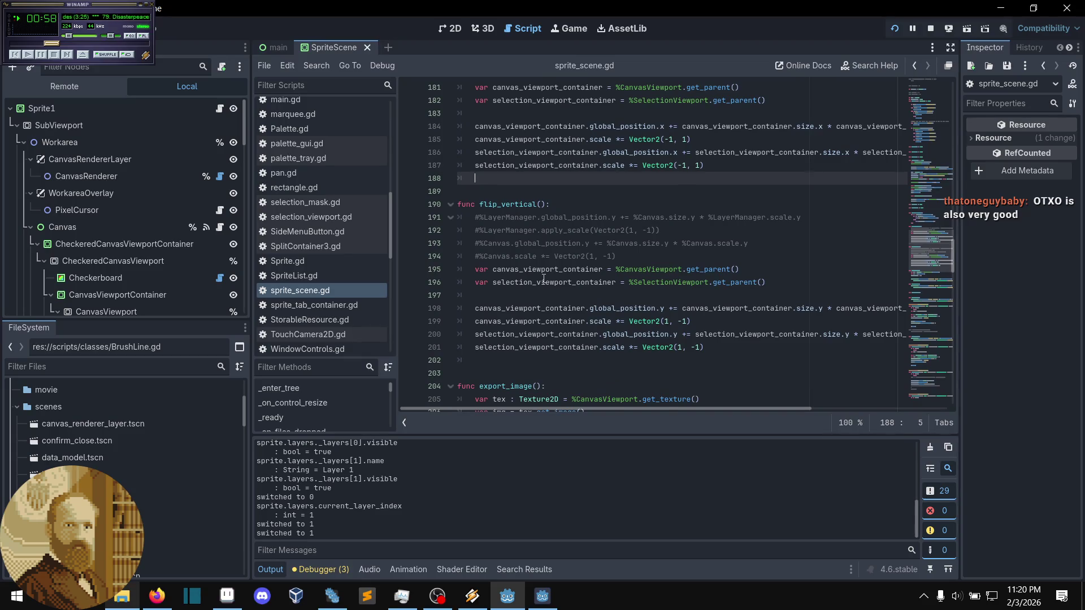
scroll(543, 279, down, 6)
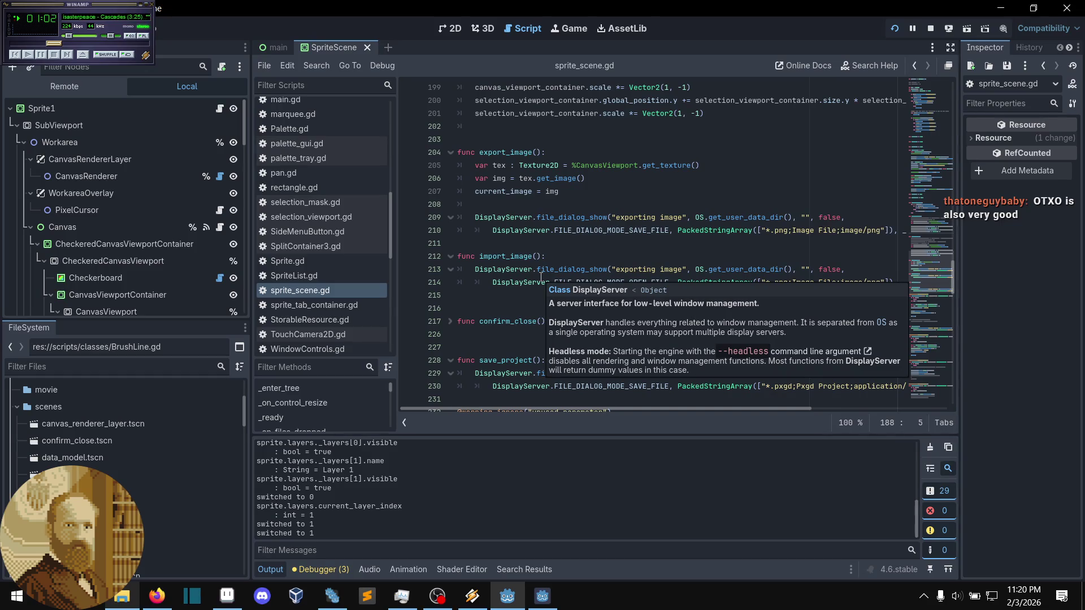
scroll(542, 277, down, 9)
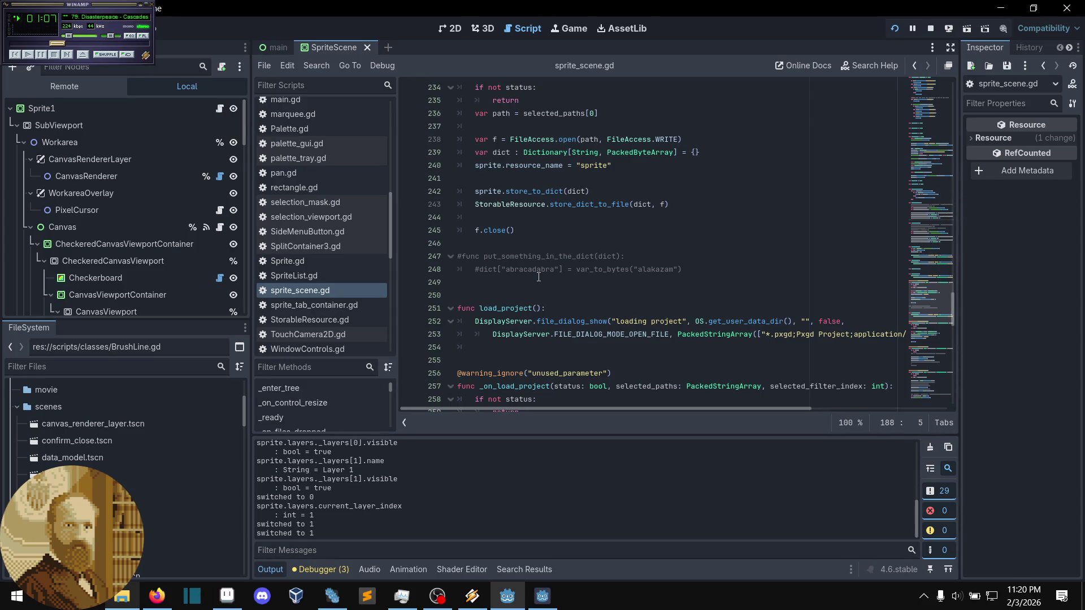
- Scroll to _on_load_project and put the caret after f.close() on line 268
scroll(538, 277, down, 4)
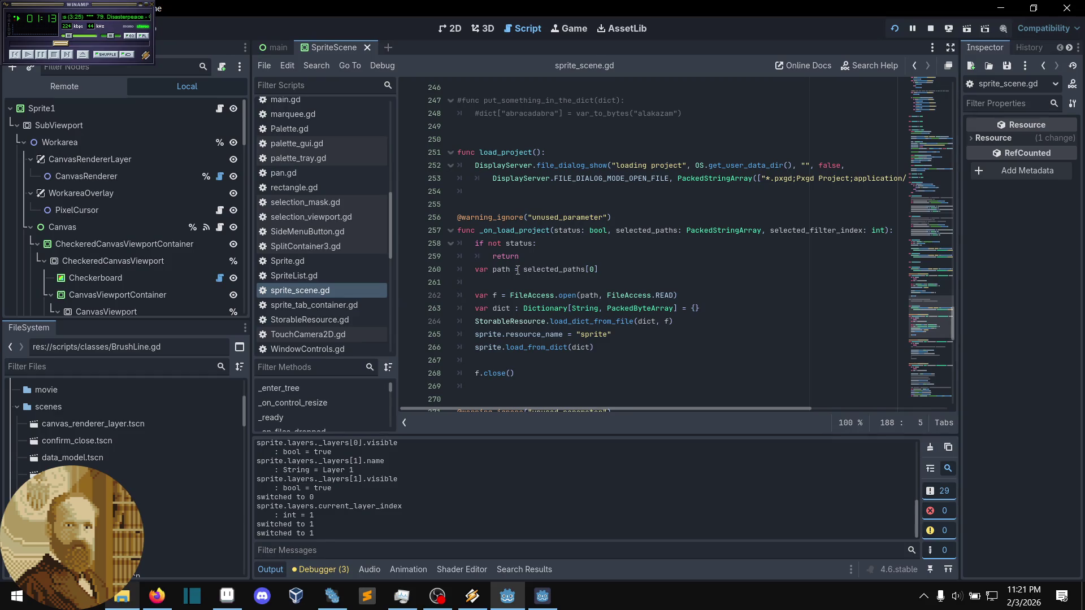
scroll(517, 270, down, 3)
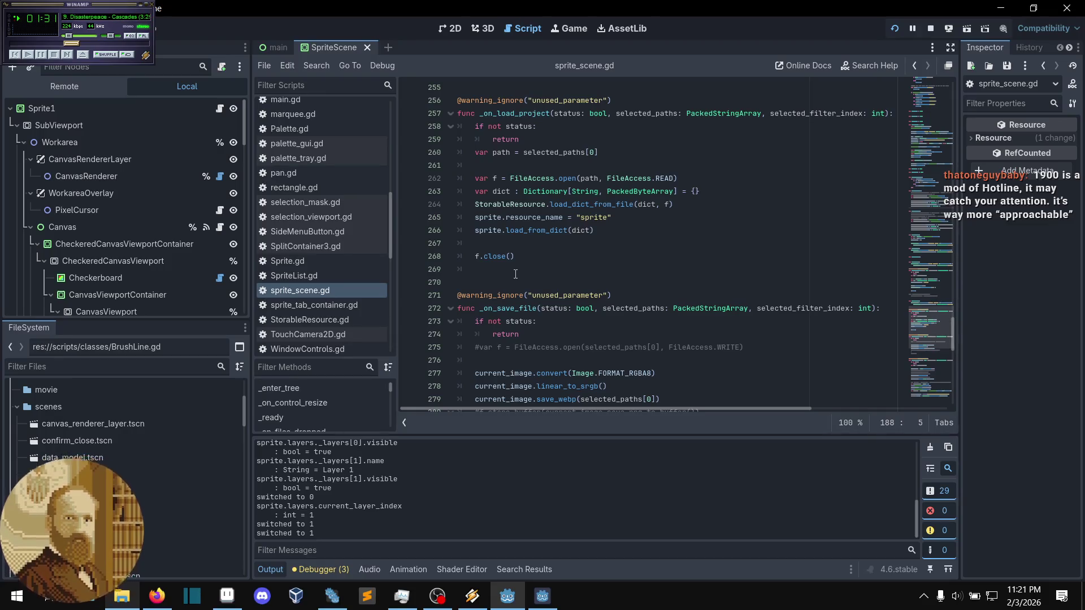
click(525, 257)
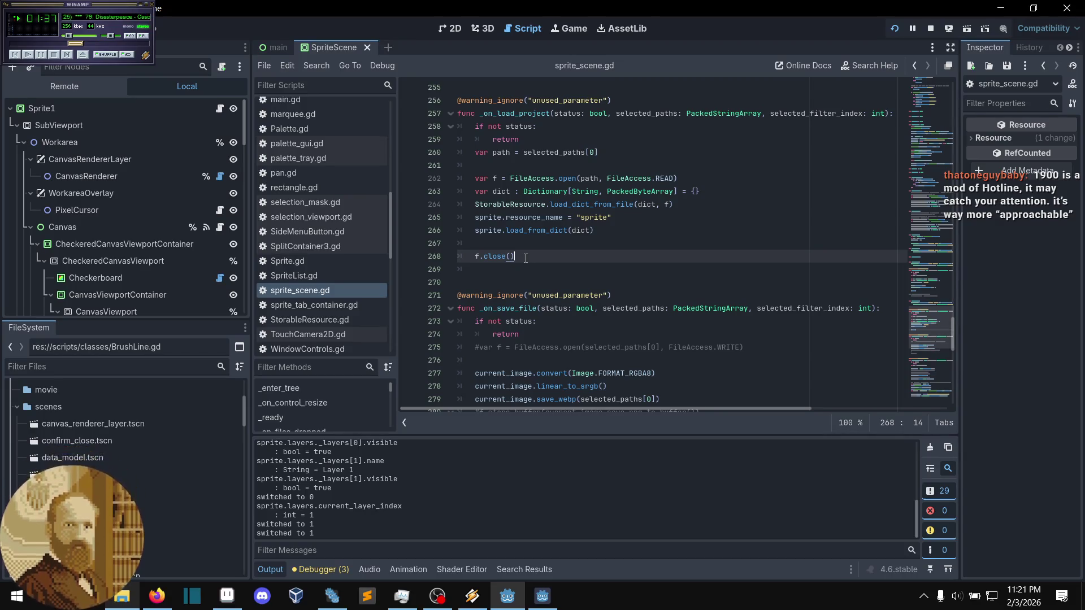
key(Up)
key(Down)
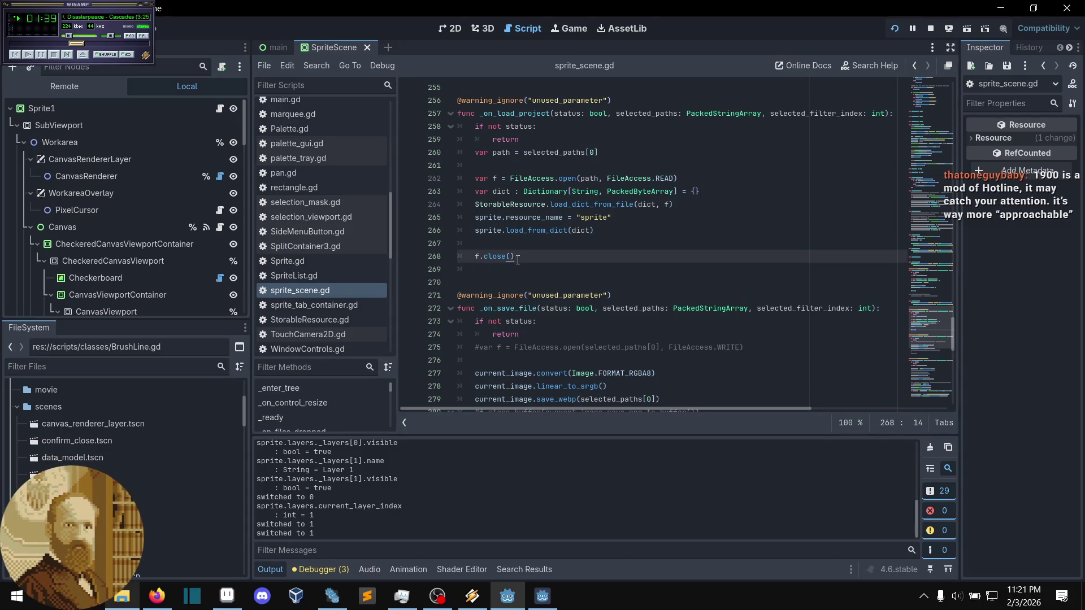
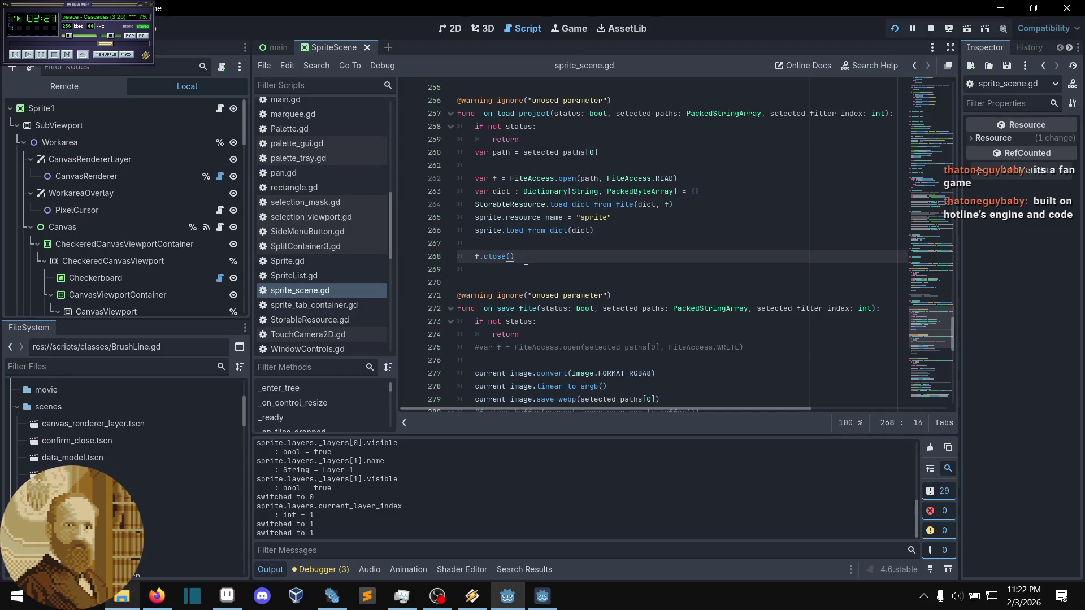
- Review sprite_scene.gd, inspecting the %CanvasViewport reference in export_image
scroll(525, 260, down, 1)
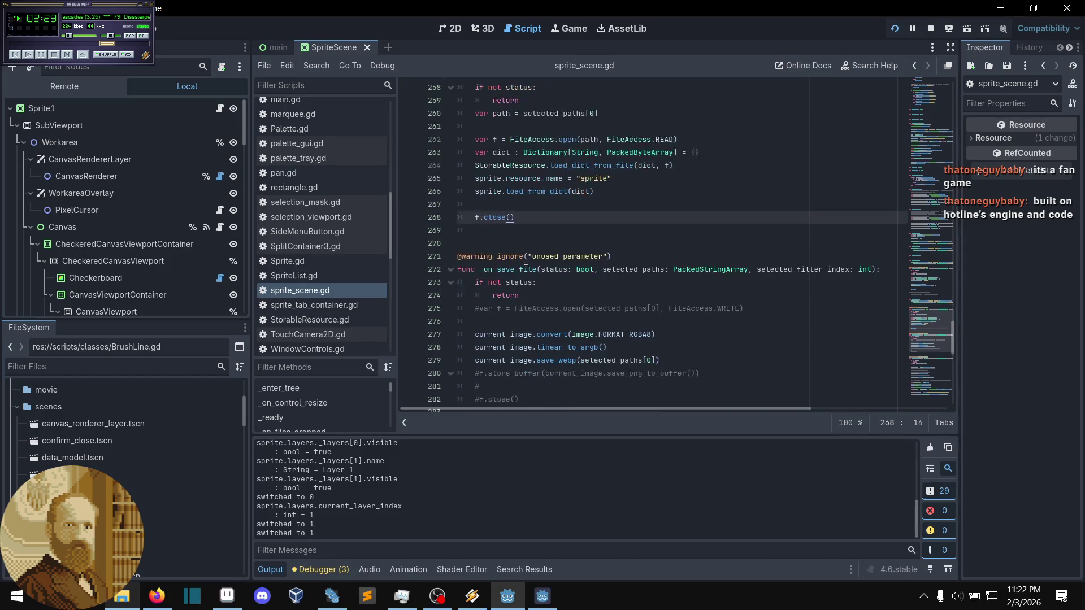
scroll(525, 260, up, 1)
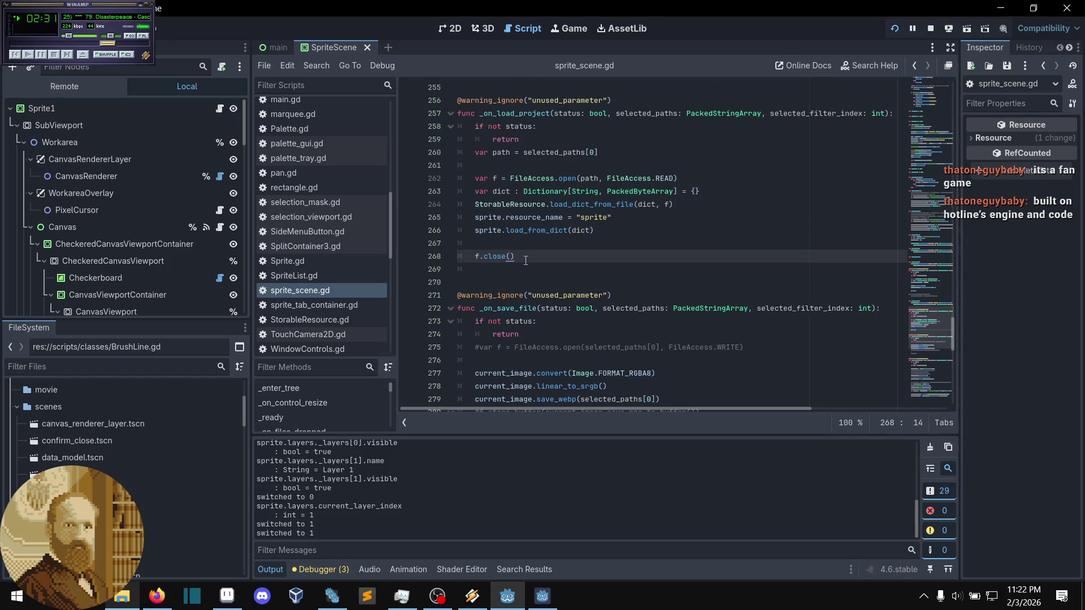
scroll(525, 260, down, 3)
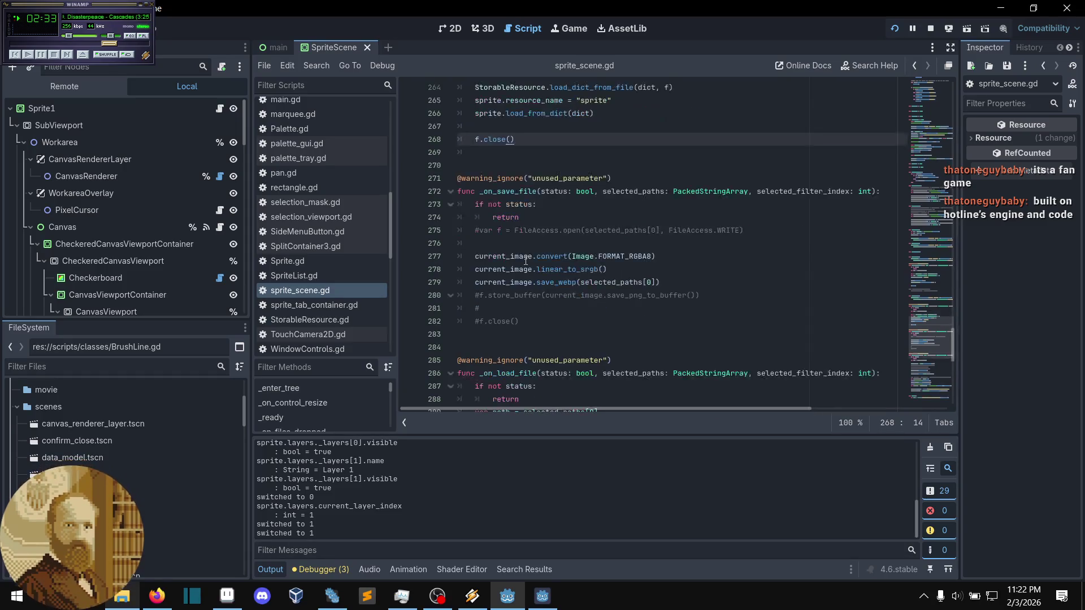
scroll(525, 260, down, 1)
click(509, 274)
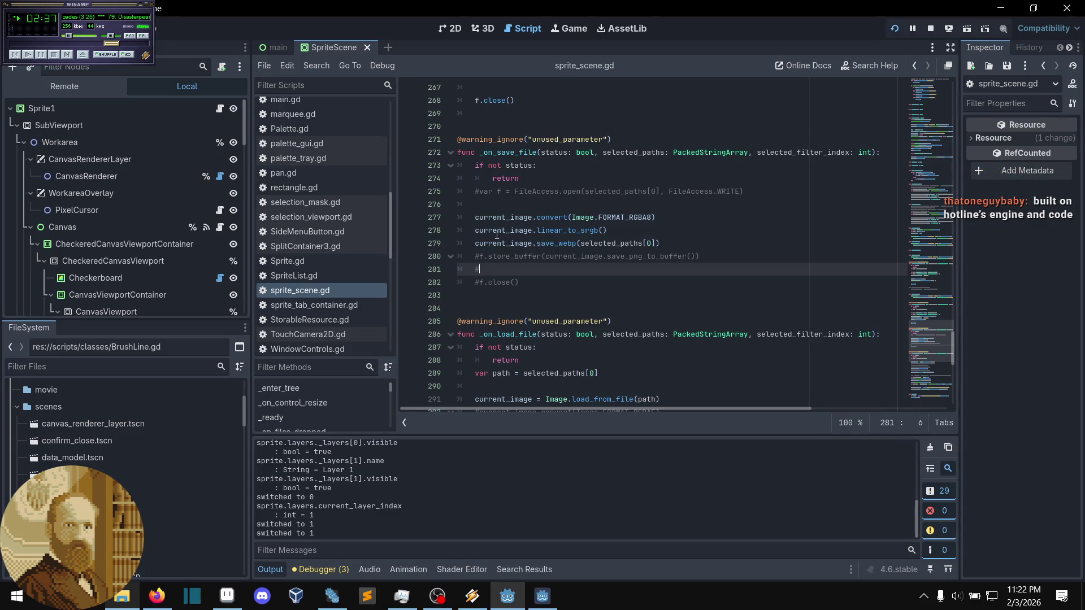
scroll(566, 241, up, 7)
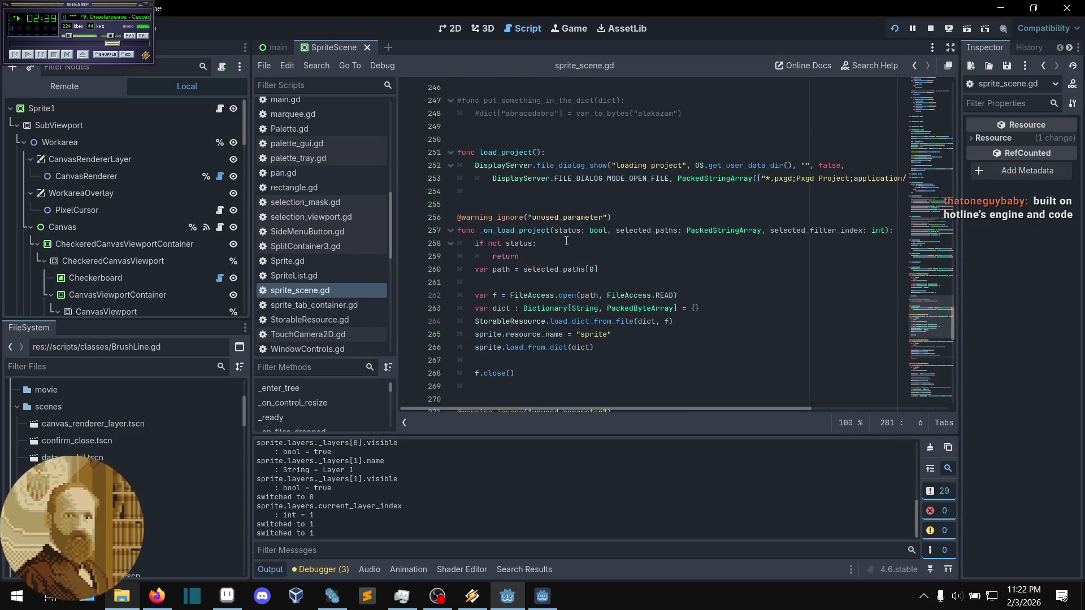
scroll(566, 241, up, 10)
scroll(566, 242, up, 7)
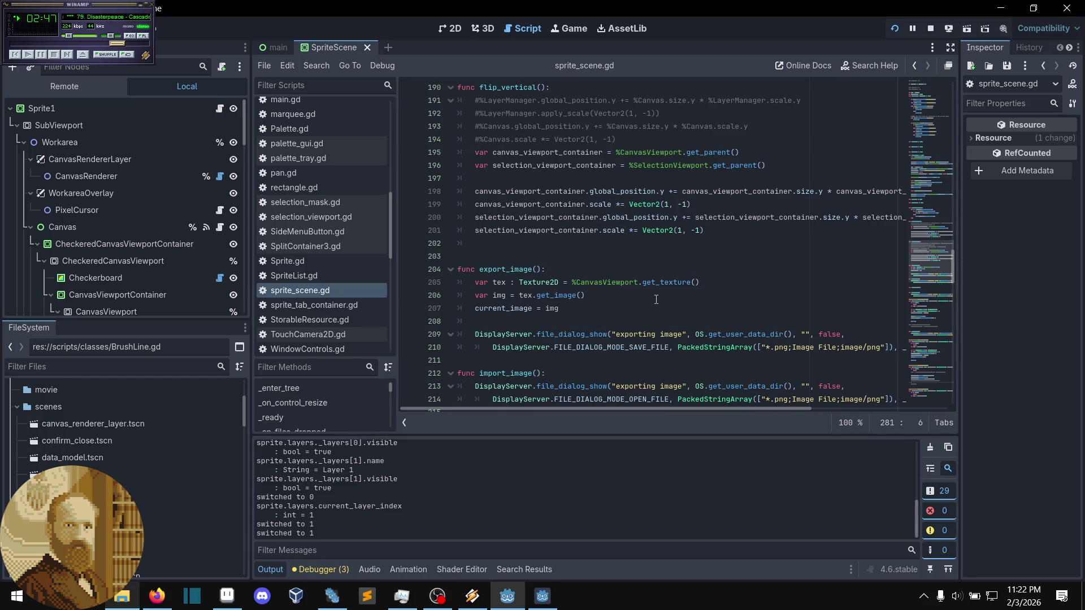
click(569, 283)
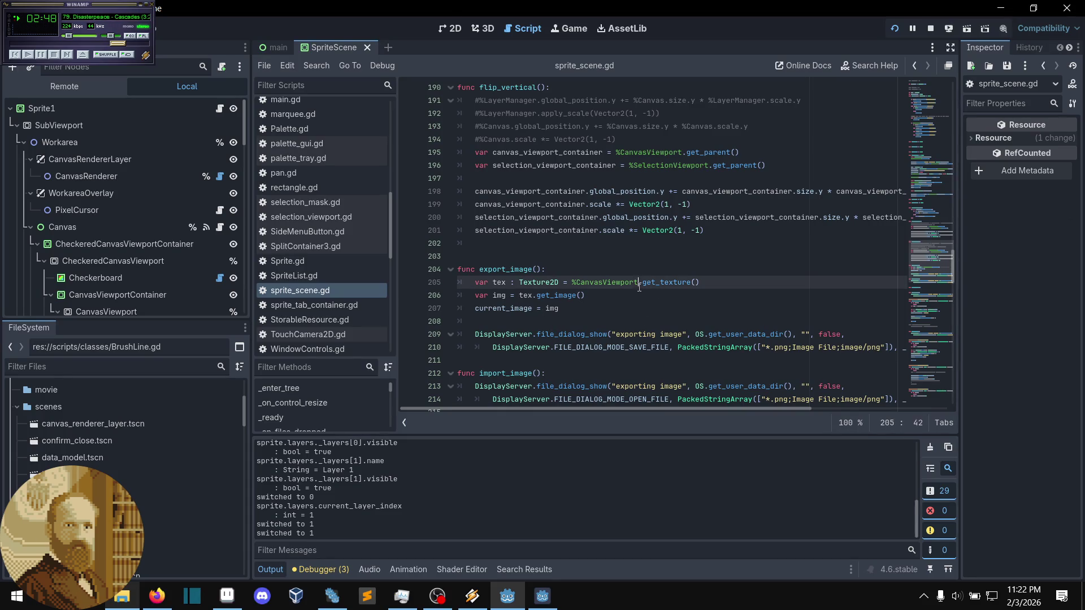
click(577, 284)
click(594, 283)
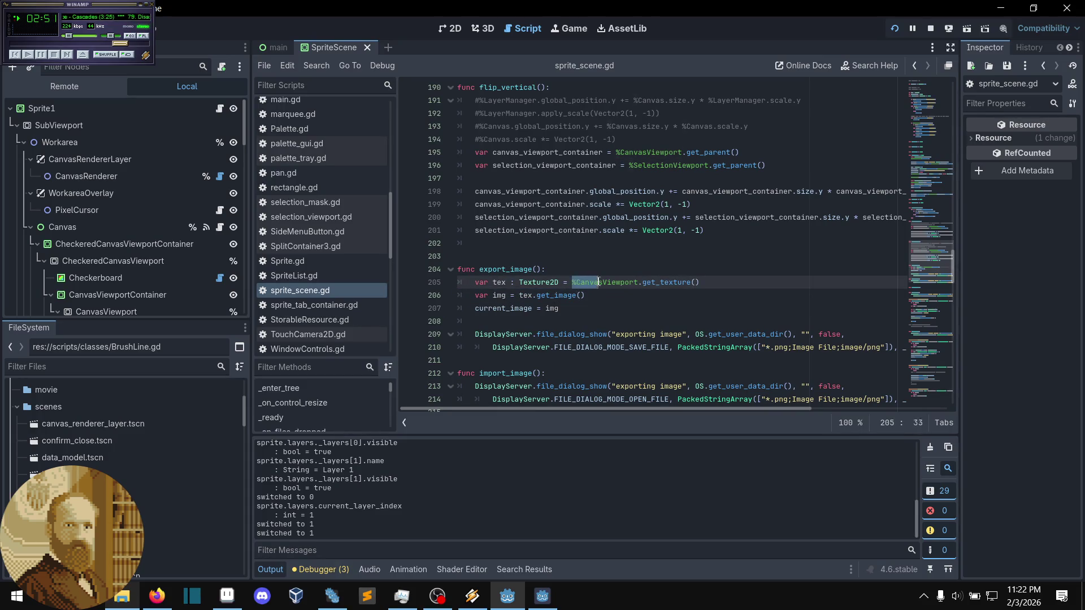
- Locate and select the layer-creation code on lines 300–307
scroll(186, 282, down, 3)
scroll(181, 273, down, 6)
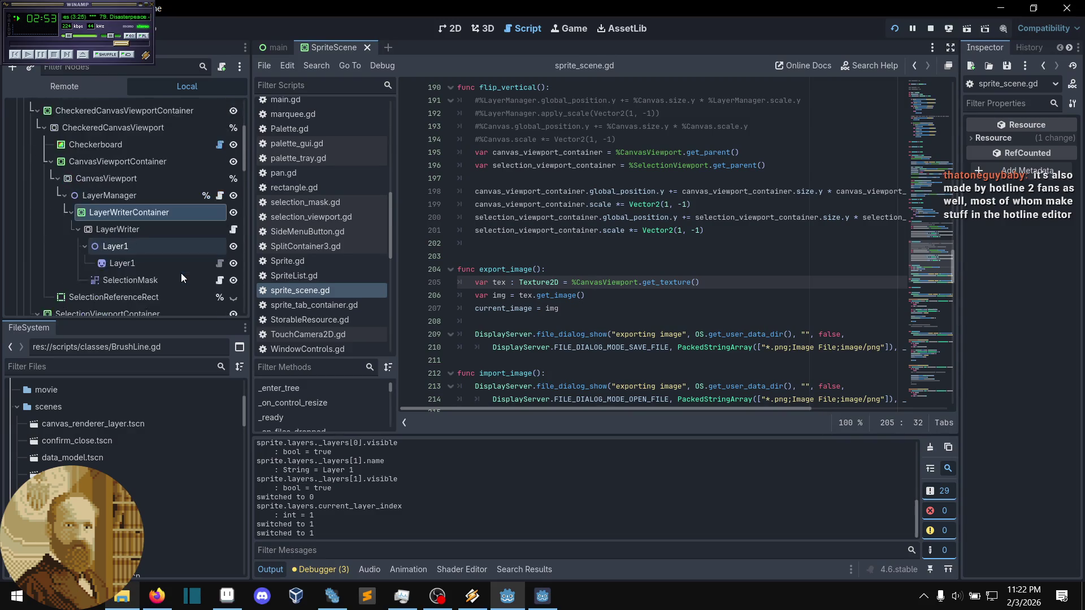
scroll(180, 273, down, 2)
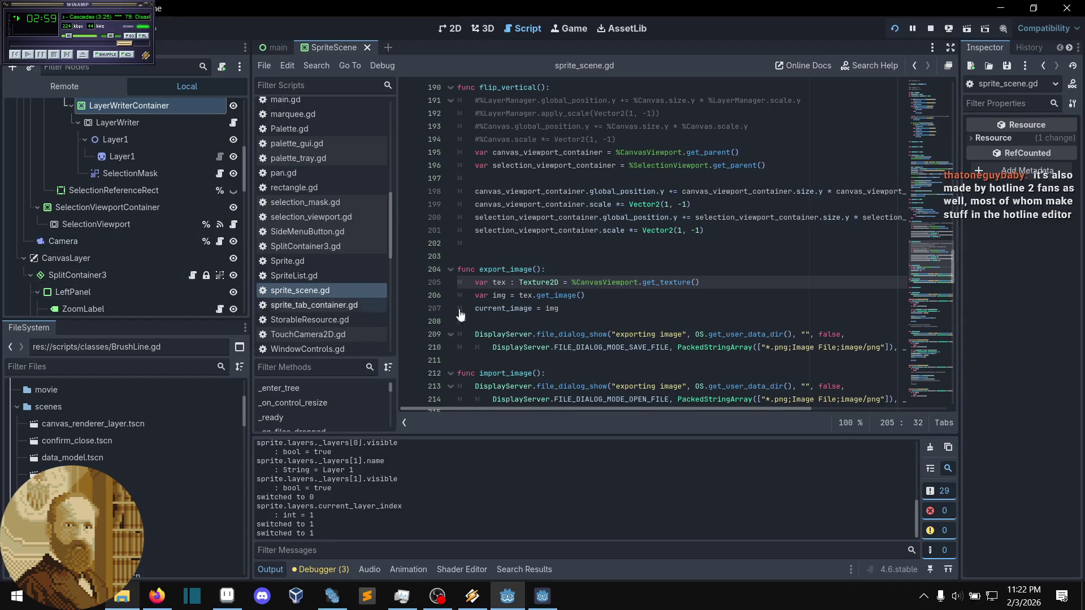
scroll(614, 294, down, 2)
scroll(614, 294, up, 6)
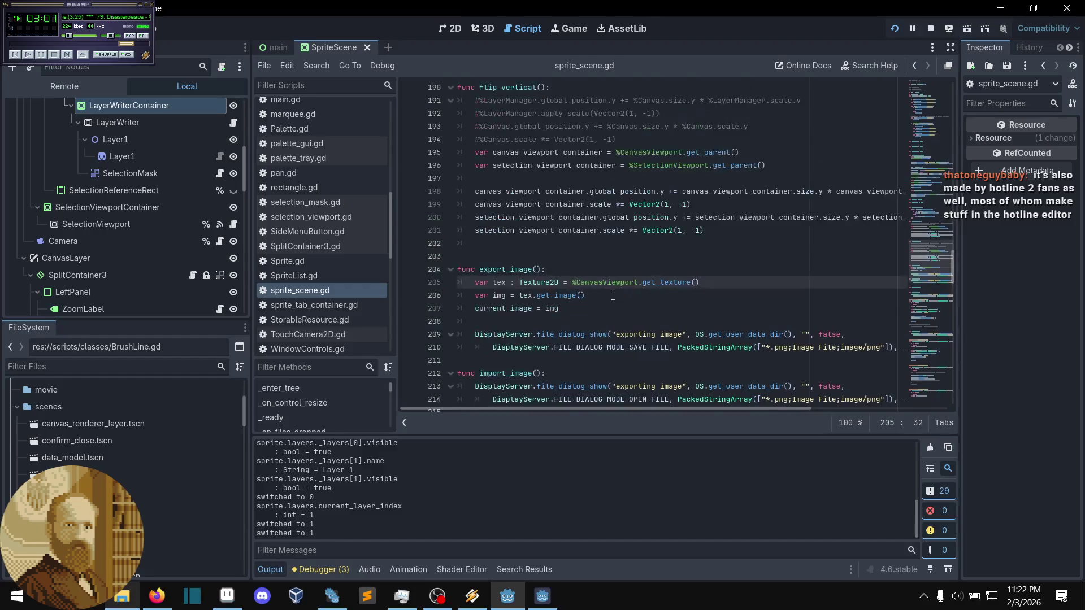
scroll(608, 299, down, 5)
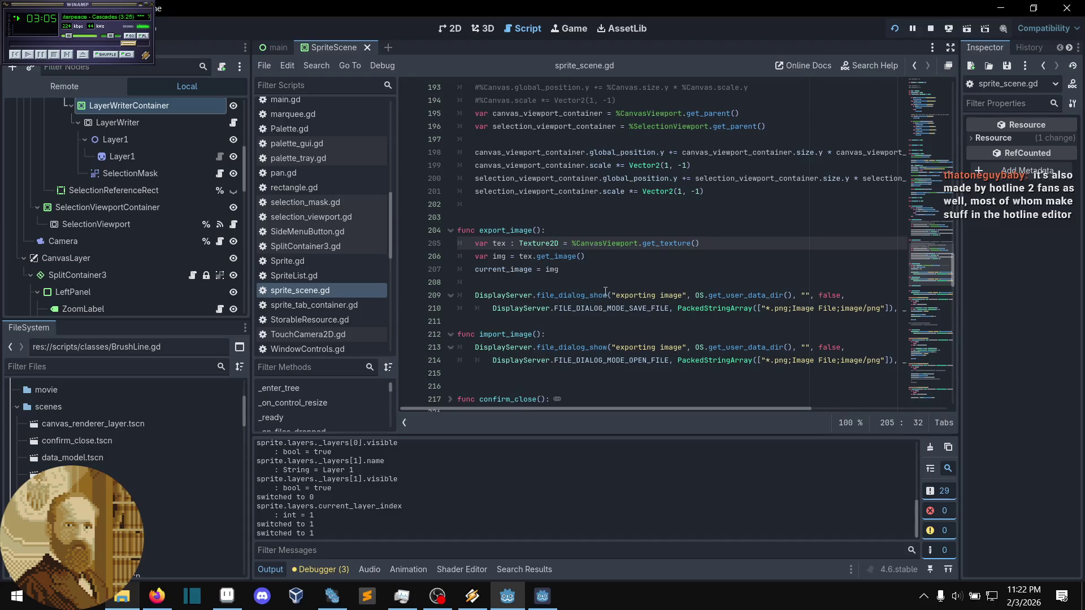
mouse_move(605, 292)
scroll(605, 274, down, 17)
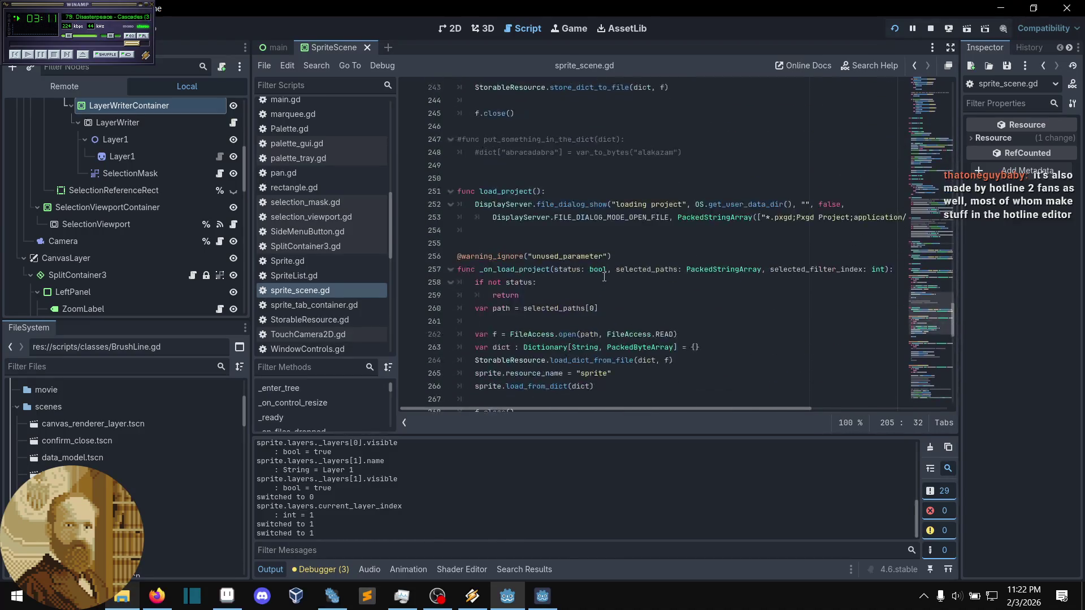
scroll(604, 277, down, 3)
scroll(602, 280, down, 8)
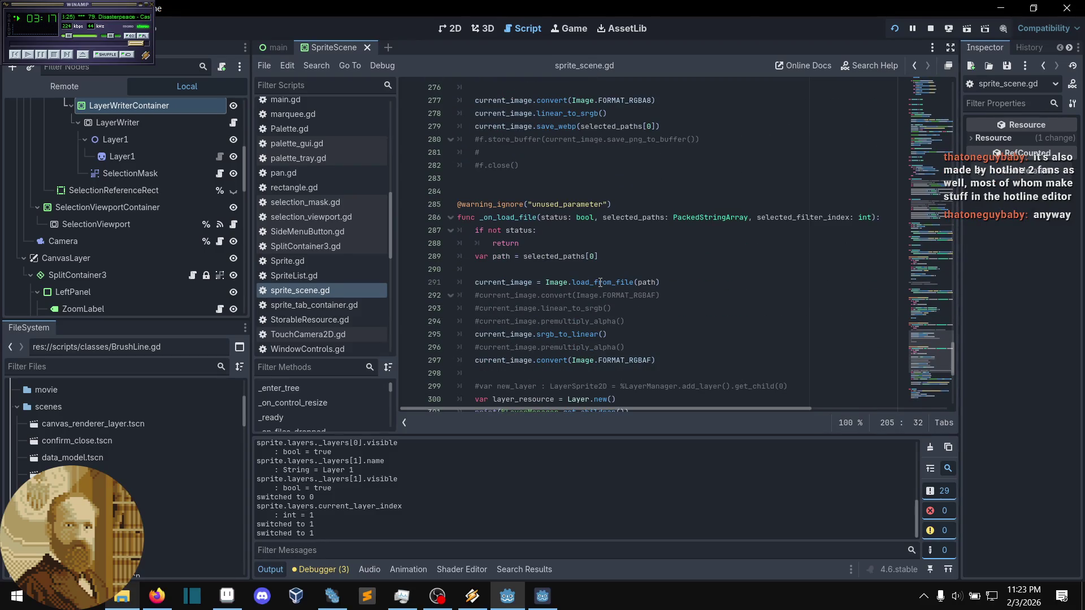
scroll(598, 285, down, 7)
scroll(597, 288, up, 3)
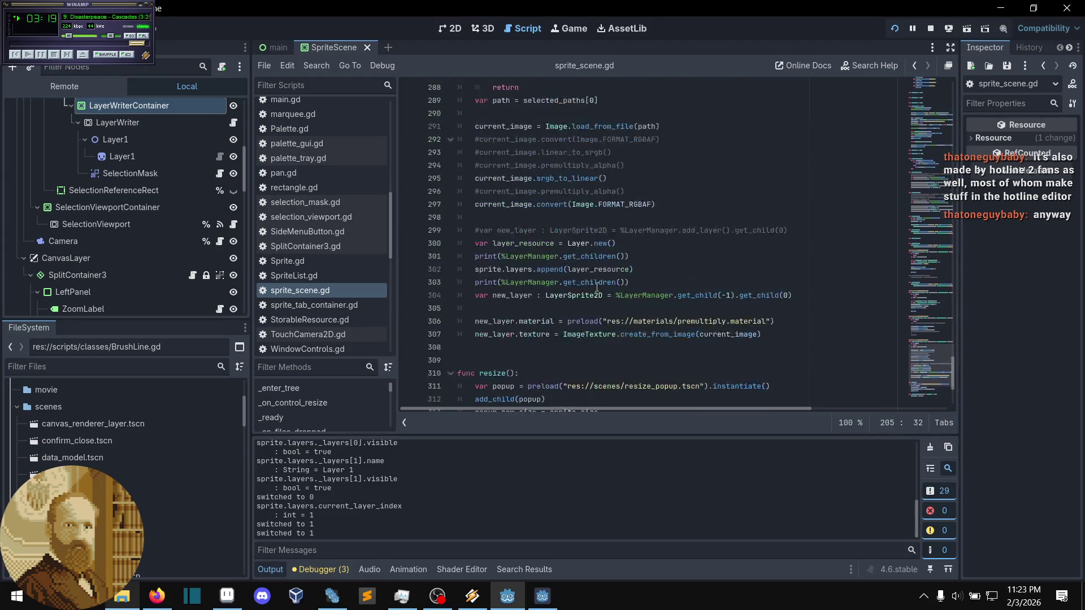
scroll(597, 288, up, 1)
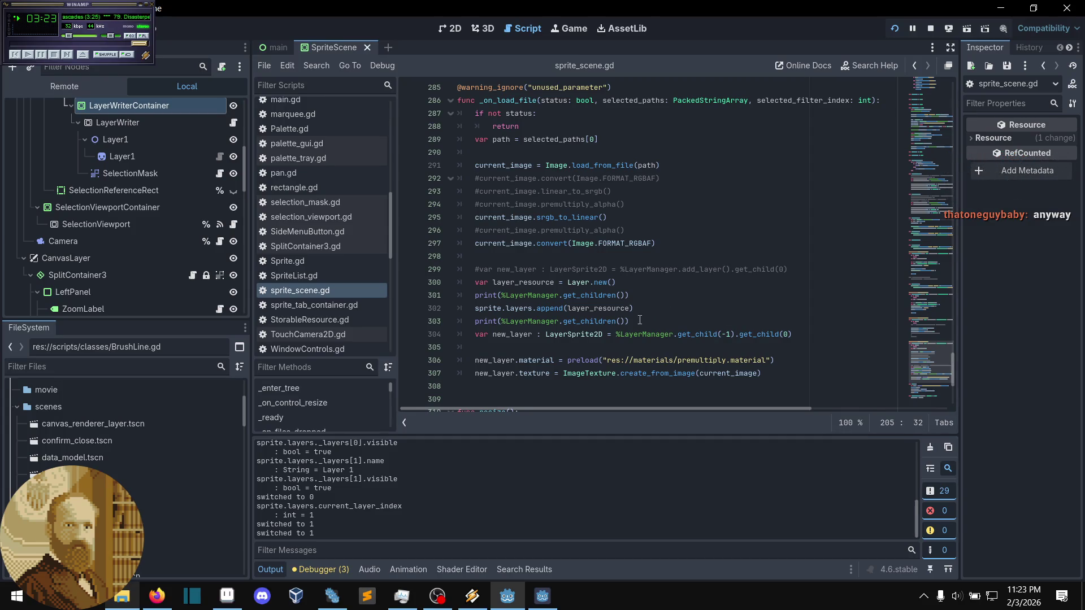
click(817, 334)
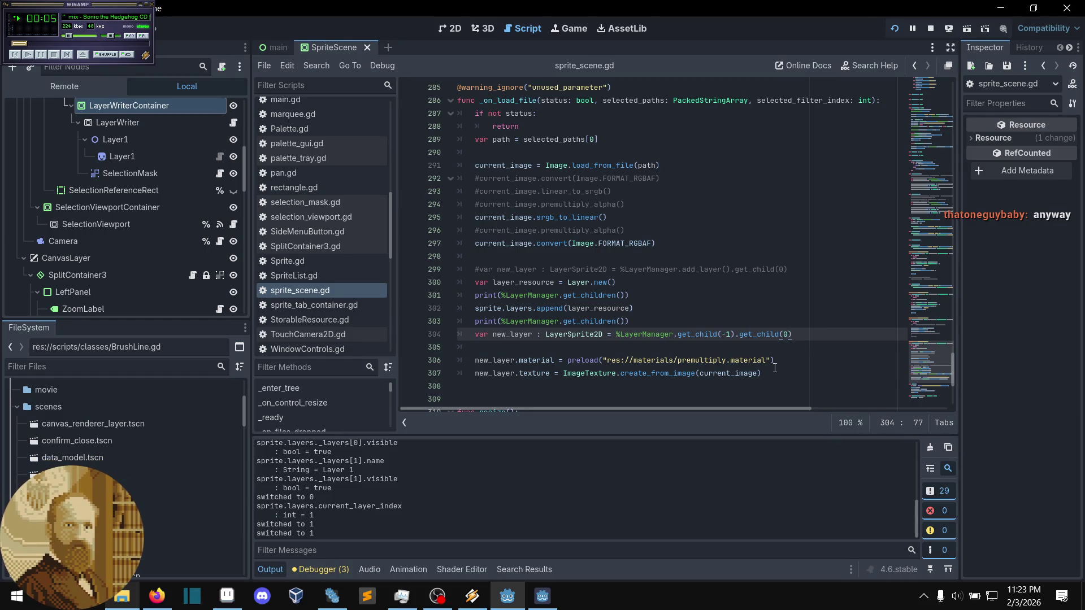
scroll(774, 368, down, 1)
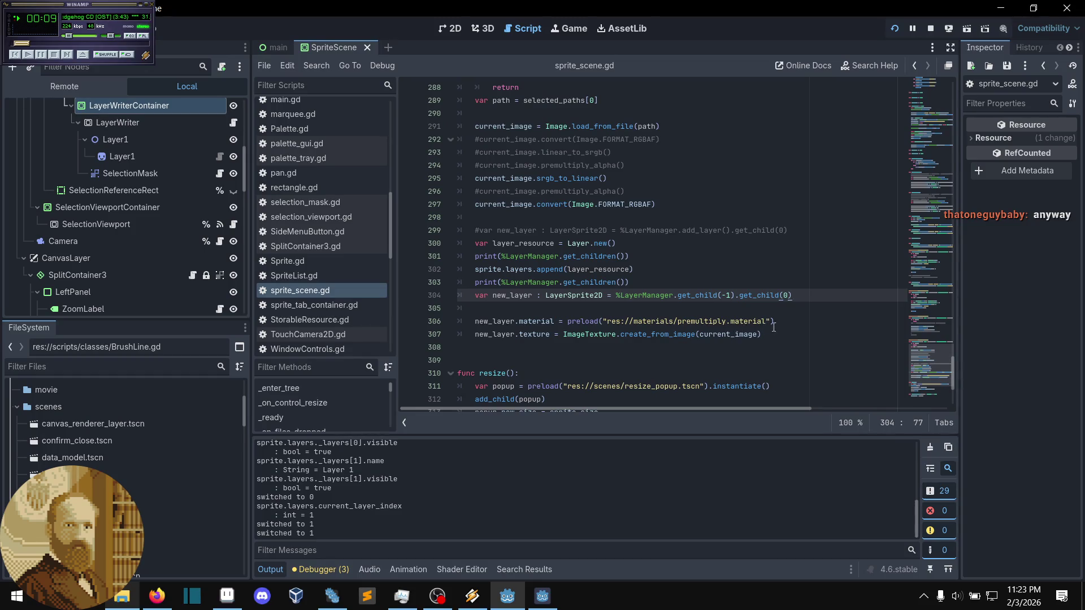
mouse_move(784, 333)
mouse_down()
mouse_move(751, 334)
mouse_move(513, 251)
mouse_up()
key(ctrl+c)
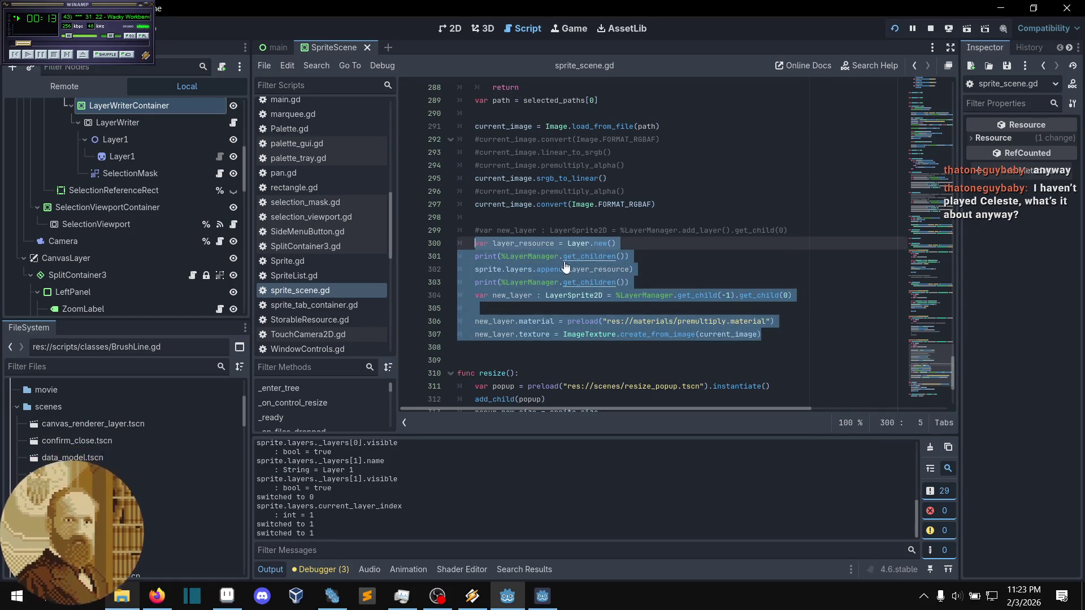
click(689, 212)
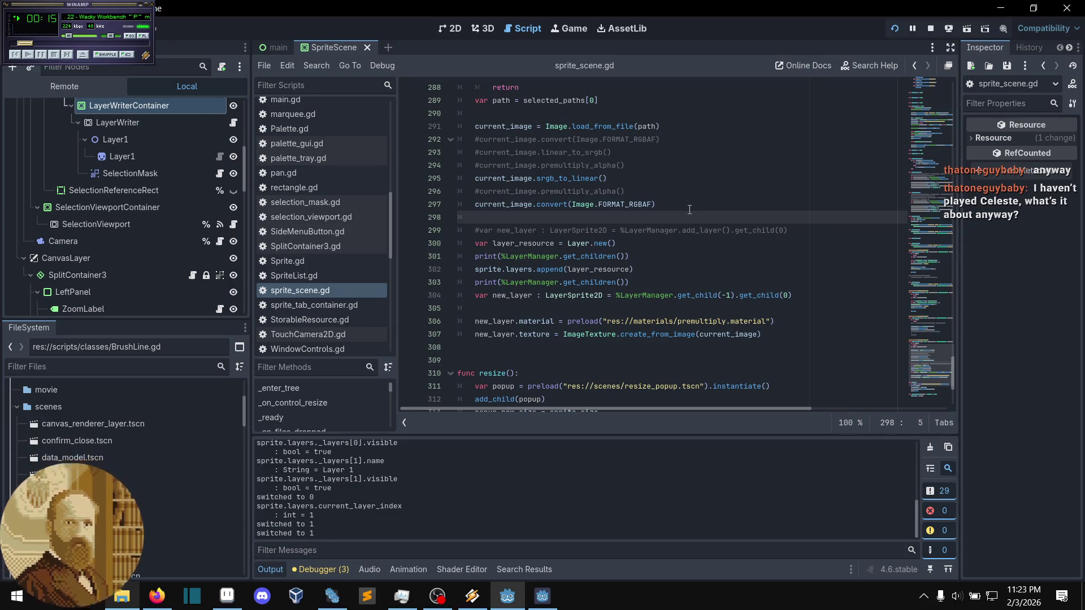
scroll(624, 315, up, 2)
scroll(624, 314, up, 6)
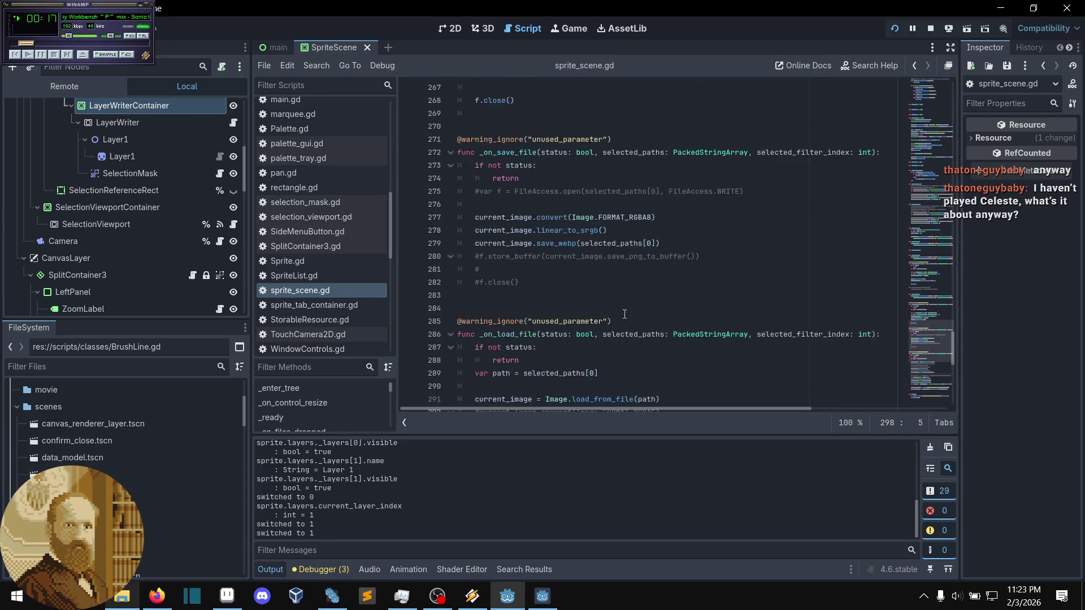
- Paste the layer-creation code into _on_save_file above the image conversion
click(529, 243)
key(Return)
key(Return)
key(Up)
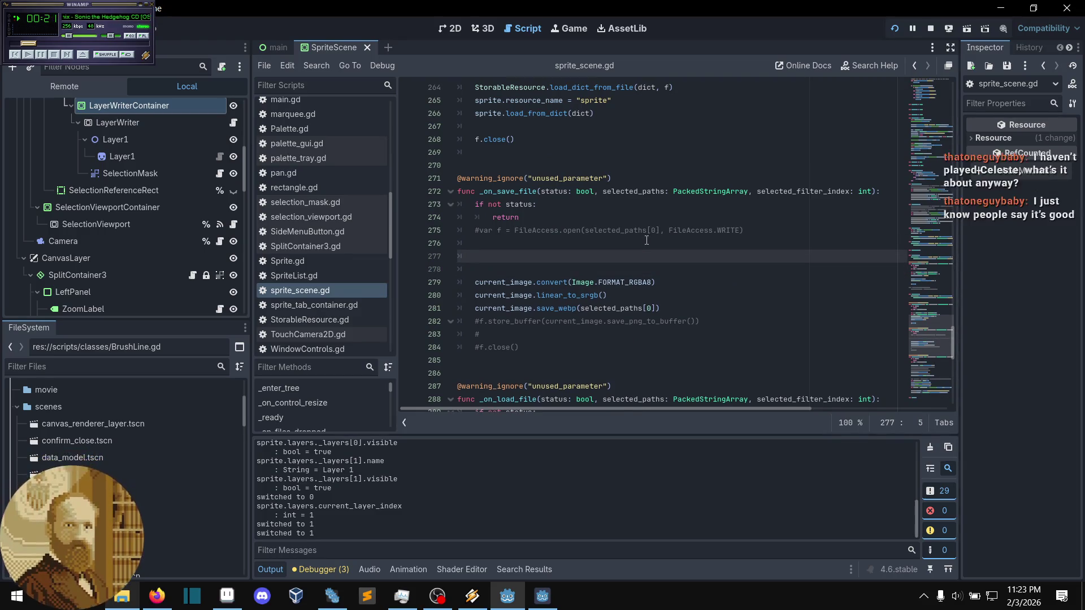
key(ctrl+v)
scroll(562, 275, down, 1)
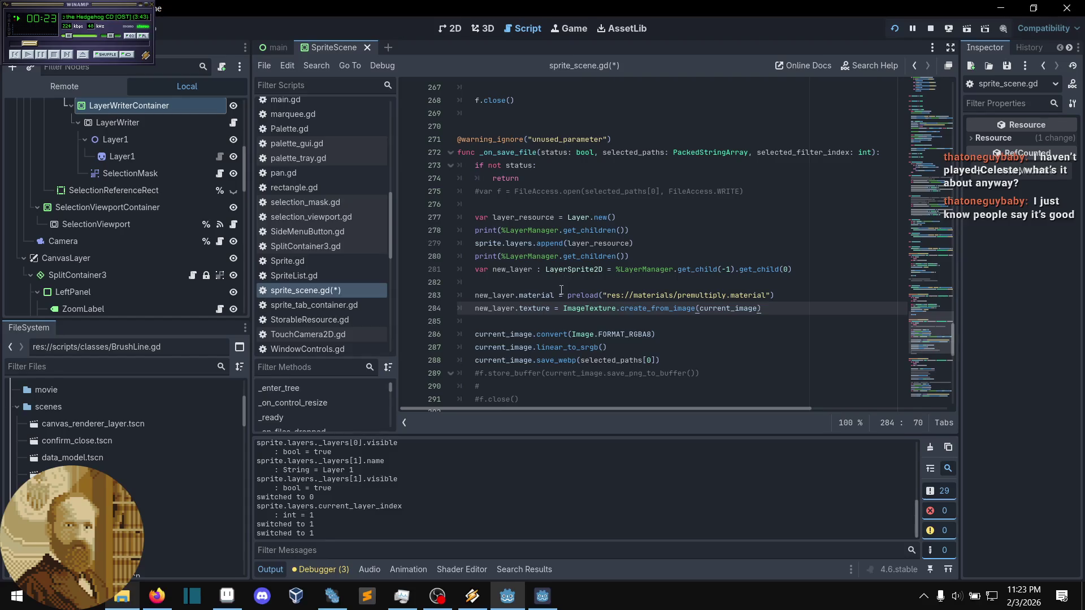
click(510, 336)
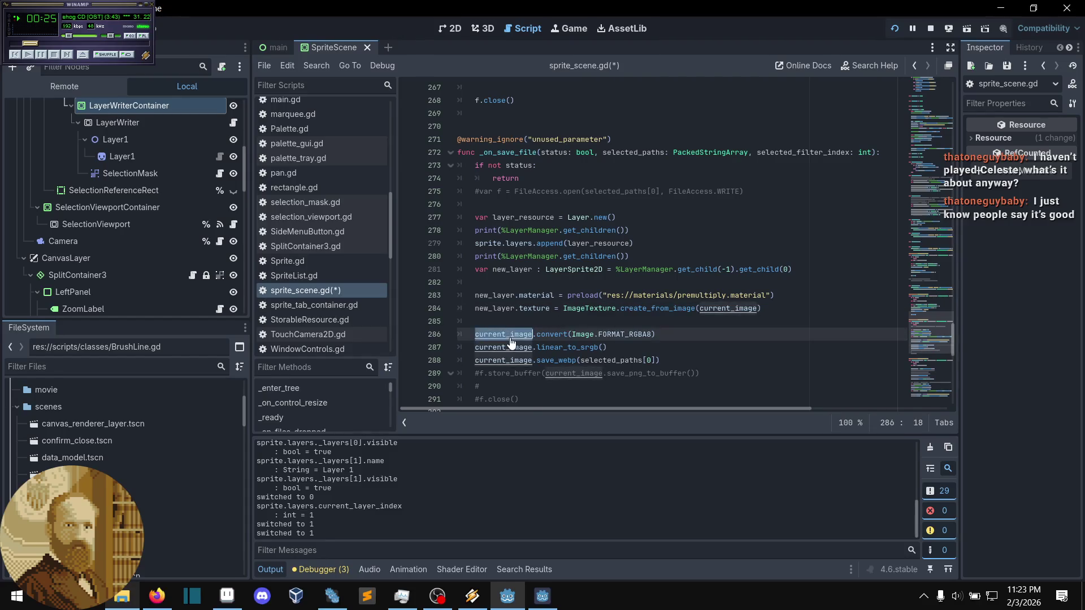
click(570, 295)
click(574, 282)
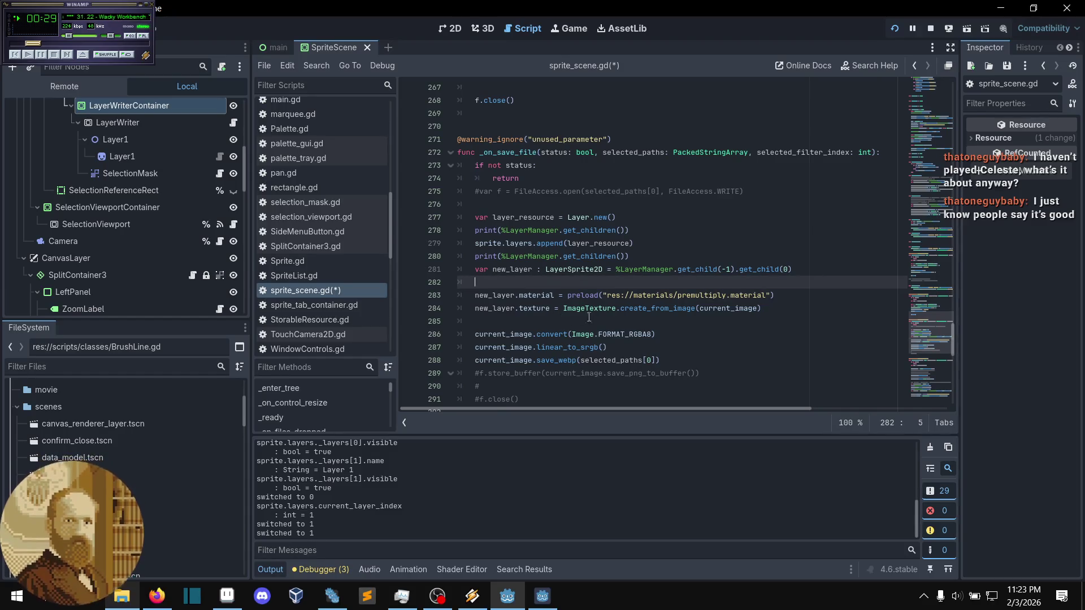
- Comment out the convert, sRGB and save_webp lines, save the script, and rerun the project
drag(670, 358, 551, 336)
key(ctrl+k)
click(640, 322)
key(ctrl+s)
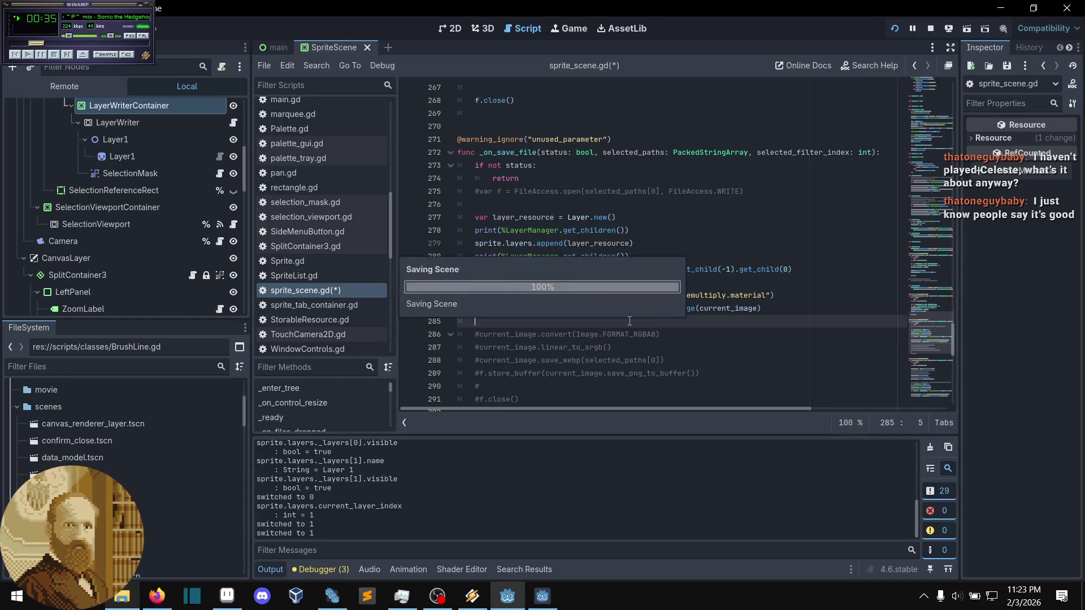
click(678, 243)
click(930, 29)
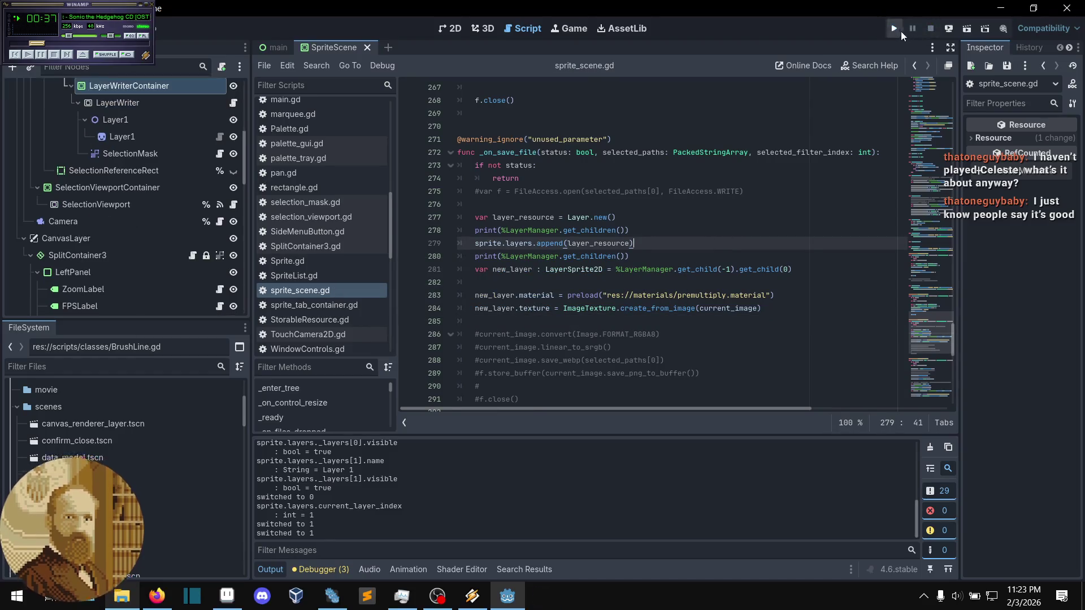
click(894, 28)
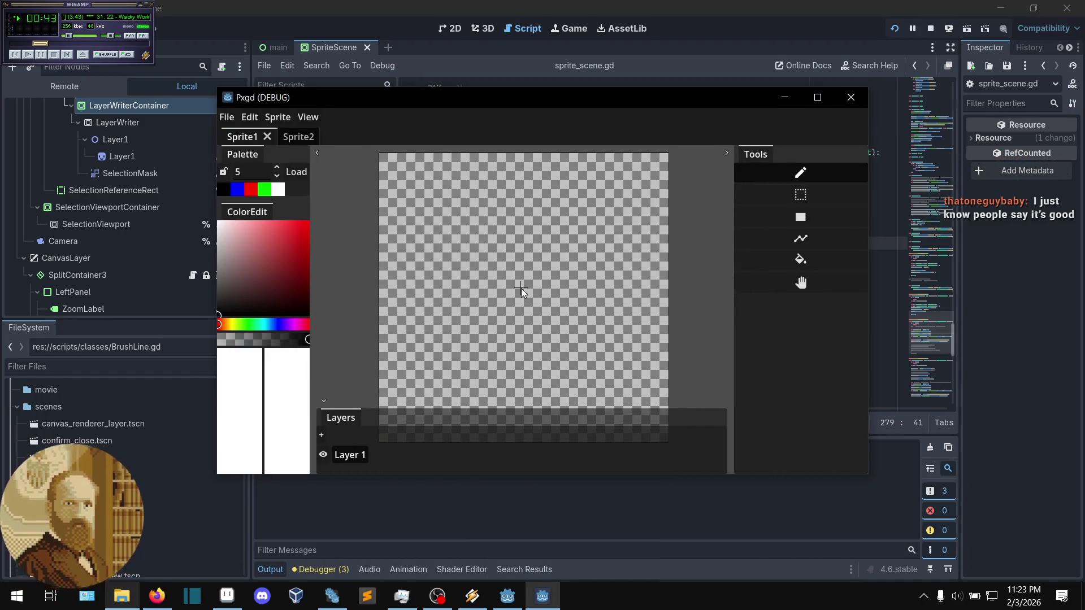
- Load the faceless.pxgd project in Pxgd
click(122, 597)
key(alt+Tab)
click(227, 117)
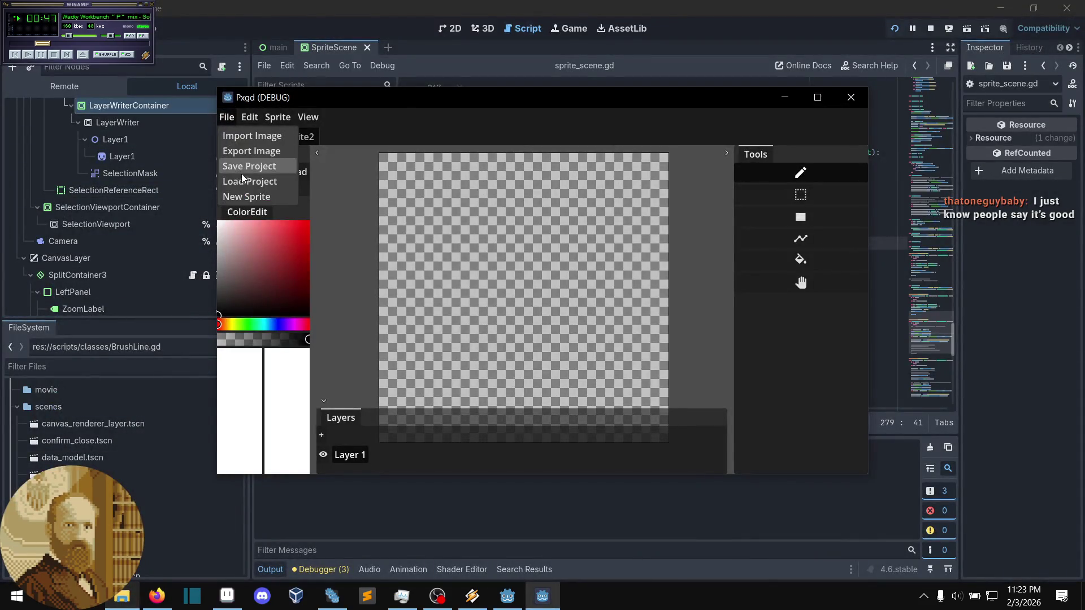
click(242, 181)
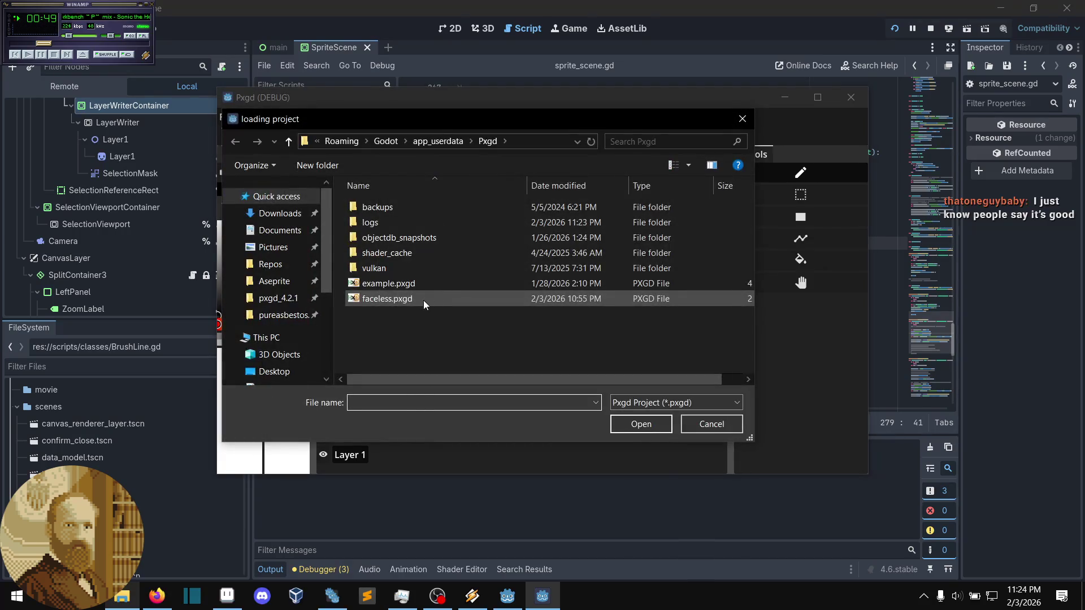
click(423, 299)
click(640, 424)
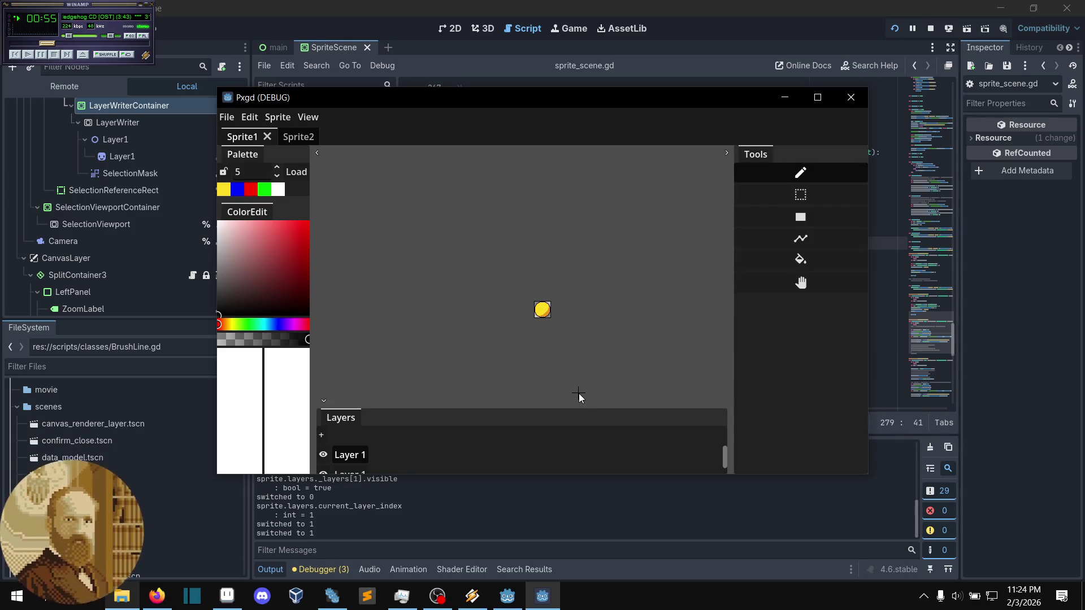
- Zoom in on the circle, add black pixels at its lower-left edge and corner, and recentre it
scroll(551, 317, up, 3)
scroll(561, 287, up, 4)
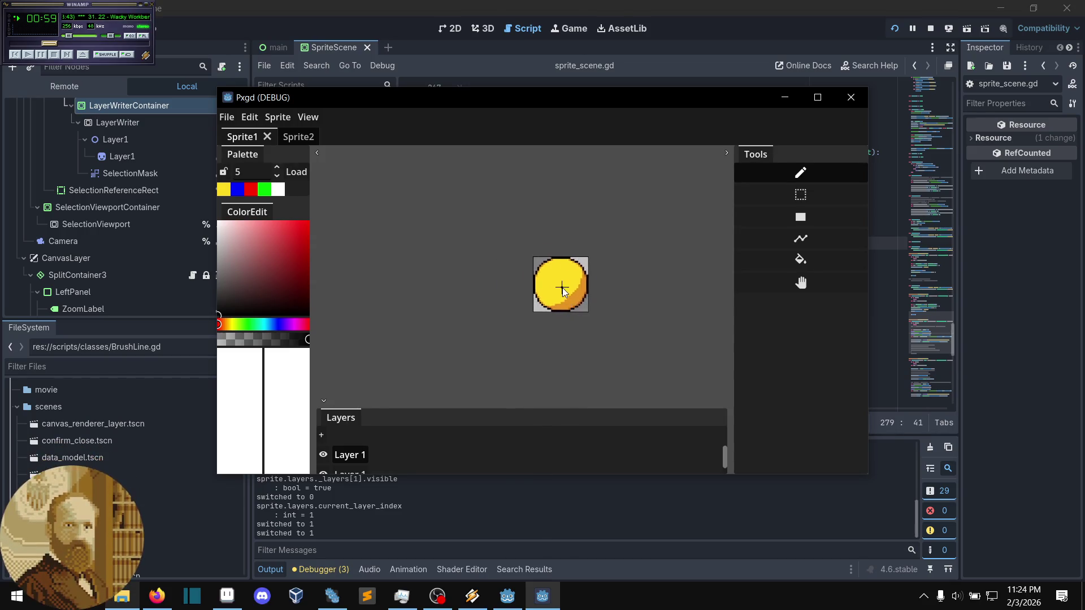
scroll(559, 289, up, 2)
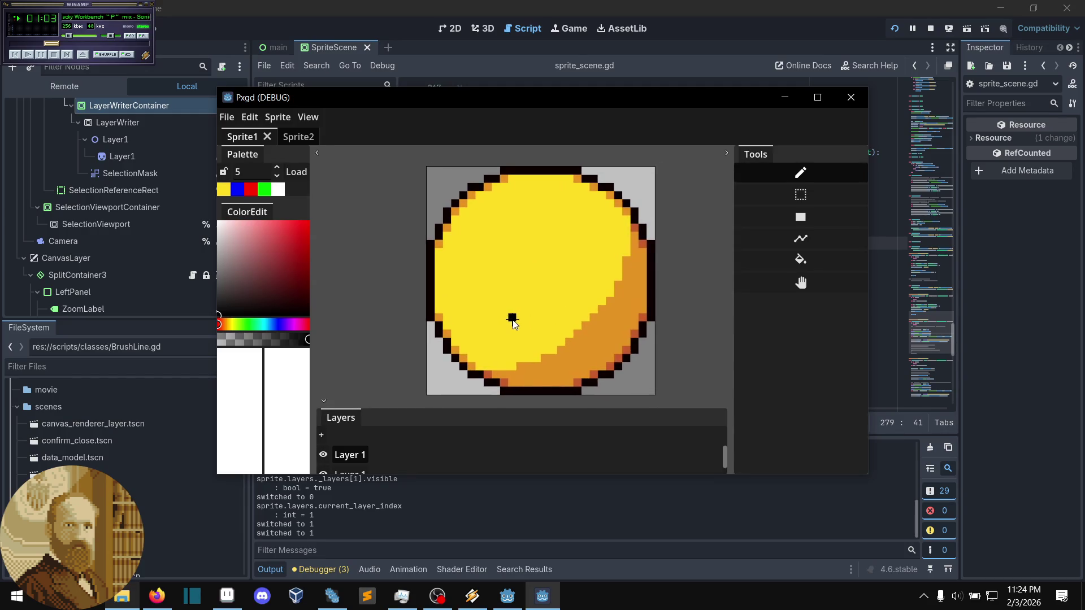
scroll(511, 317, right, 2)
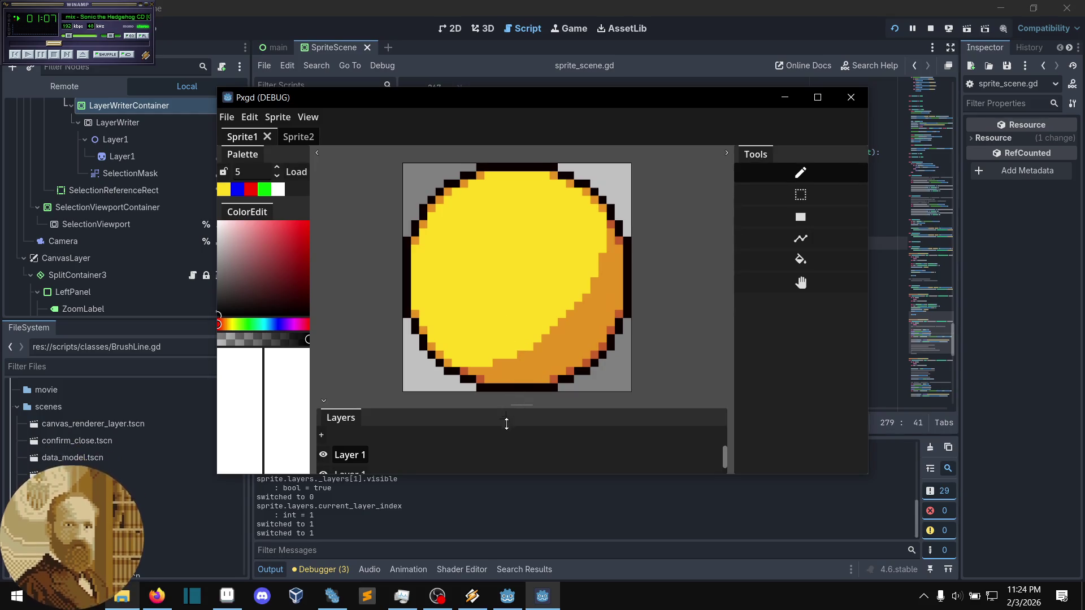
scroll(509, 351, down, 1)
click(466, 354)
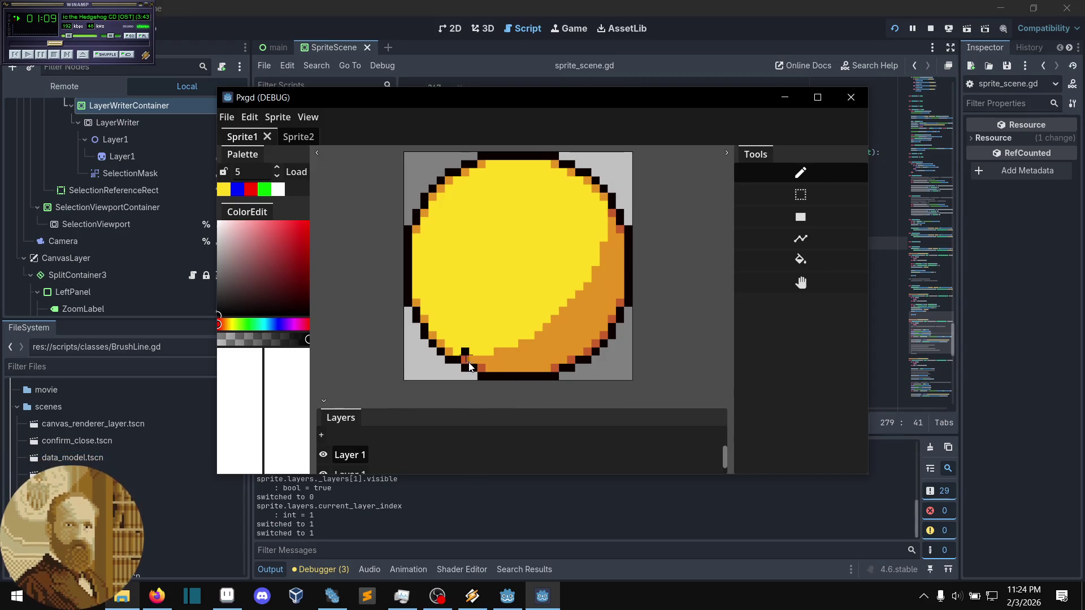
scroll(468, 362, right, 1)
click(402, 377)
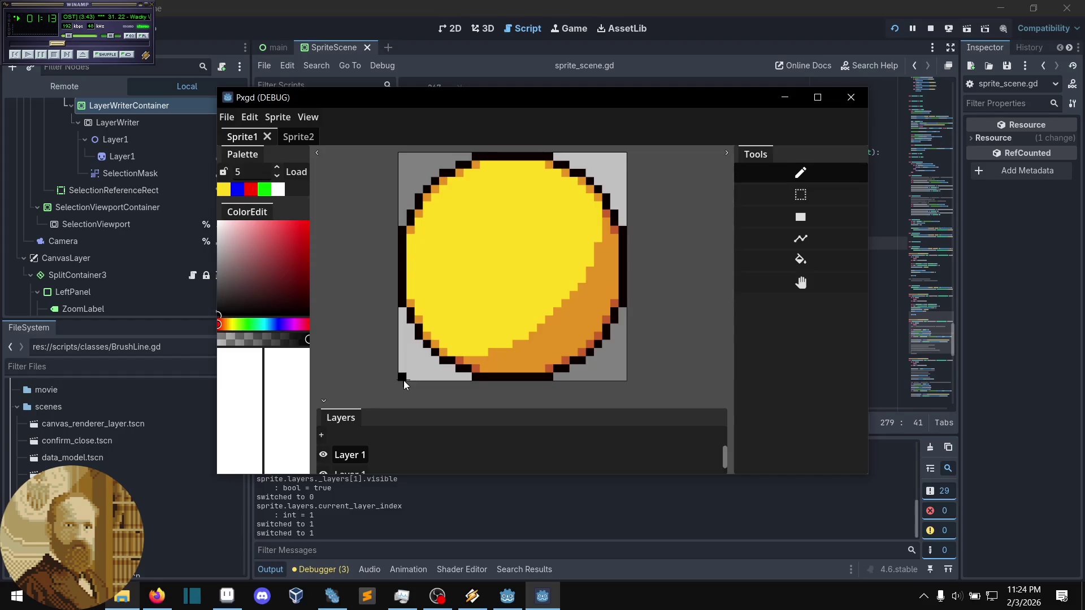
mouse_move(406, 379)
mouse_down()
mouse_move(421, 389)
mouse_move(413, 387)
mouse_up()
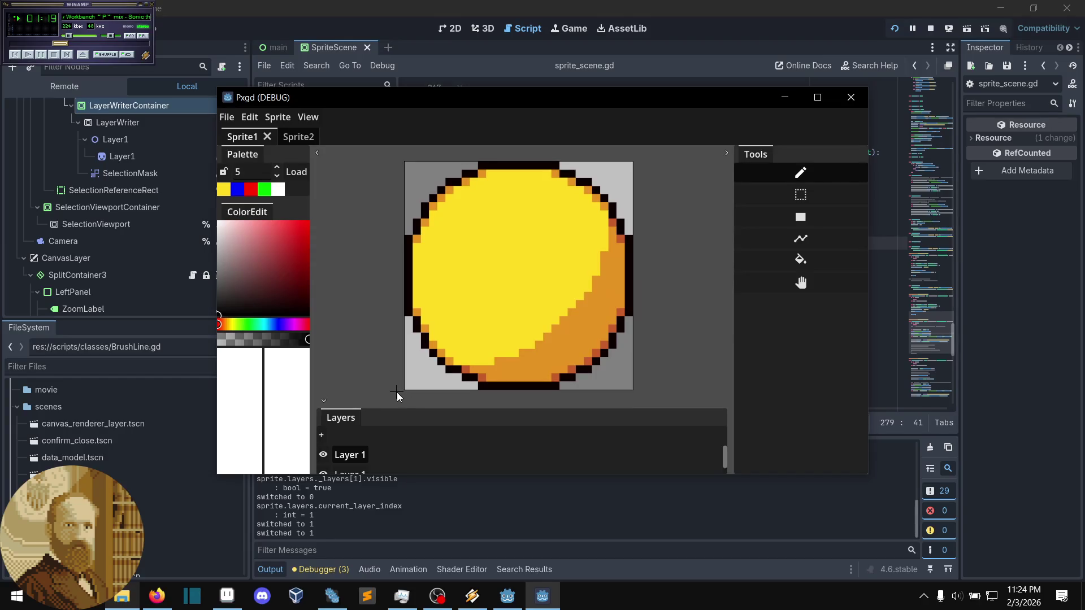
drag(388, 397, 385, 399)
scroll(385, 398, down, 1)
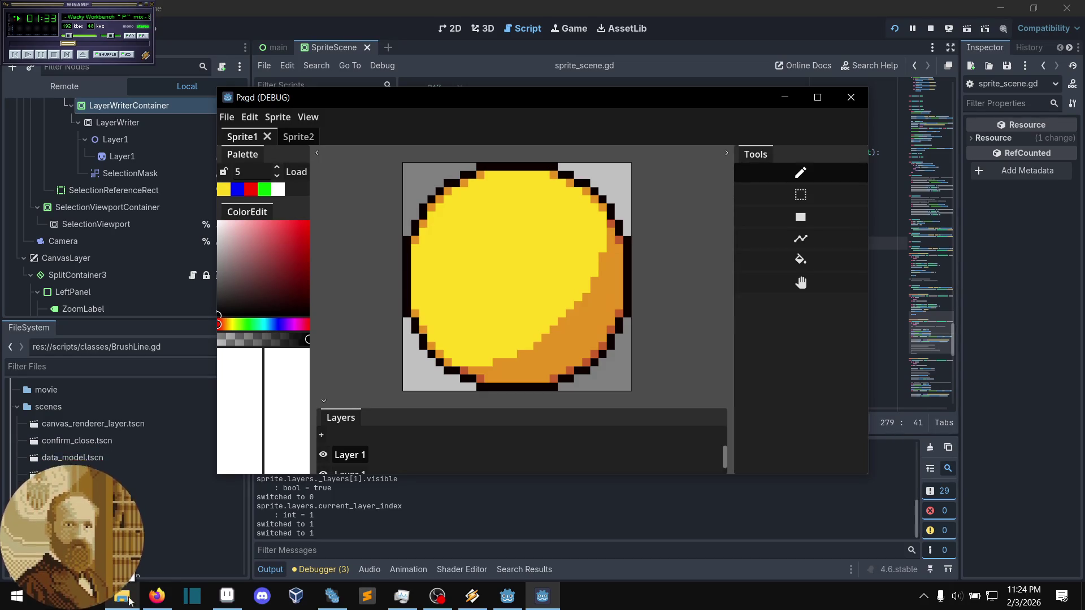
- Export the sprite as output.png, confirming replacement of the existing file
click(230, 120)
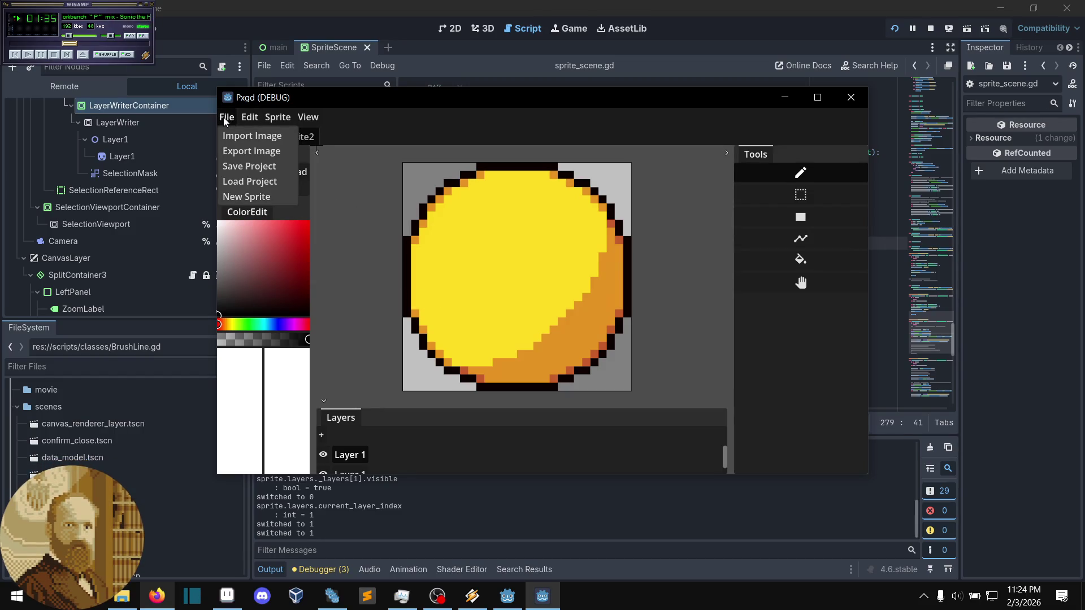
click(222, 120)
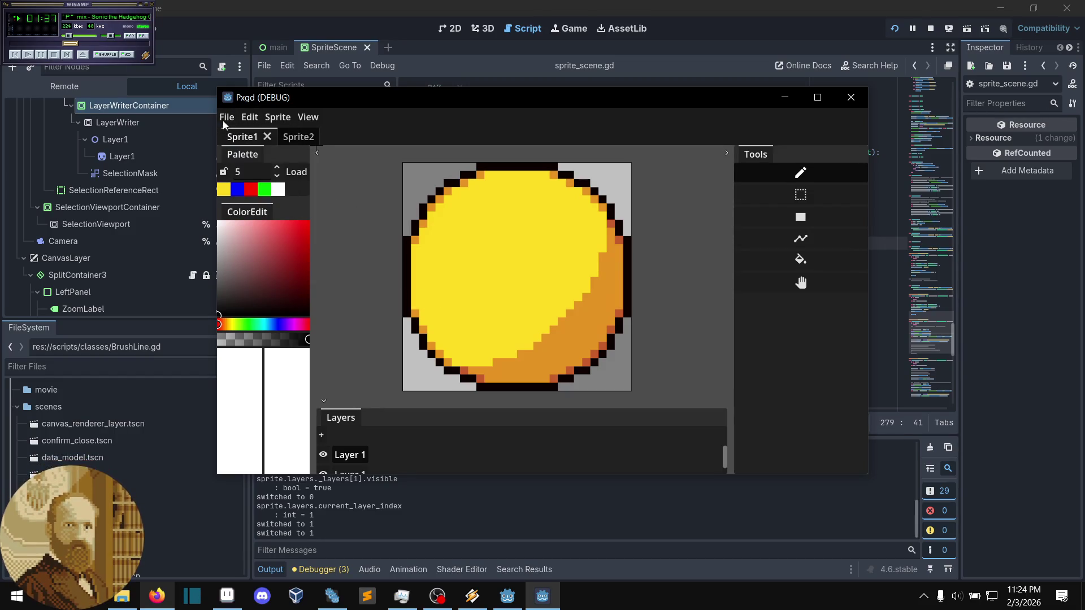
click(223, 121)
click(252, 151)
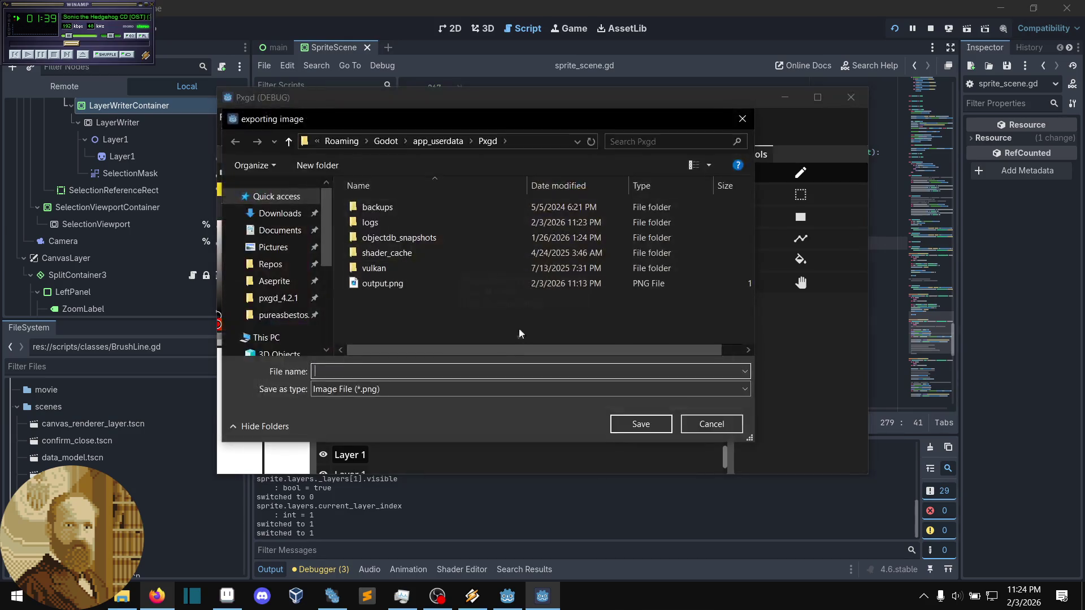
click(429, 283)
click(641, 424)
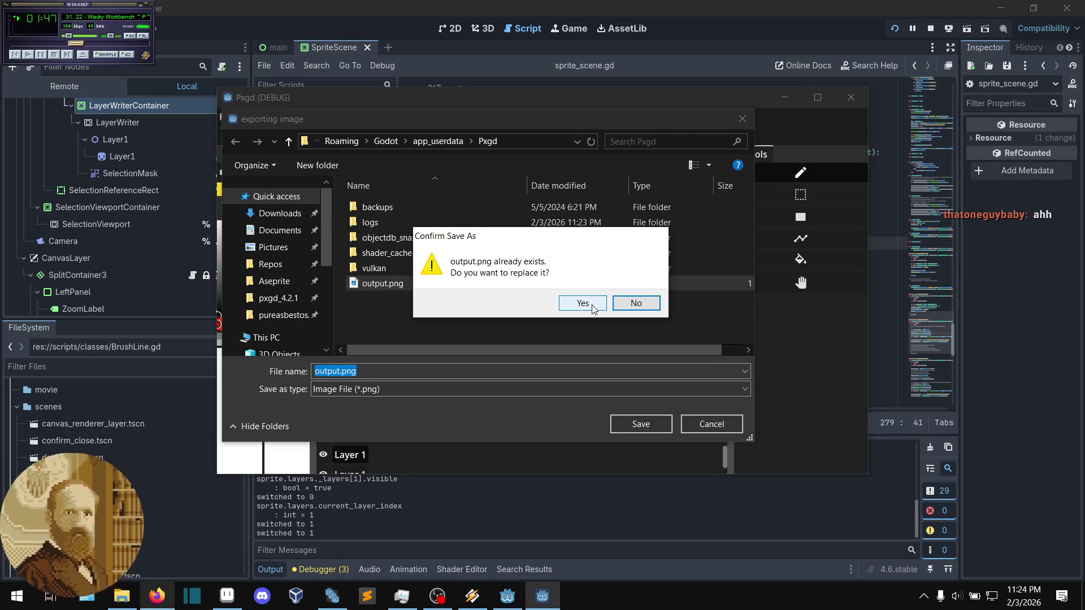
click(591, 304)
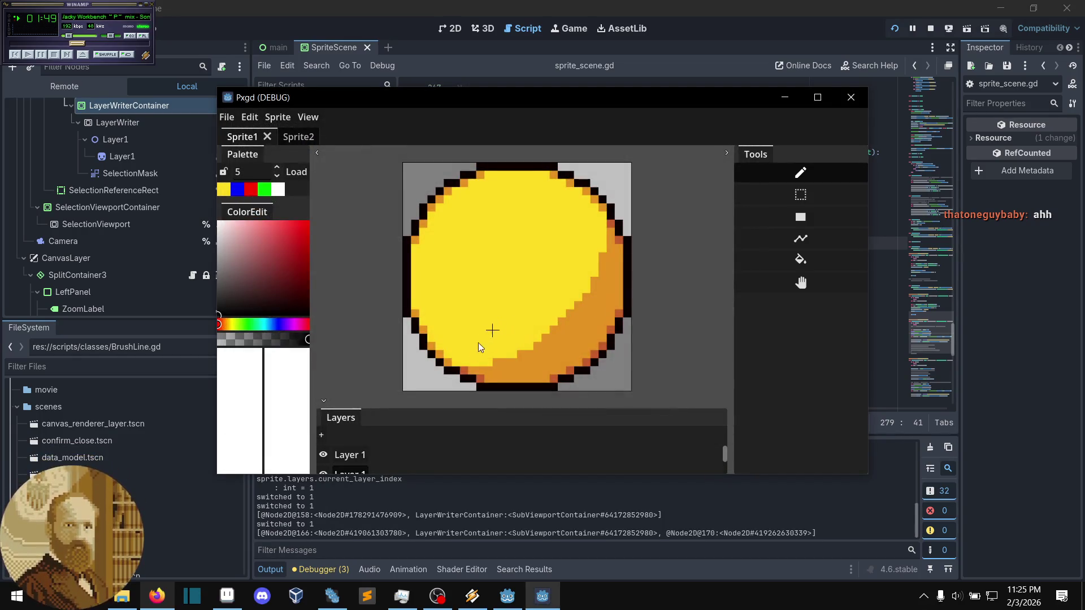
- Snip the sprite canvas to the clipboard and switch over to Aseprite
scroll(430, 376, up, 1)
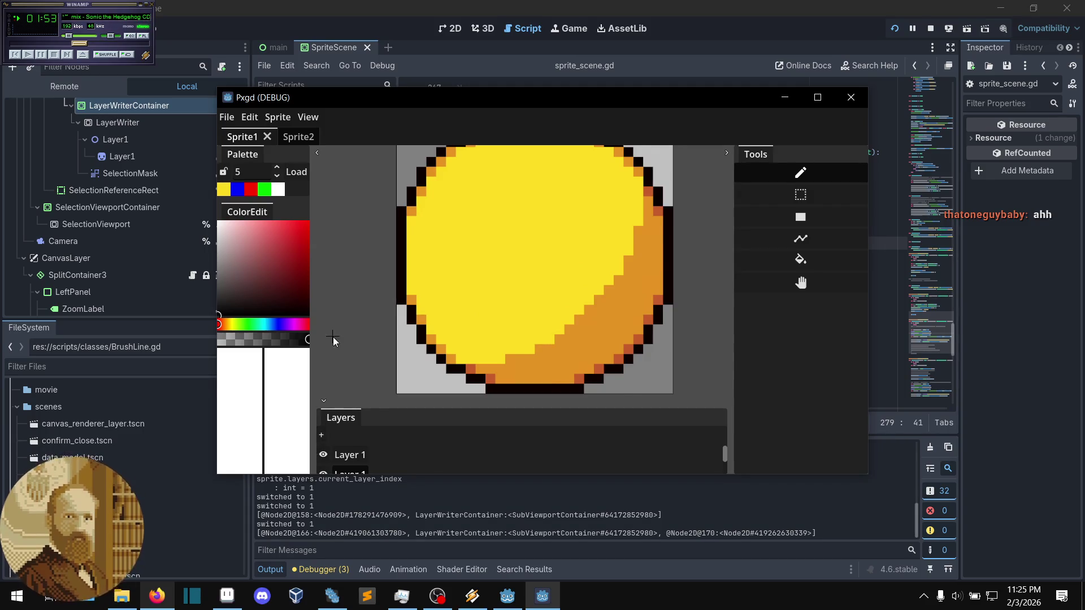
scroll(351, 339, down, 2)
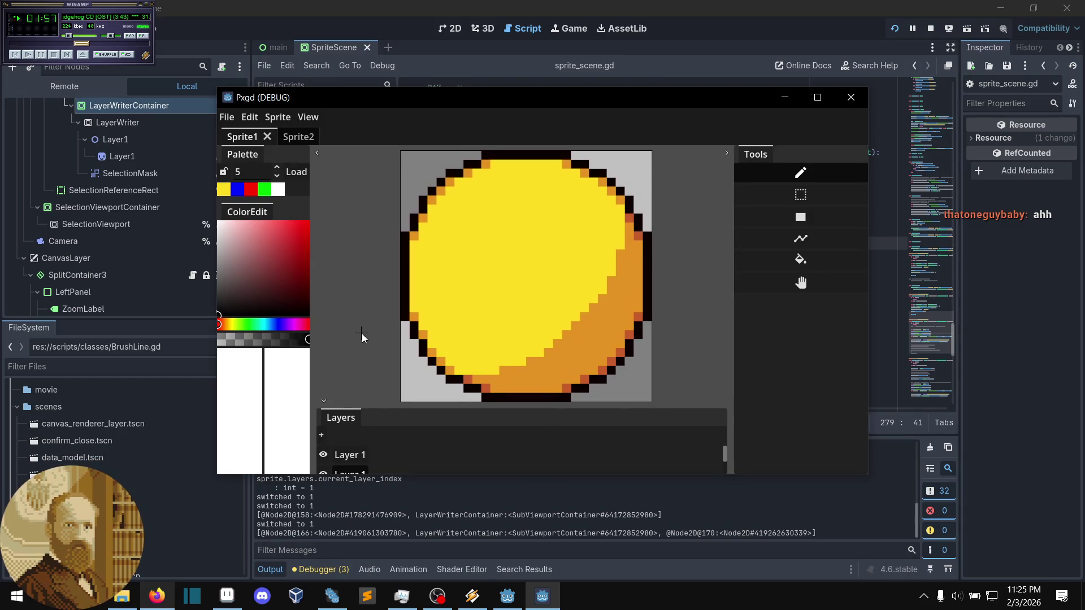
key(super+shift+s)
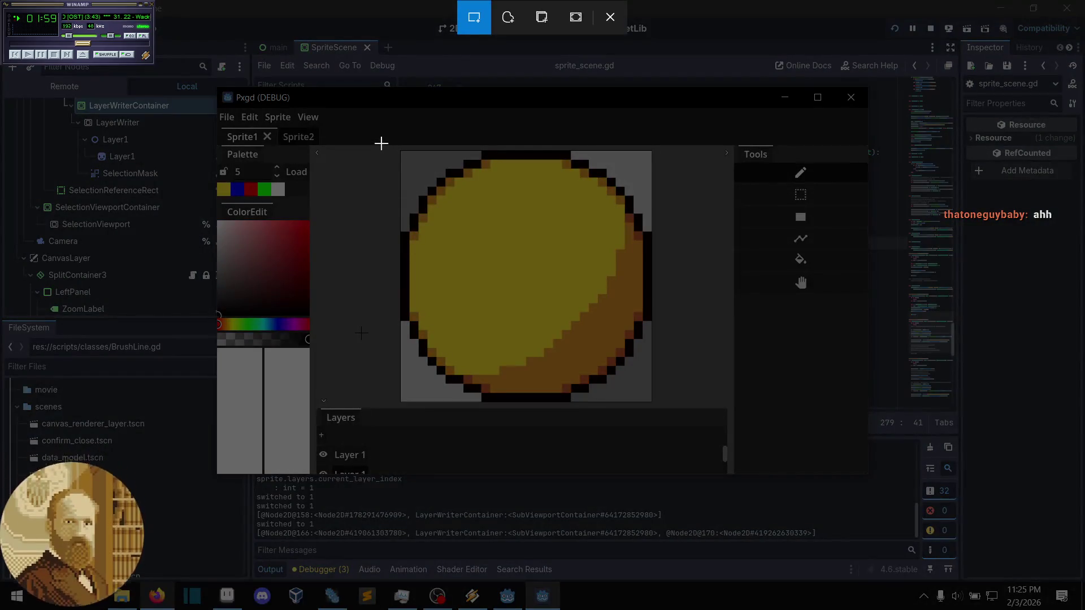
mouse_move(391, 146)
mouse_down()
mouse_move(685, 429)
mouse_move(660, 408)
mouse_up()
click(226, 596)
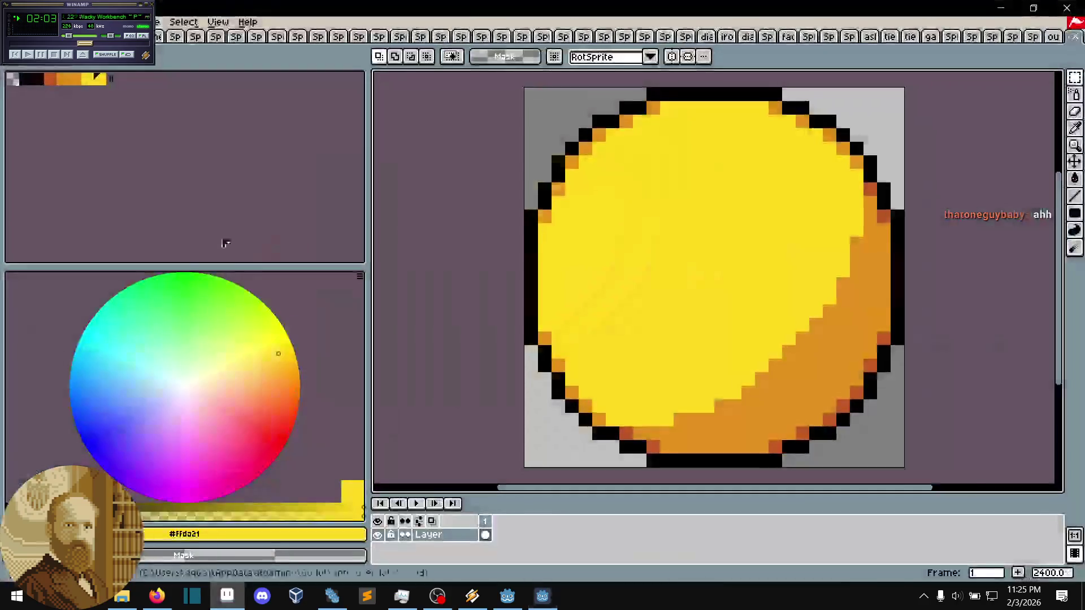
- Create a new Aseprite sprite and paste the captured circle into it
key(alt+f)
key(Escape)
key(alt+f)
key(ctrl+n)
click(508, 418)
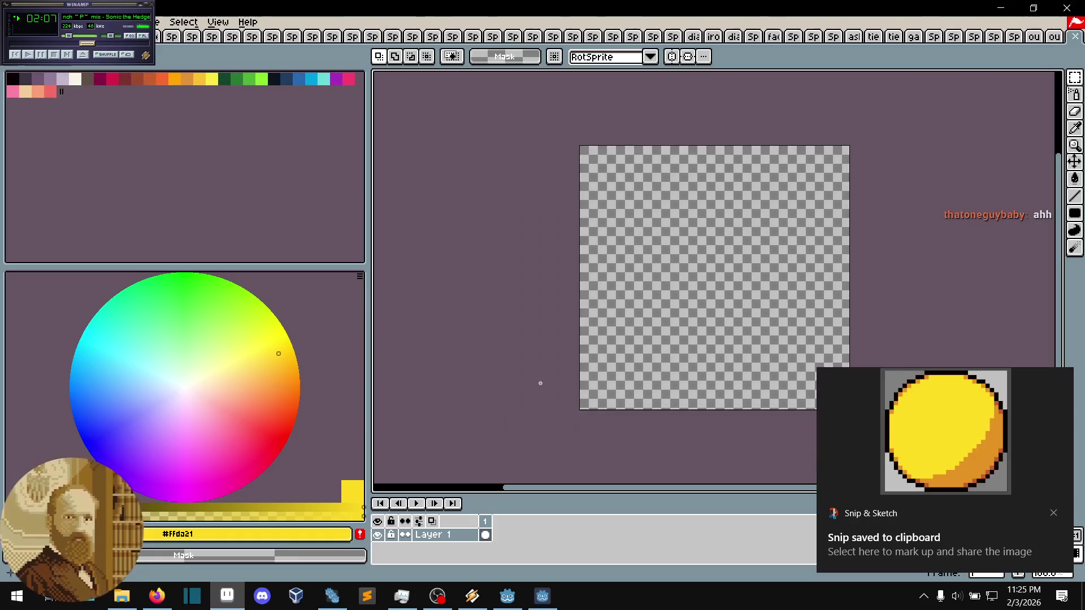
key(ctrl+v)
key(Return)
- With Layer 1 hidden, snip the Pxgd sprite canvas again
click(542, 595)
click(323, 455)
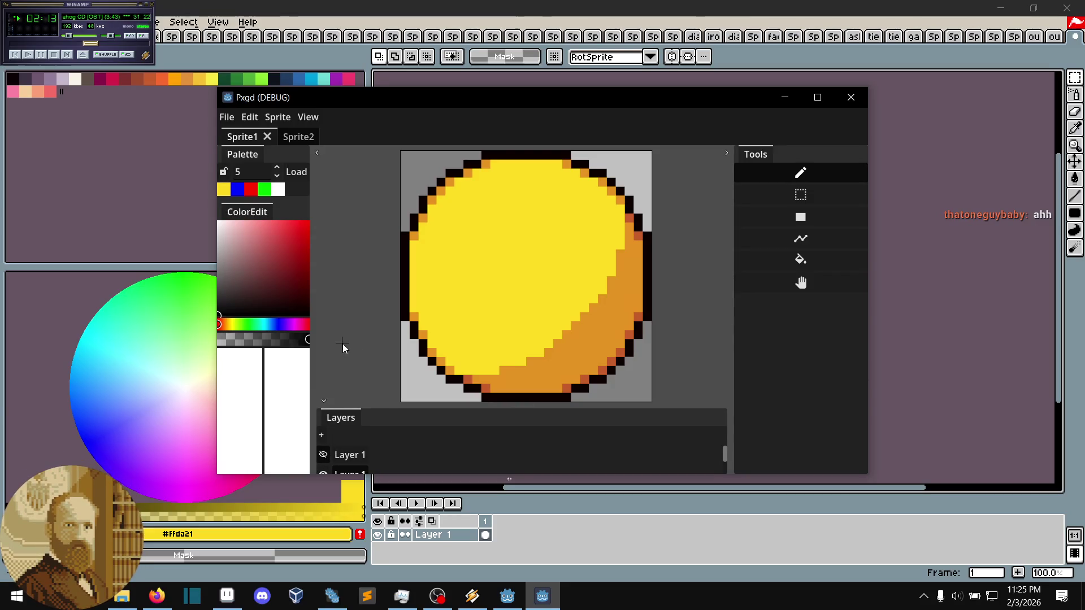
key(shift+super+s)
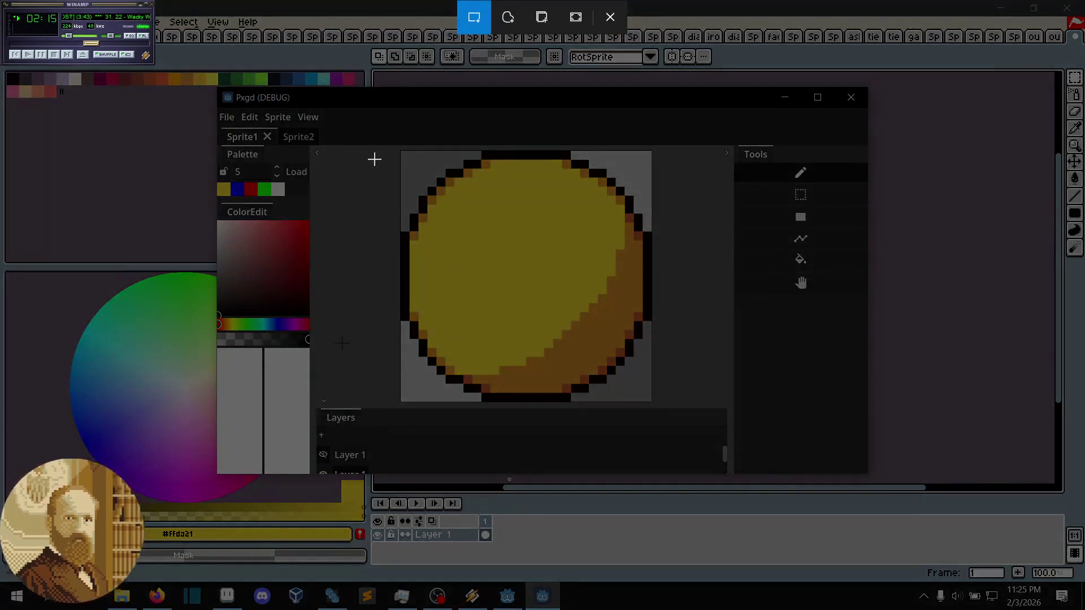
drag(398, 148, 654, 404)
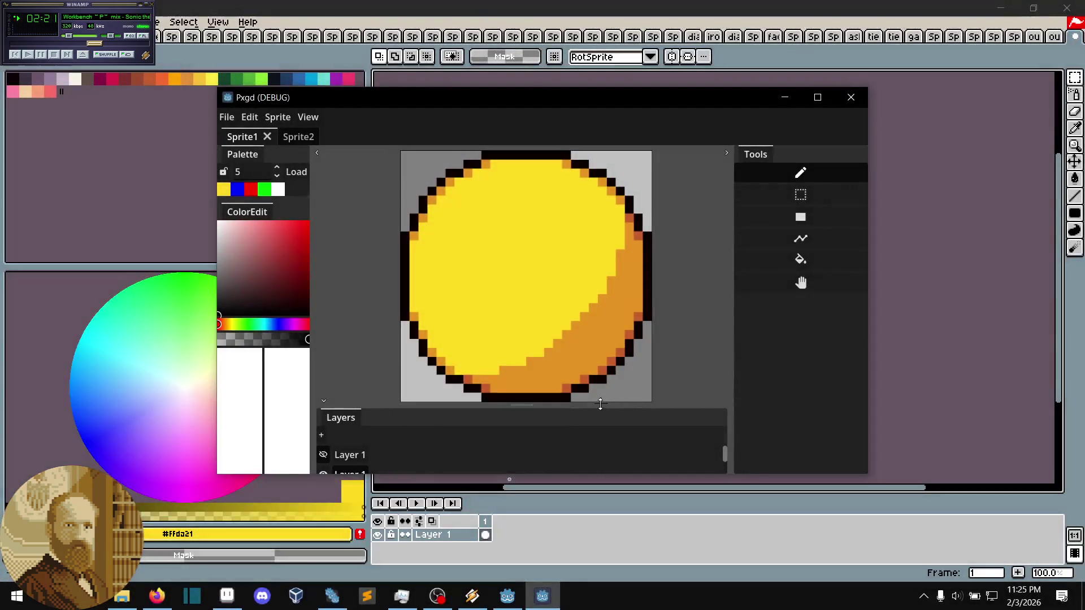
click(579, 540)
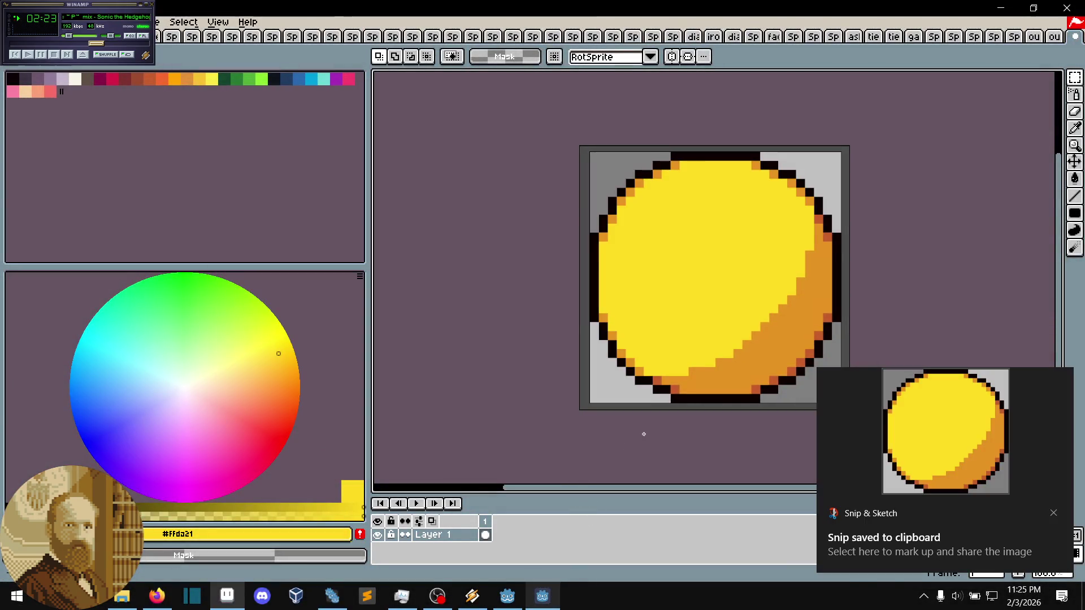
- Add a new Layer 2 above Layer 1
right_click(453, 540)
mouse_move(486, 492)
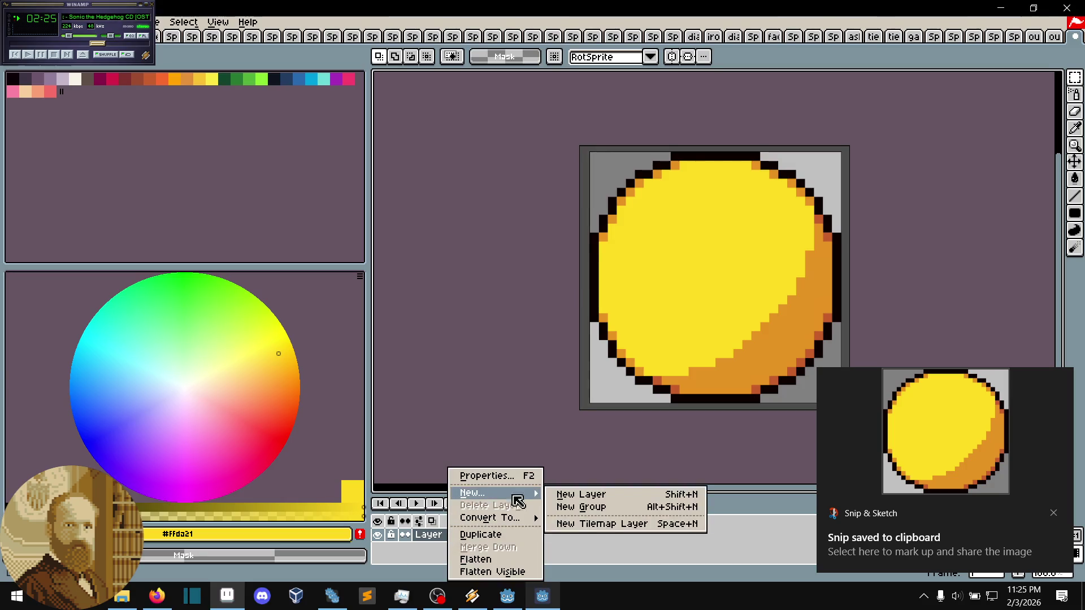
click(578, 494)
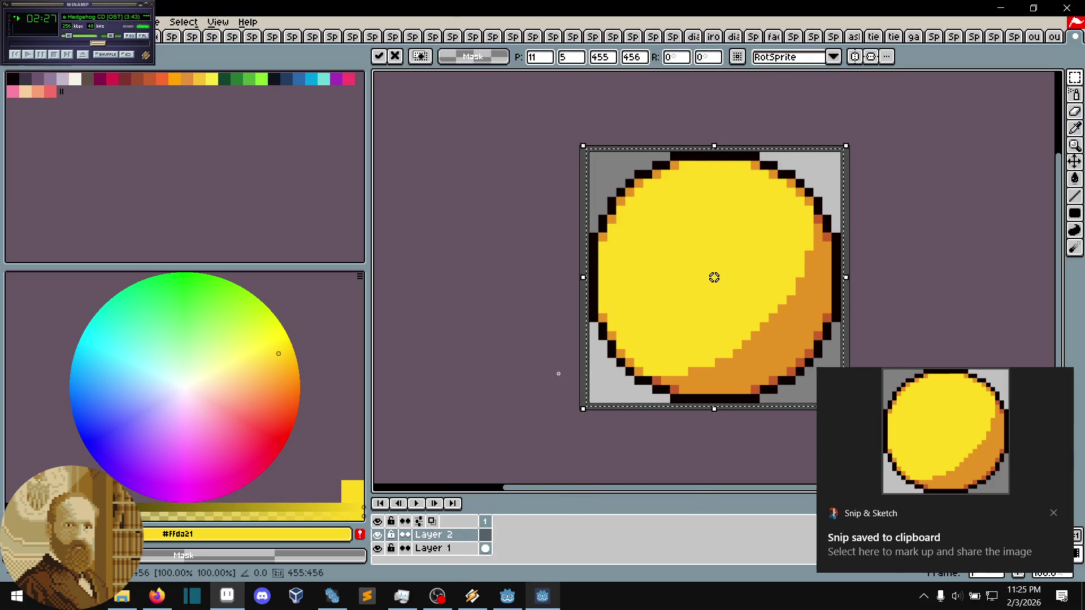
scroll(728, 285, up, 3)
scroll(739, 310, down, 2)
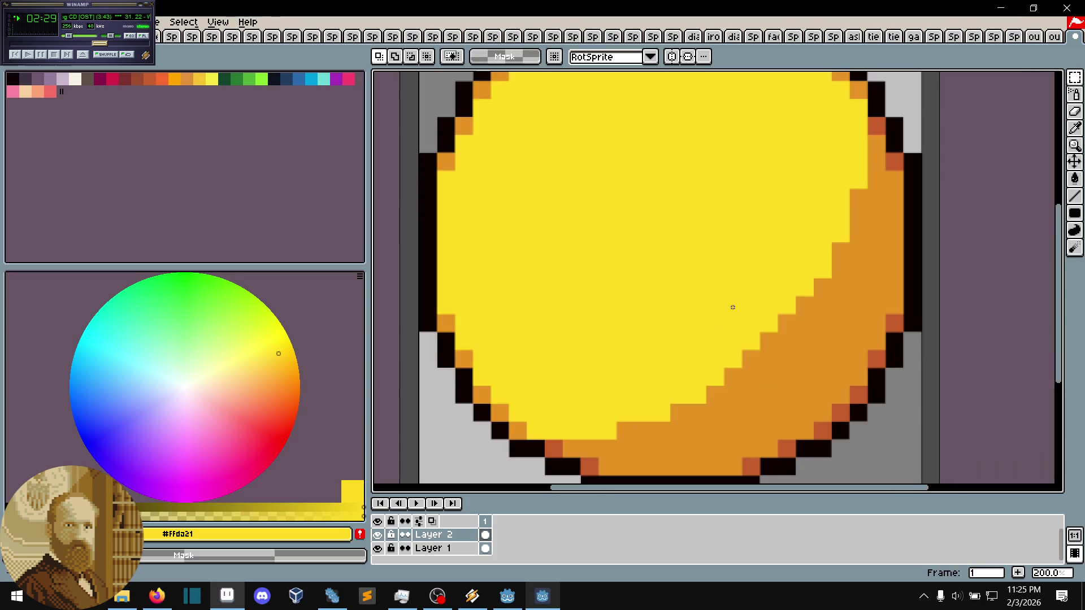
- Sample the circle's yellow (#ffdb22) with Layer 2 hidden and shown, then return to Pxgd
key(i)
click(719, 173)
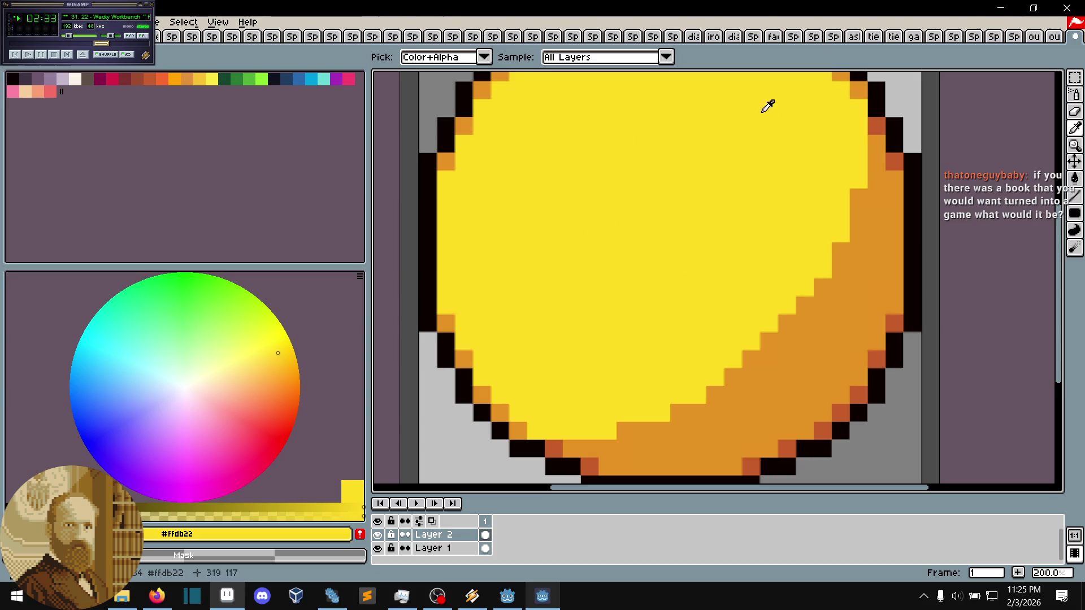
key(m)
click(378, 535)
key(i)
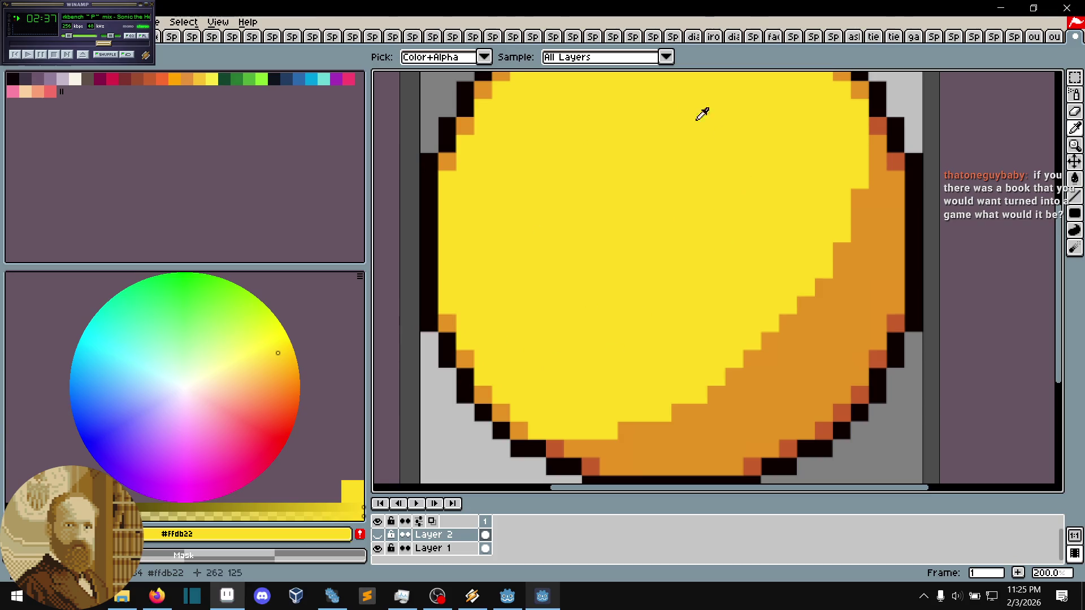
key(m)
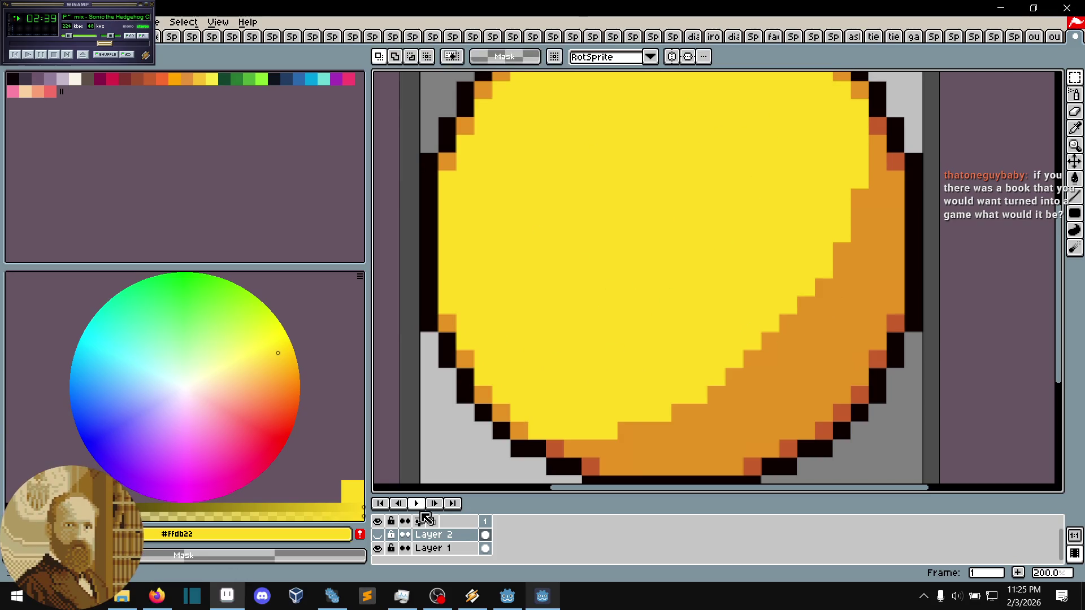
click(376, 540)
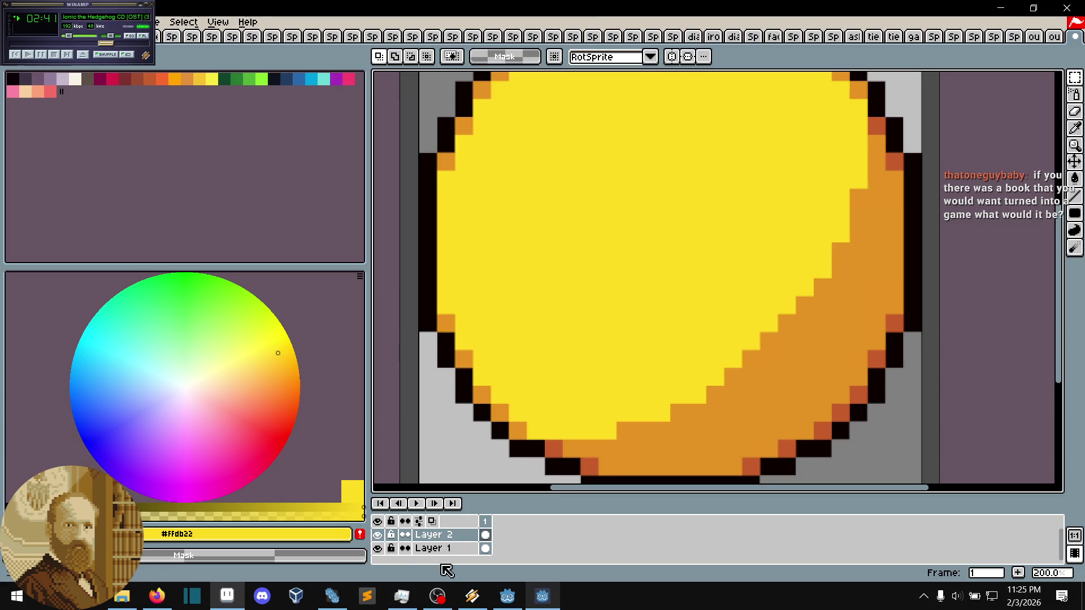
click(544, 602)
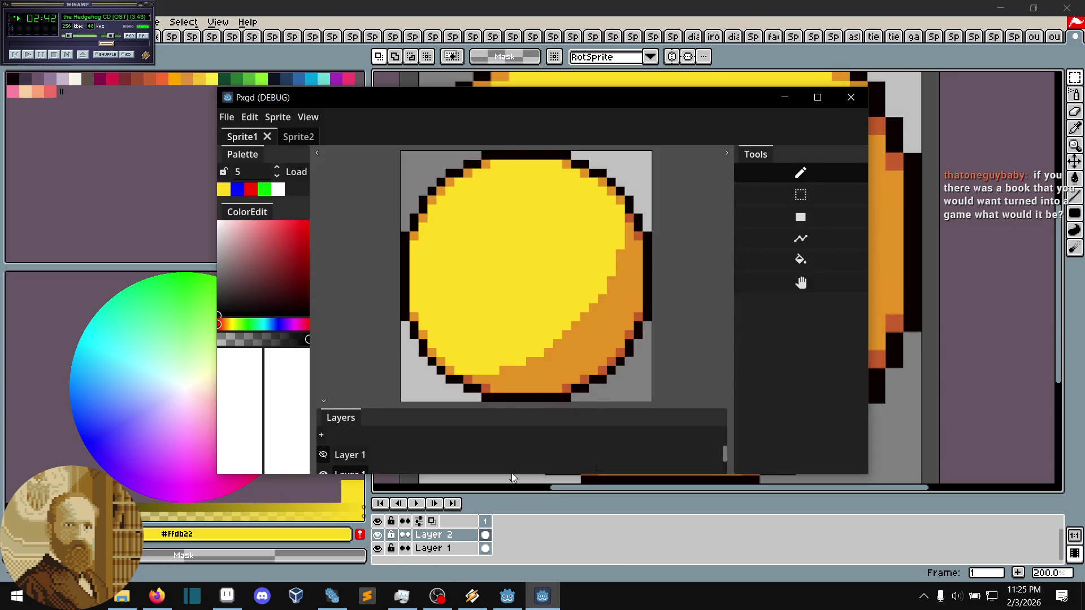
- Back in Godot, review the _on_save_file code in sprite_scene.gd
click(505, 597)
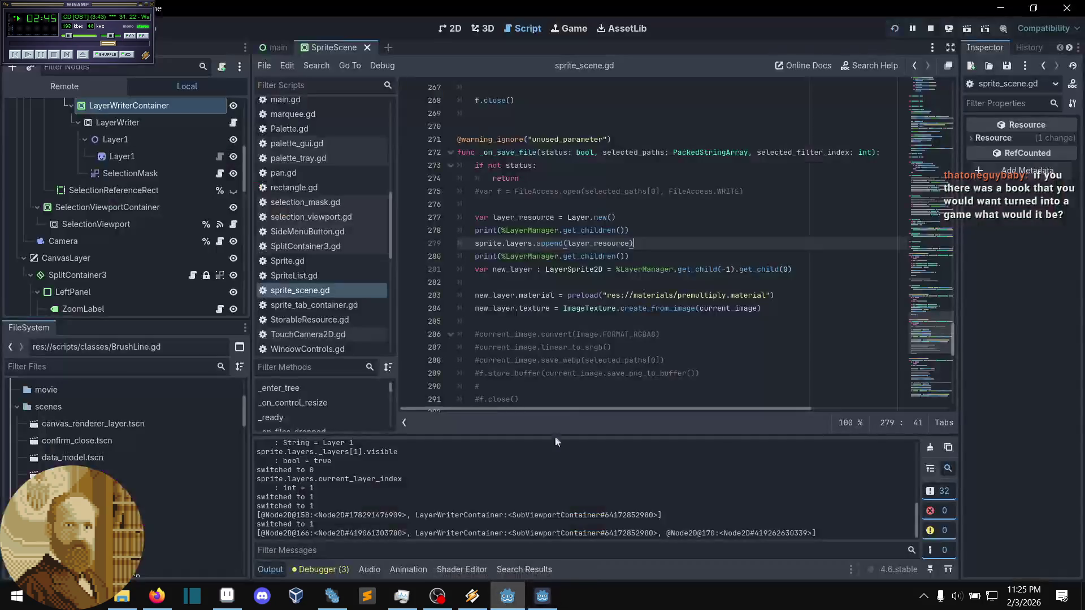
click(642, 321)
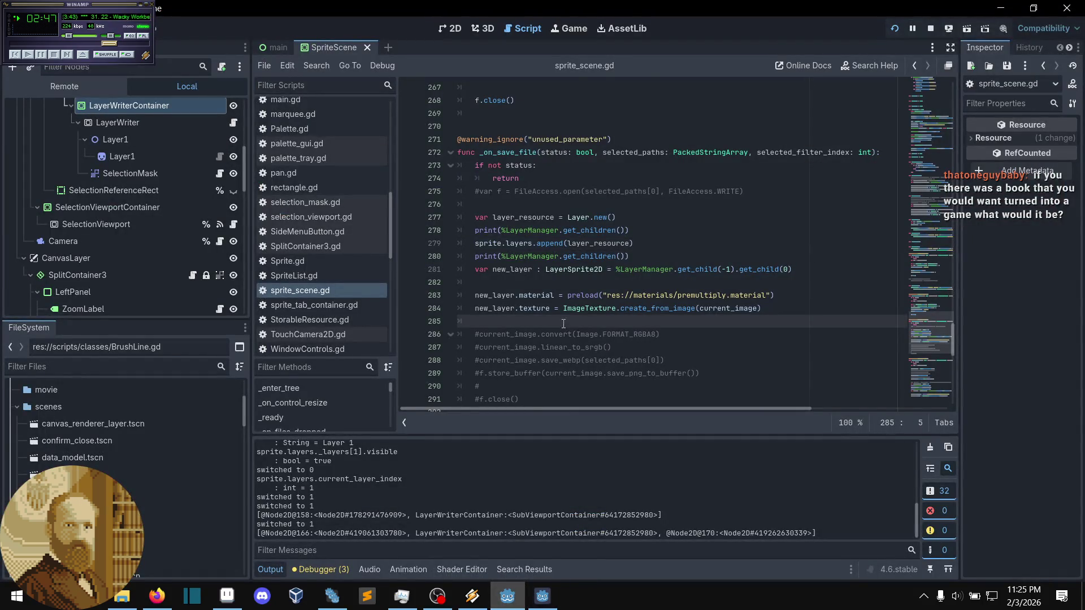
scroll(567, 325, down, 1)
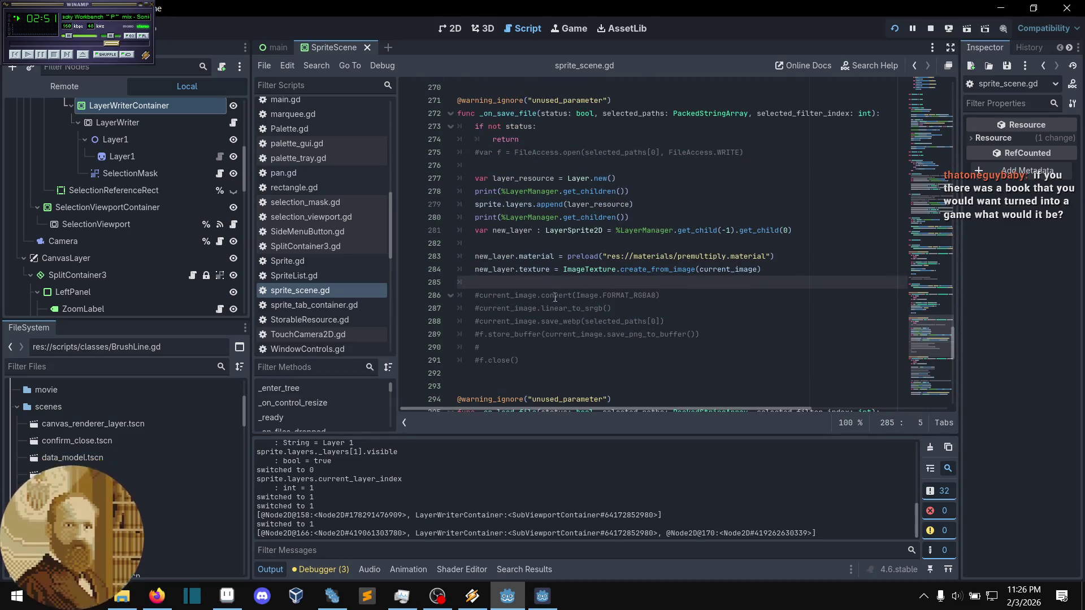
scroll(533, 282, up, 2)
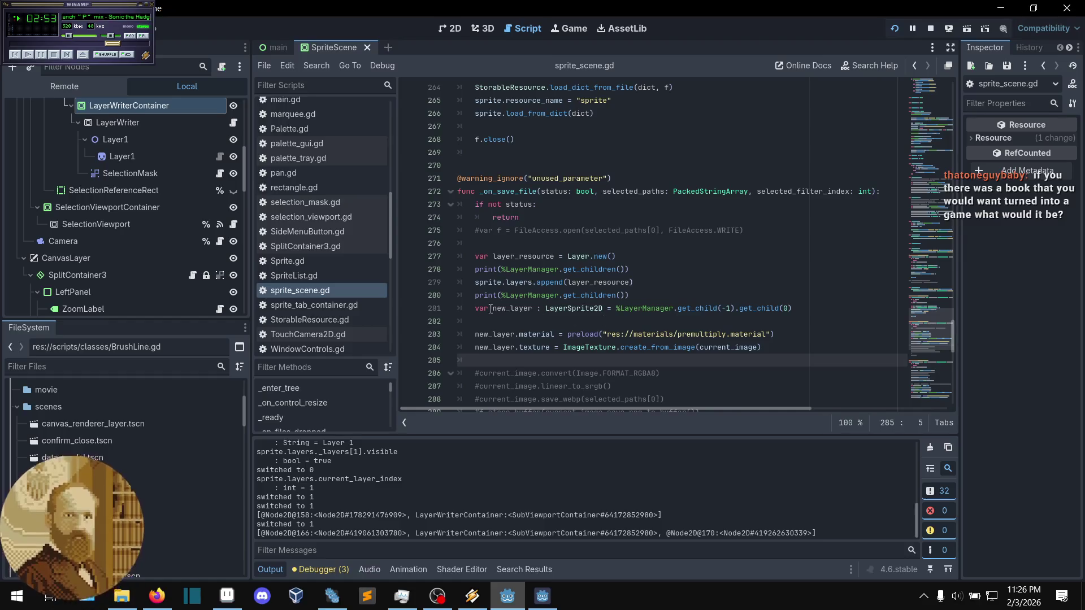
scroll(168, 263, up, 3)
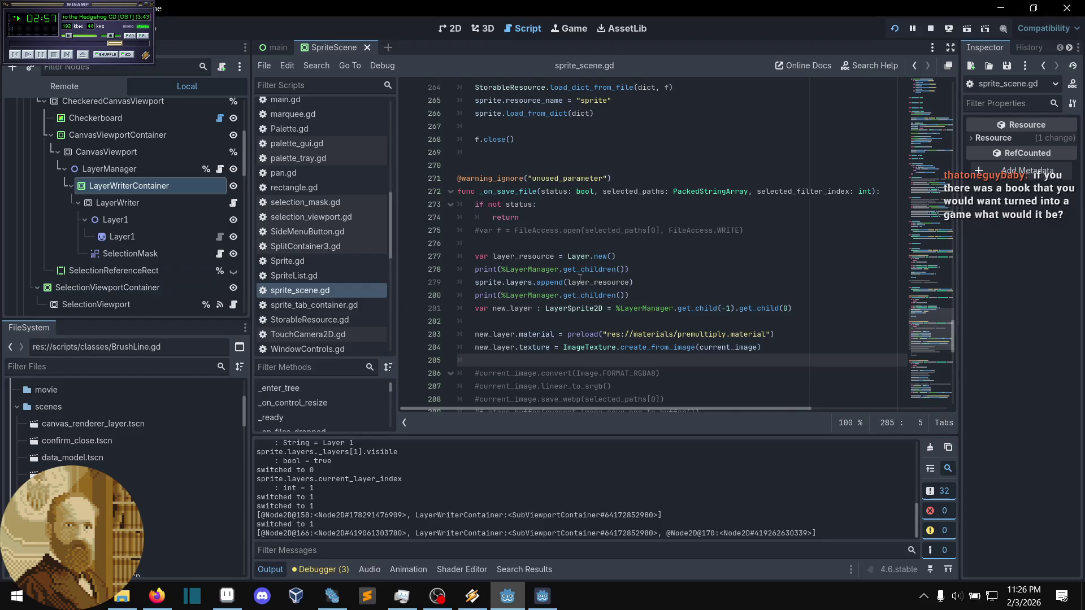
scroll(562, 278, down, 2)
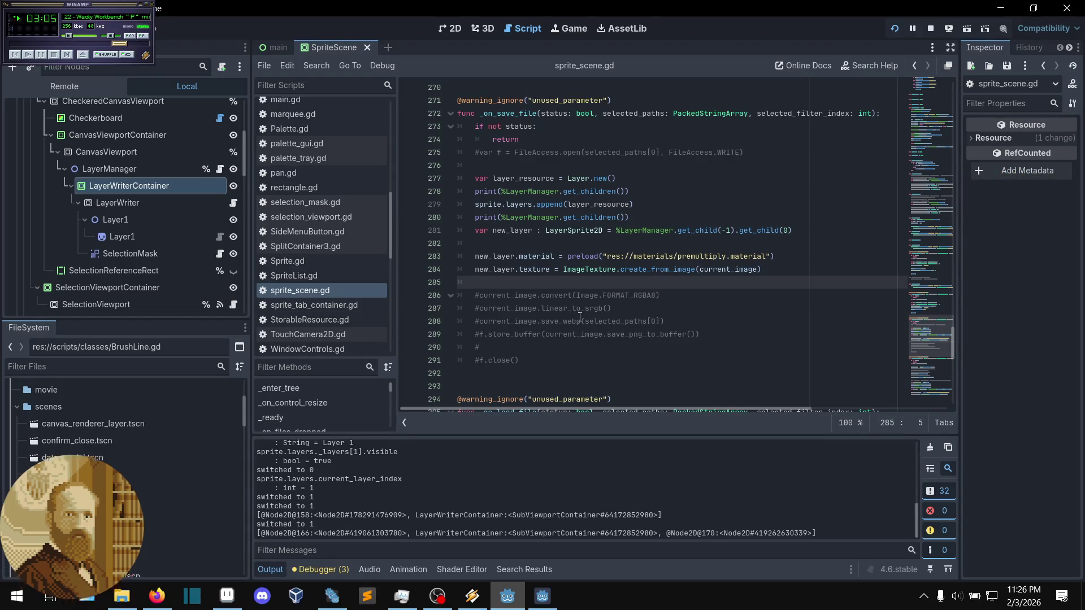
scroll(567, 312, down, 1)
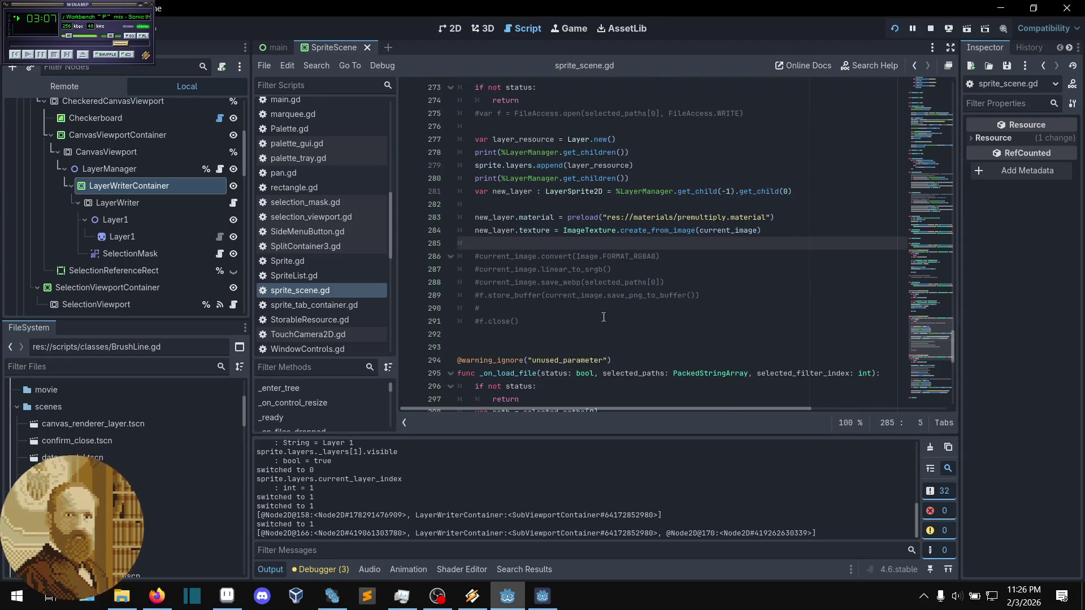
scroll(588, 313, up, 1)
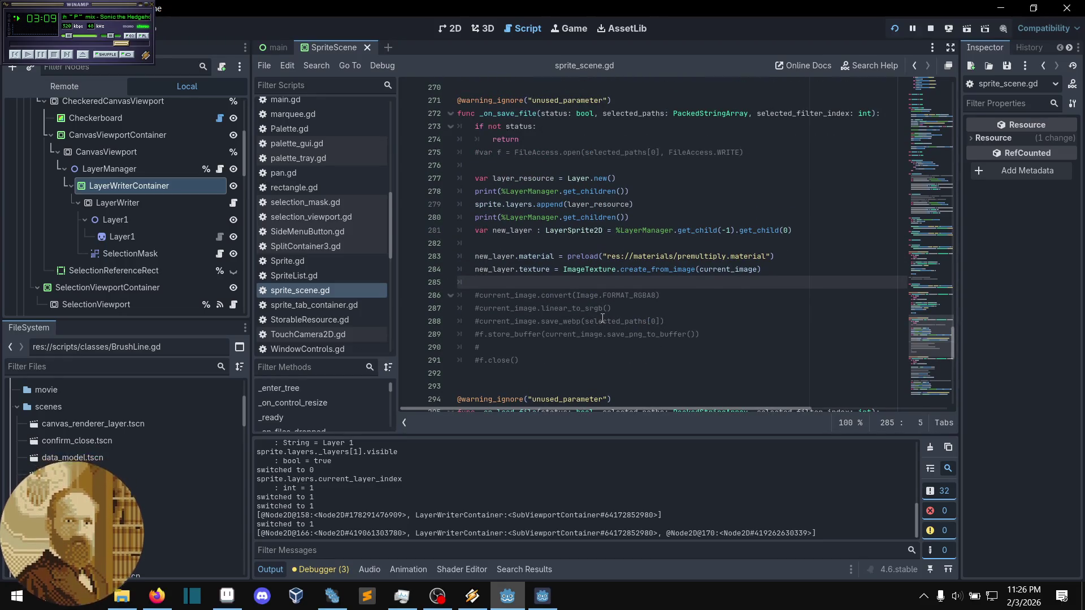
scroll(592, 317, down, 1)
mouse_move(664, 282)
mouse_down()
mouse_move(474, 256)
mouse_move(555, 256)
mouse_up()
click(566, 310)
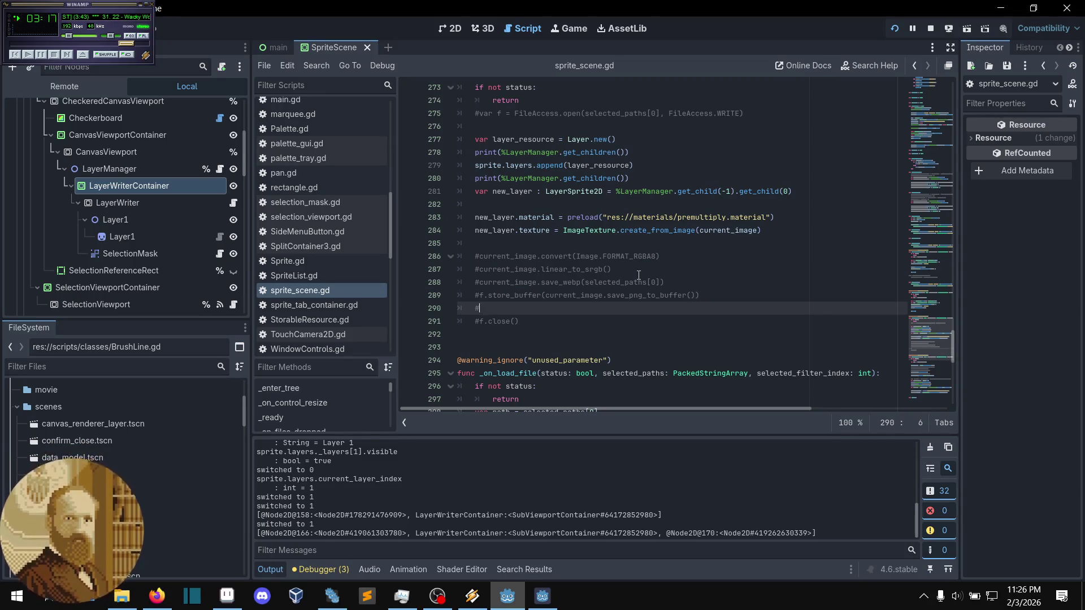
- Uncomment lines 286–288: the RGBA8 convert, linear_to_srgb and save_webp calls
drag(592, 257, 661, 283)
key(ctrl+k)
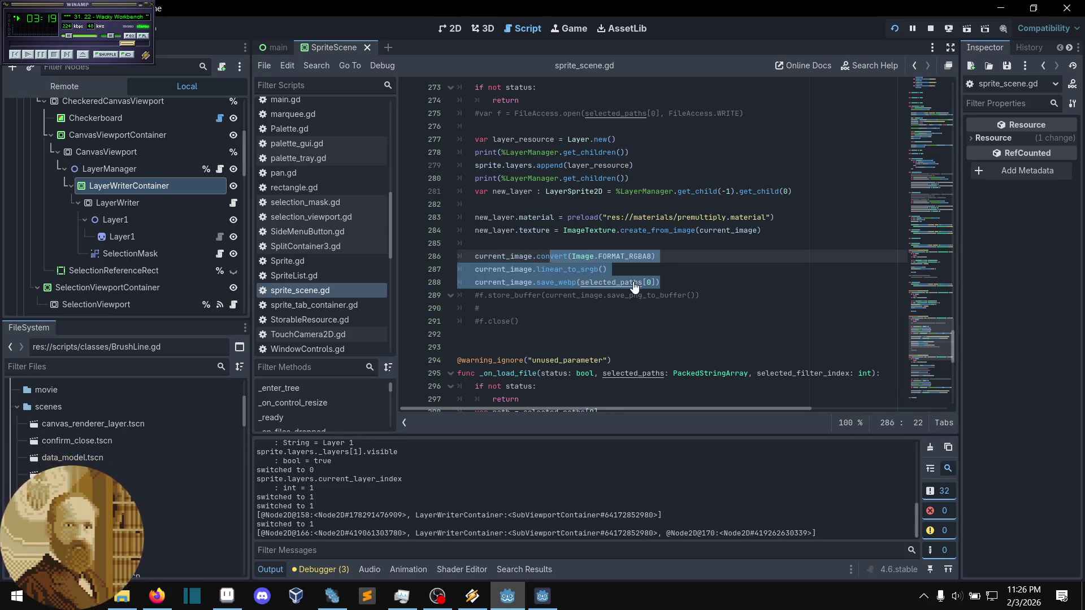
click(583, 313)
click(575, 317)
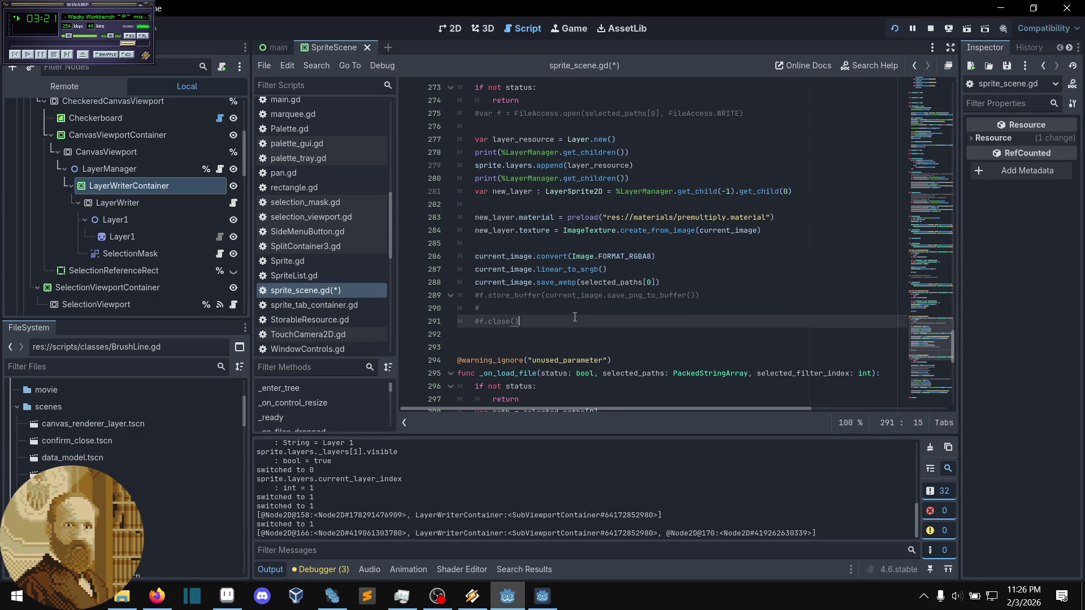
click(574, 307)
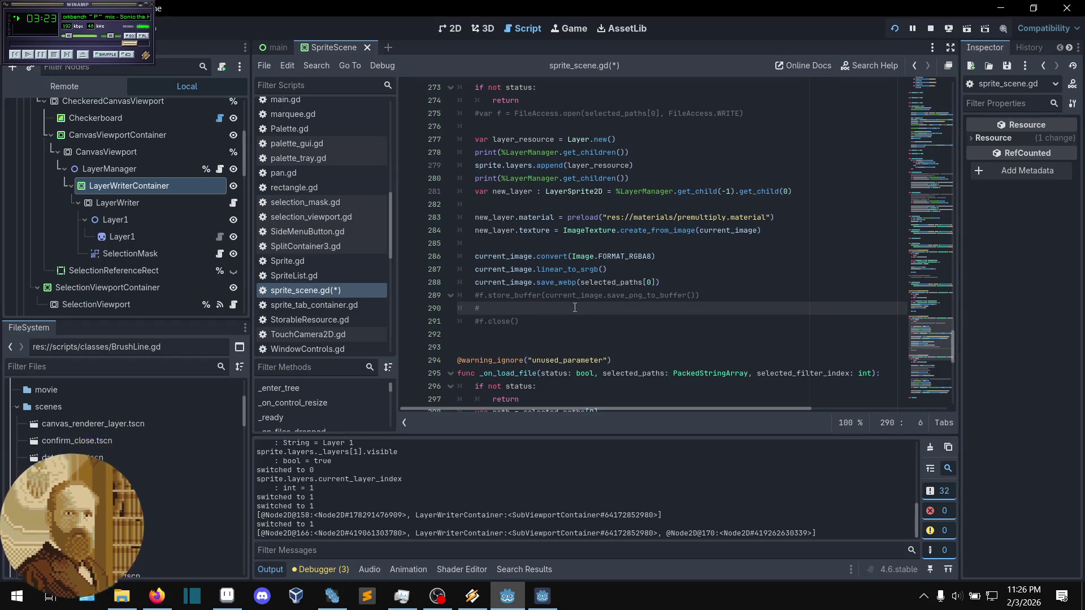
key(ctrl+z)
key(ctrl+k)
click(666, 281)
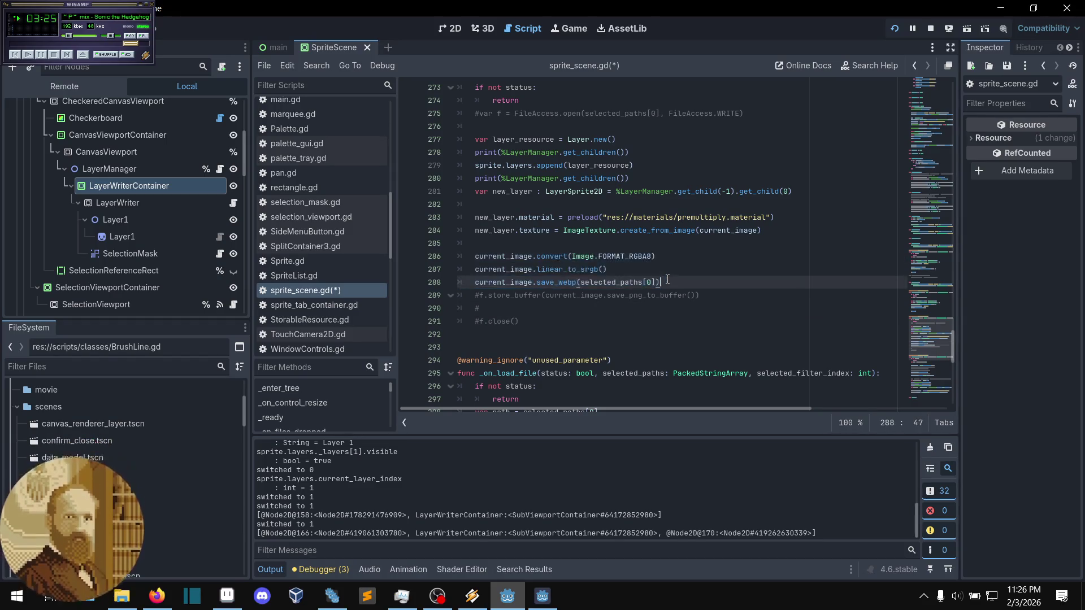
mouse_move(666, 282)
mouse_down()
mouse_move(602, 270)
mouse_move(591, 256)
mouse_up()
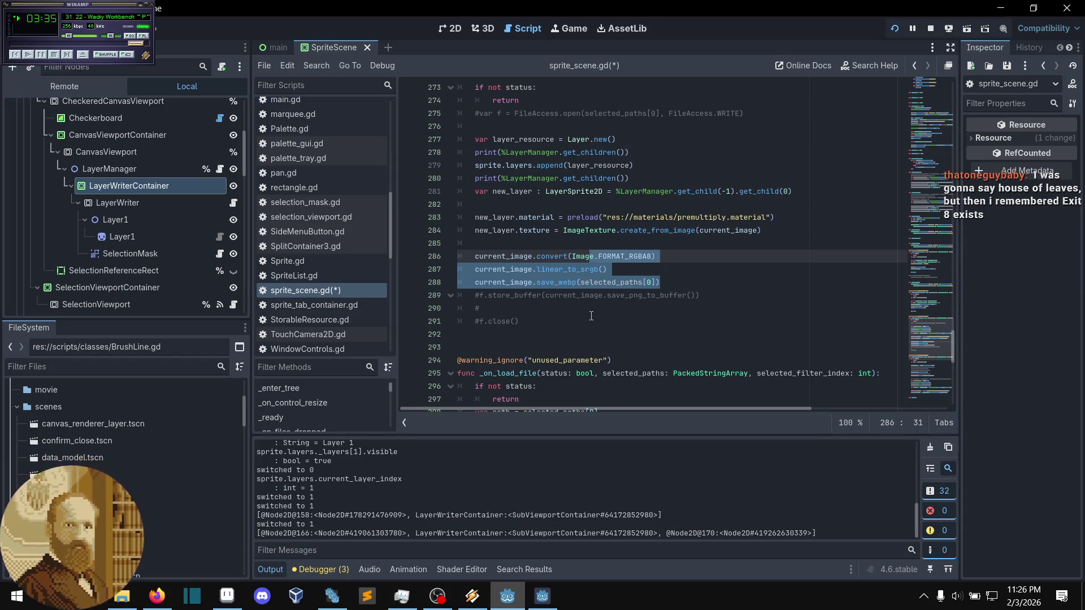
click(677, 288)
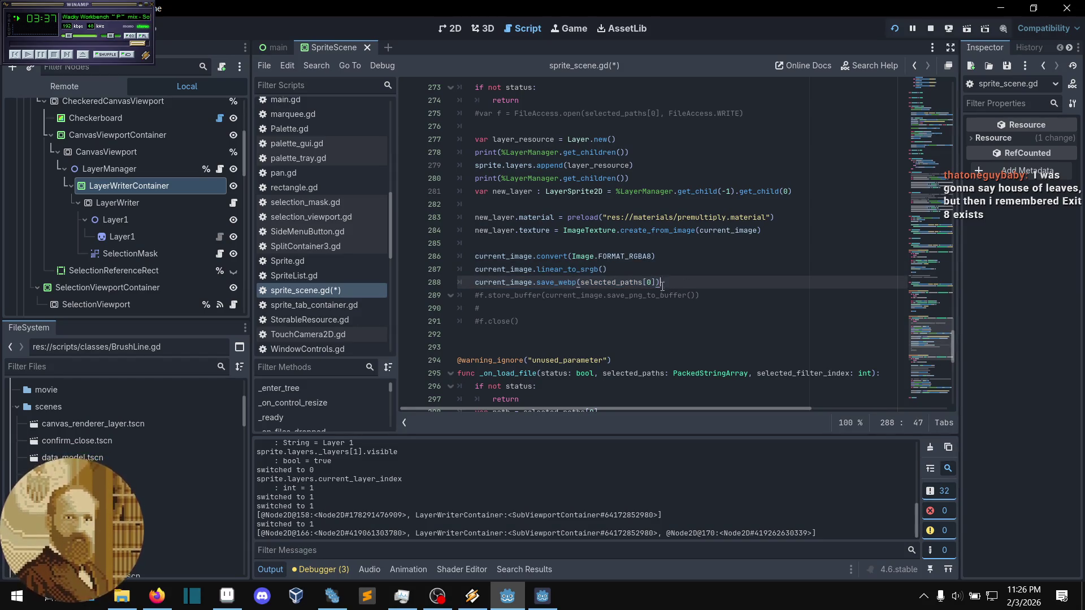
drag(669, 286, 592, 256)
click(663, 285)
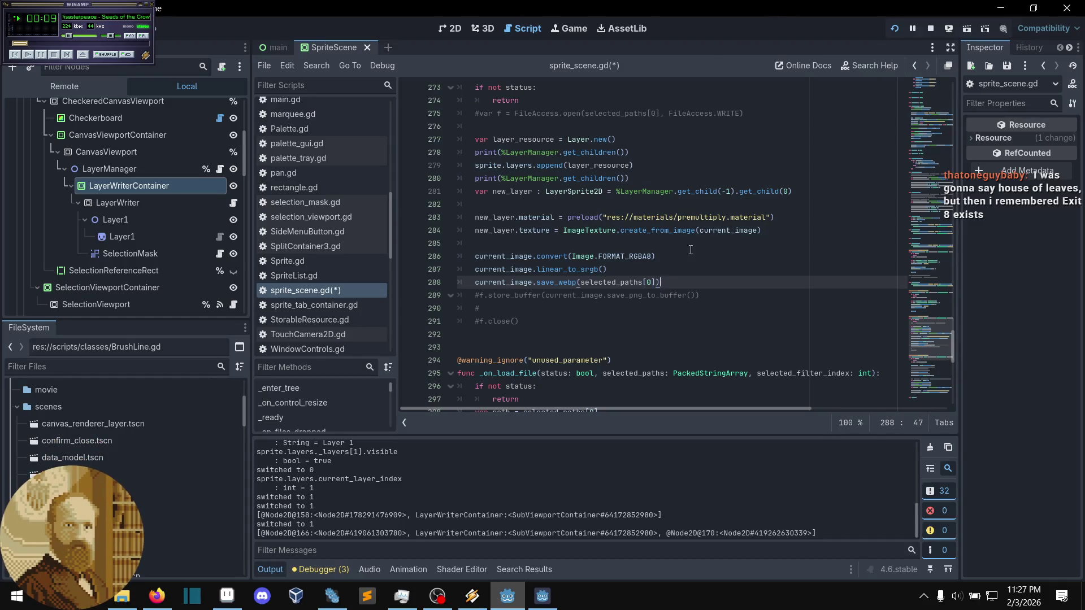
- Undo the pasted layer-creation block in _on_save_file
key(Up)
key(Up)
key(Down)
key(Down)
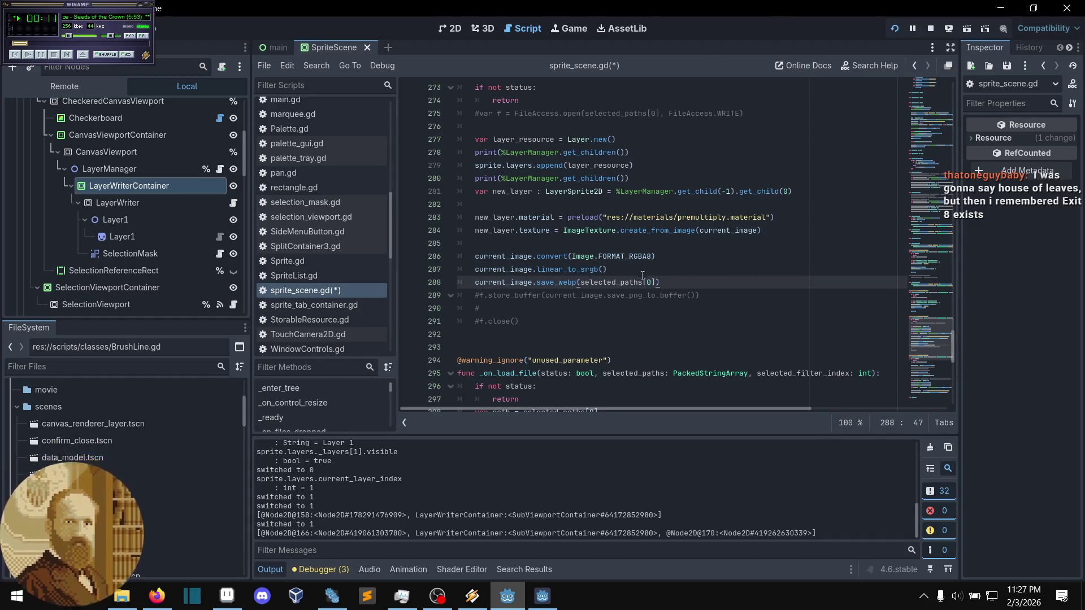
key(Up)
key(Up)
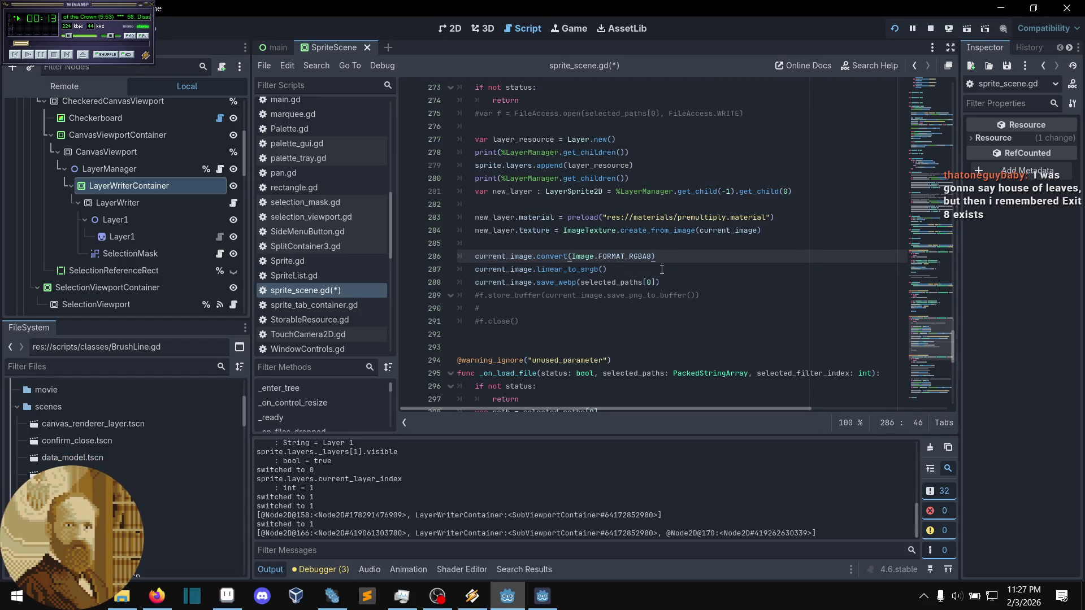
key(ctrl+z)
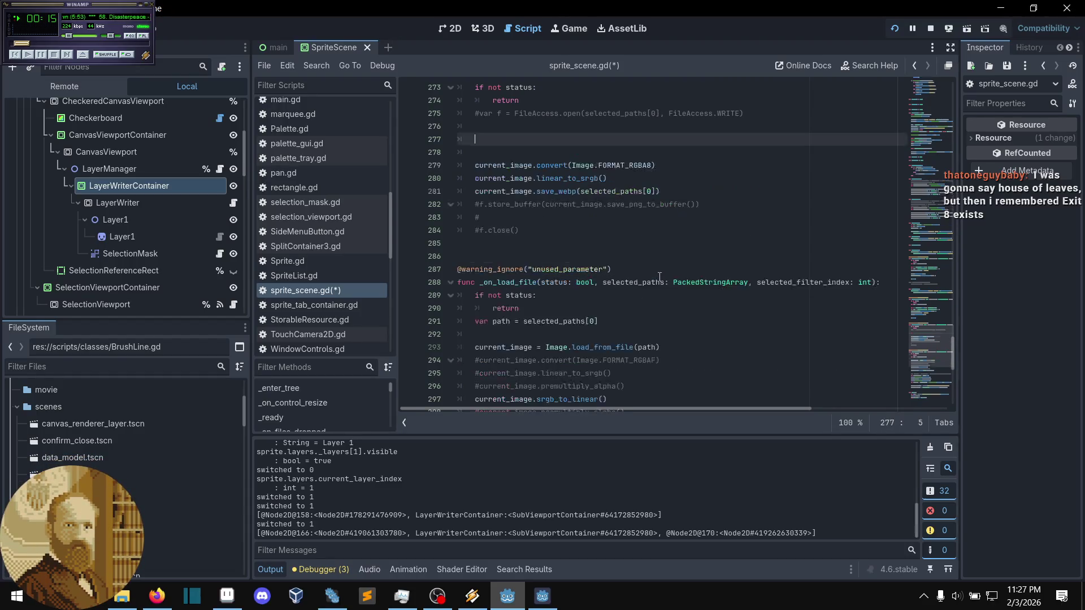
scroll(642, 233, up, 2)
key(ctrl+y)
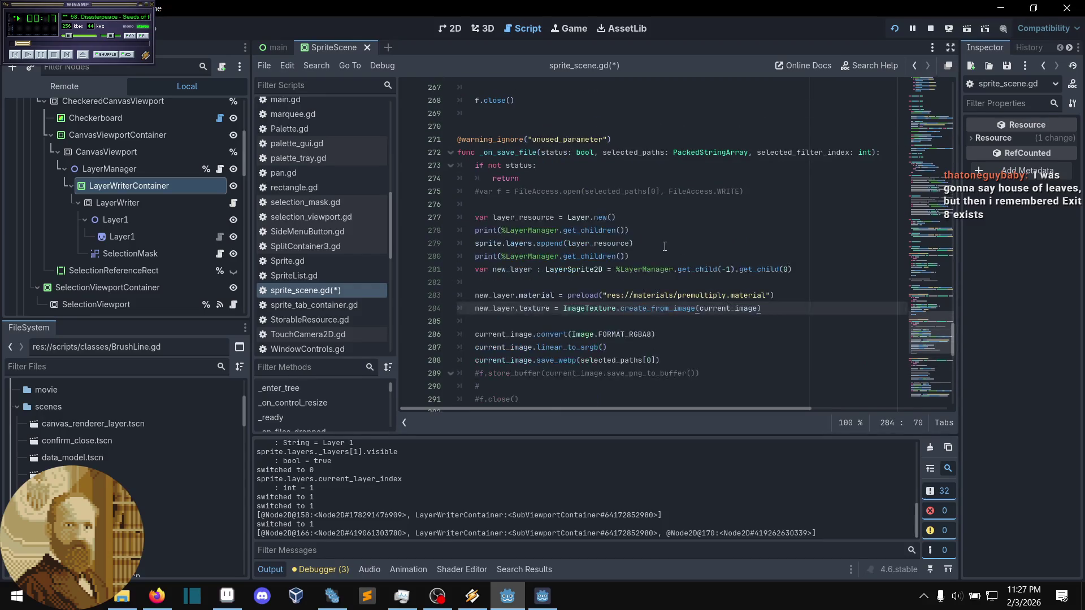
key(ctrl+z)
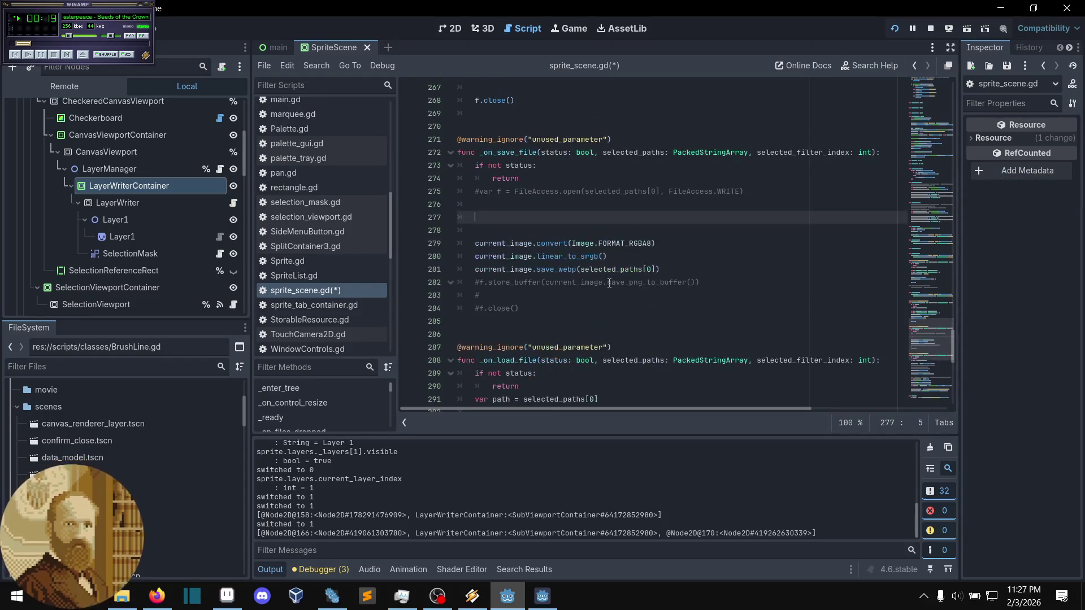
key(Up)
- Revert the remaining edits around the conversion lines and save sprite_scene.gd
key(ctrl+z)
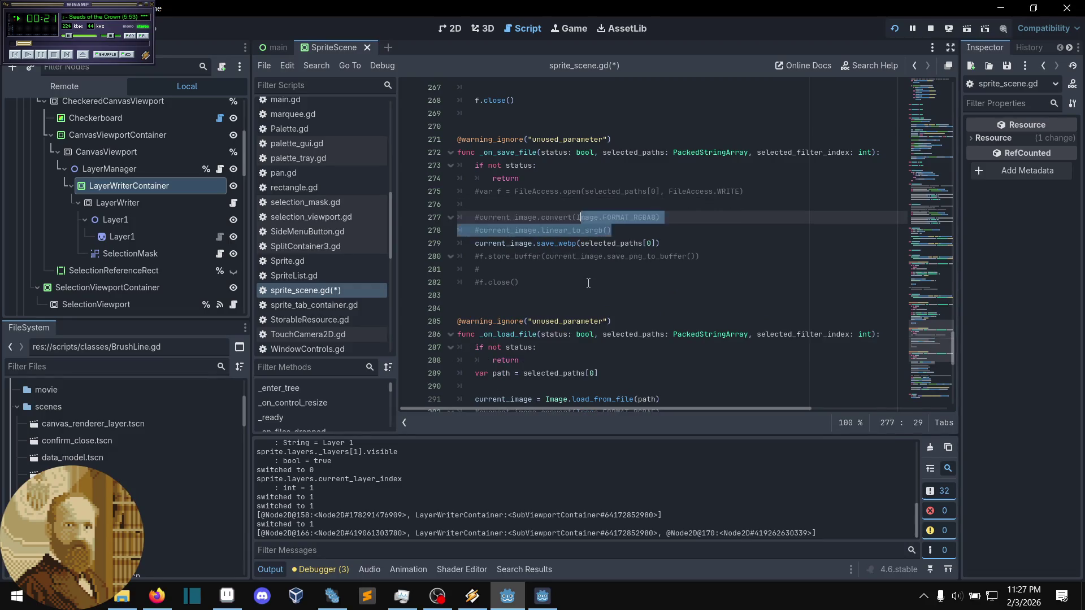
key(ctrl+z)
key(ctrl+s)
click(653, 235)
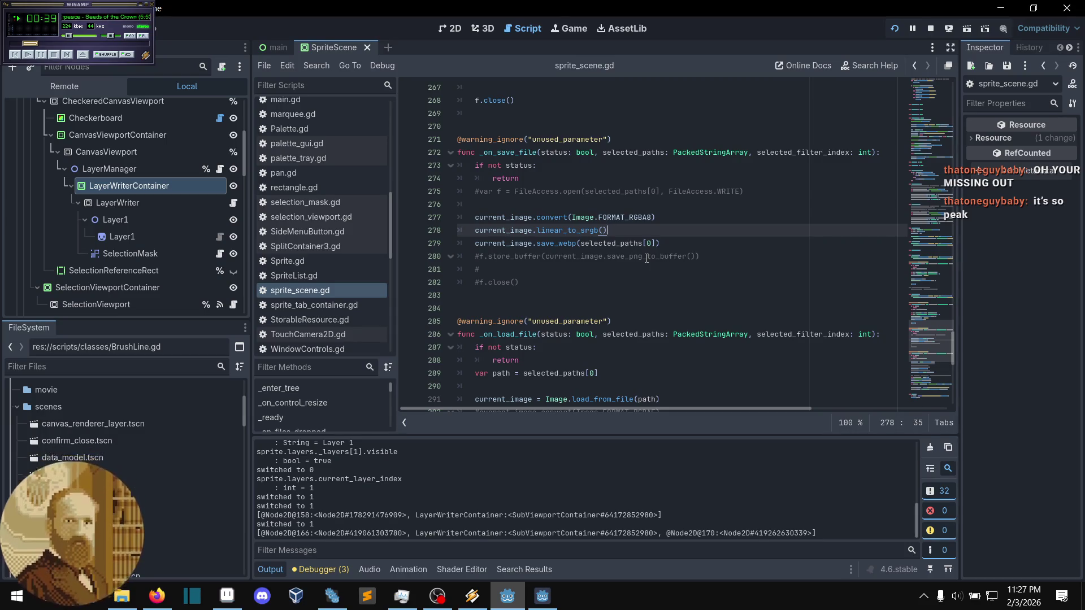
click(679, 249)
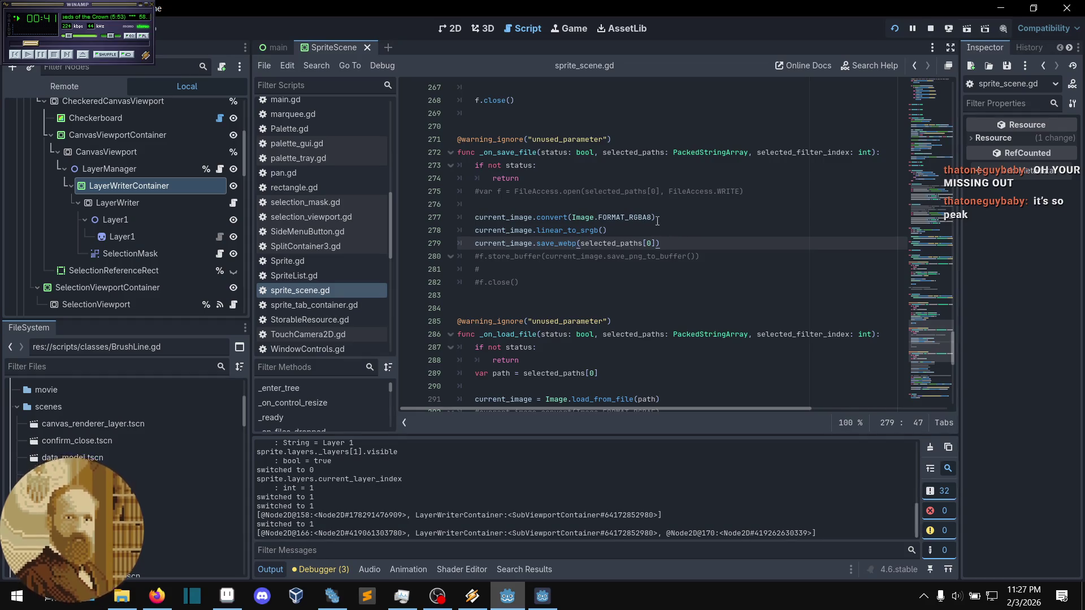
key(Up)
key(Up)
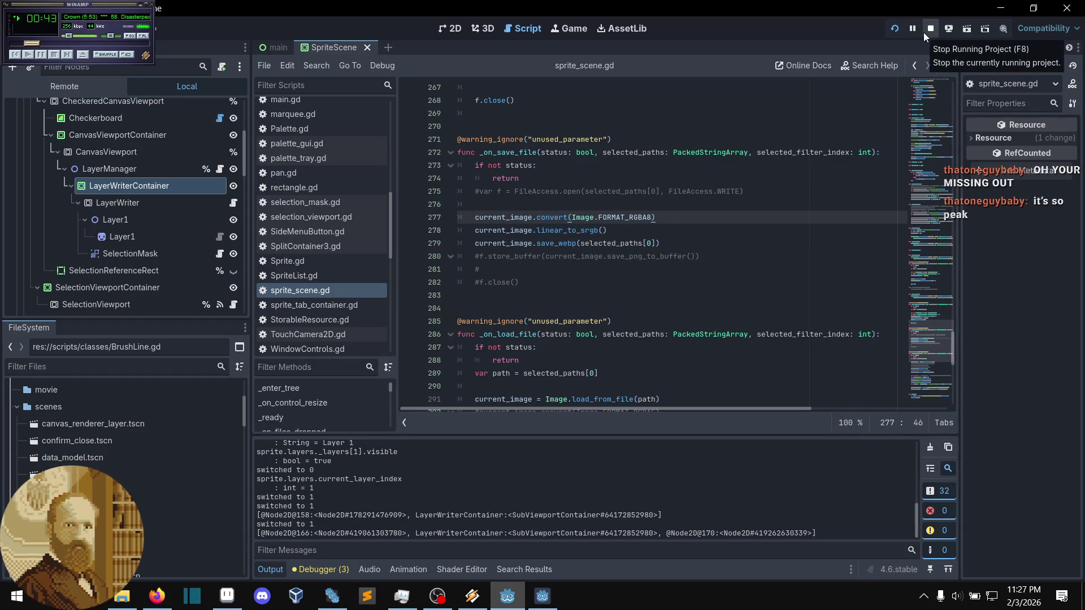
- Stop and rerun the project with F5, then reposition the Pxgd debug window and zoom into its blank canvas
click(924, 32)
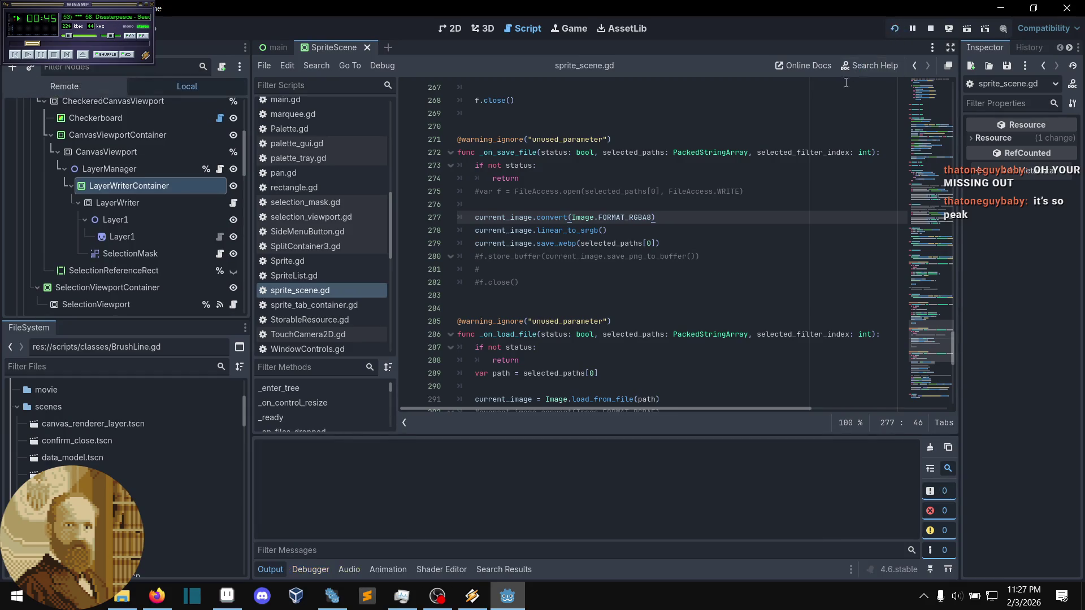
key(F5)
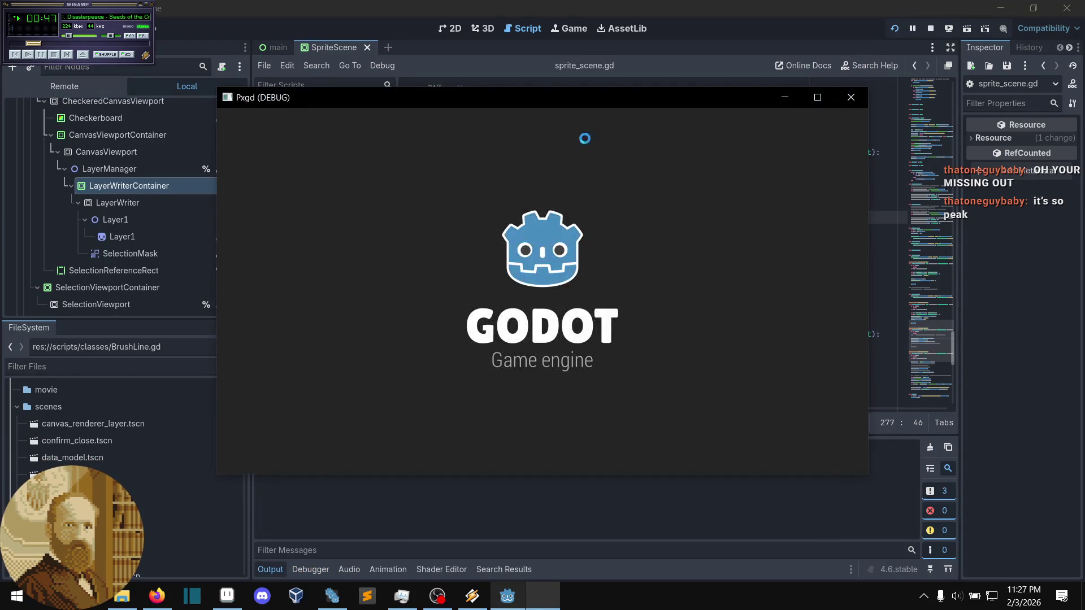
mouse_move(591, 105)
mouse_down()
mouse_move(644, 301)
mouse_move(641, 112)
mouse_up()
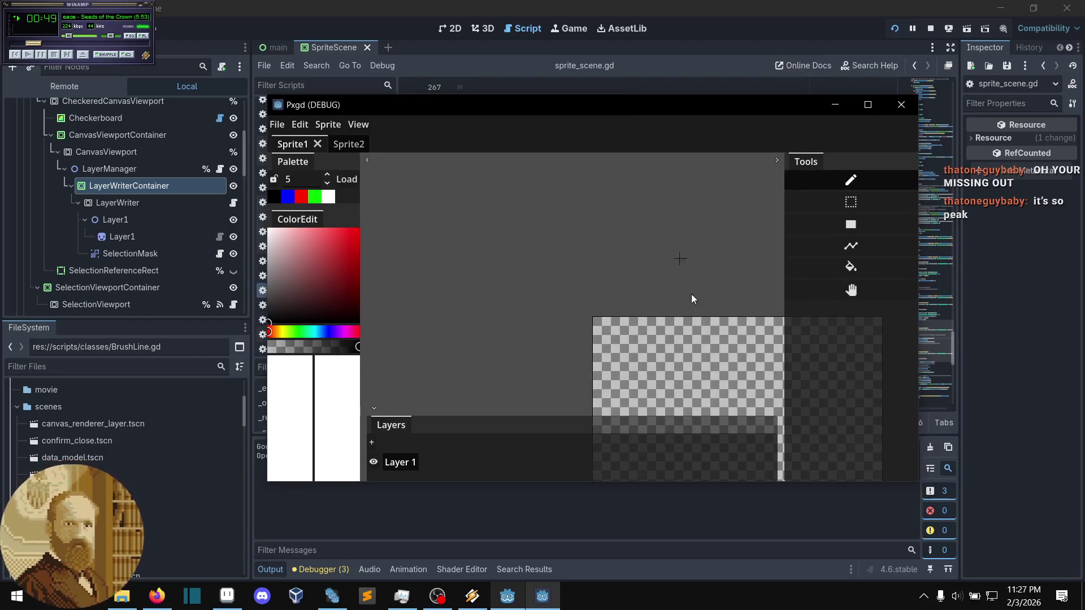
scroll(634, 252, up, 3)
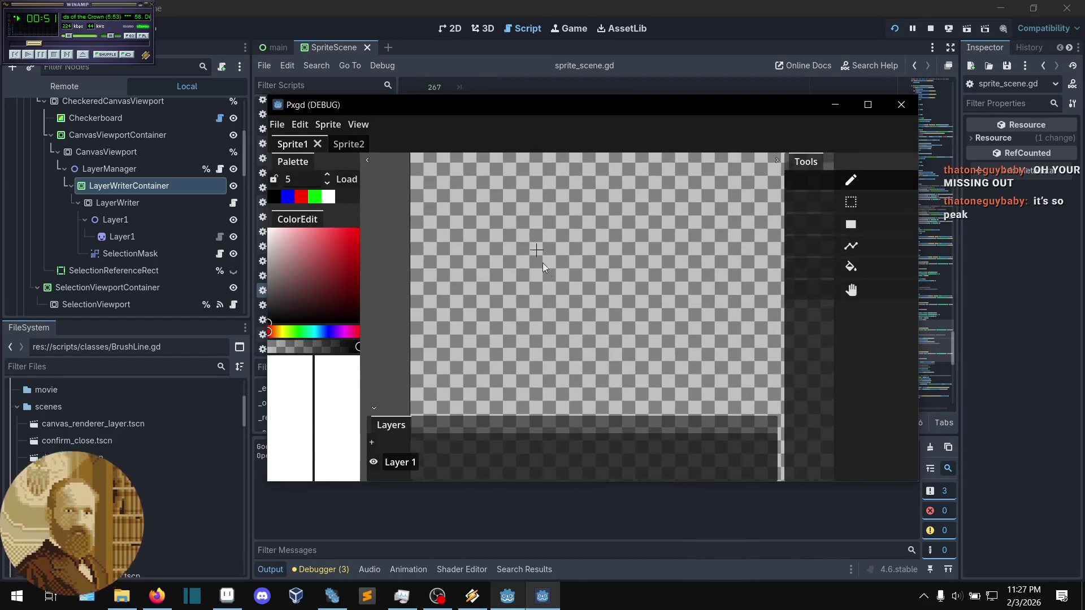
scroll(484, 280, up, 4)
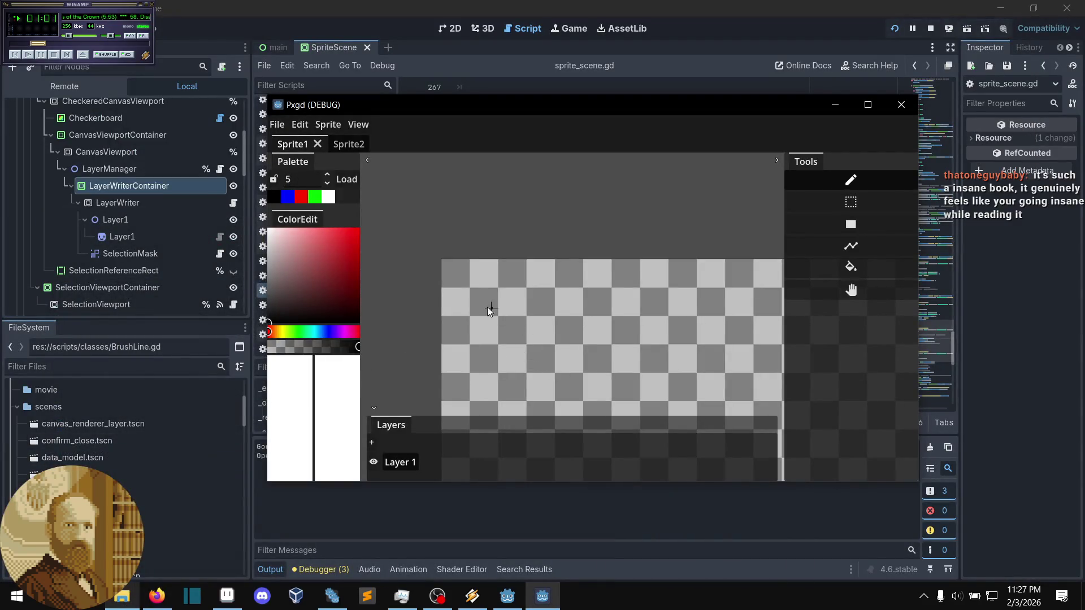
- Load faceless.pxgd in Pxgd, then pan and zoom to centre the yellow circle sprite
click(277, 124)
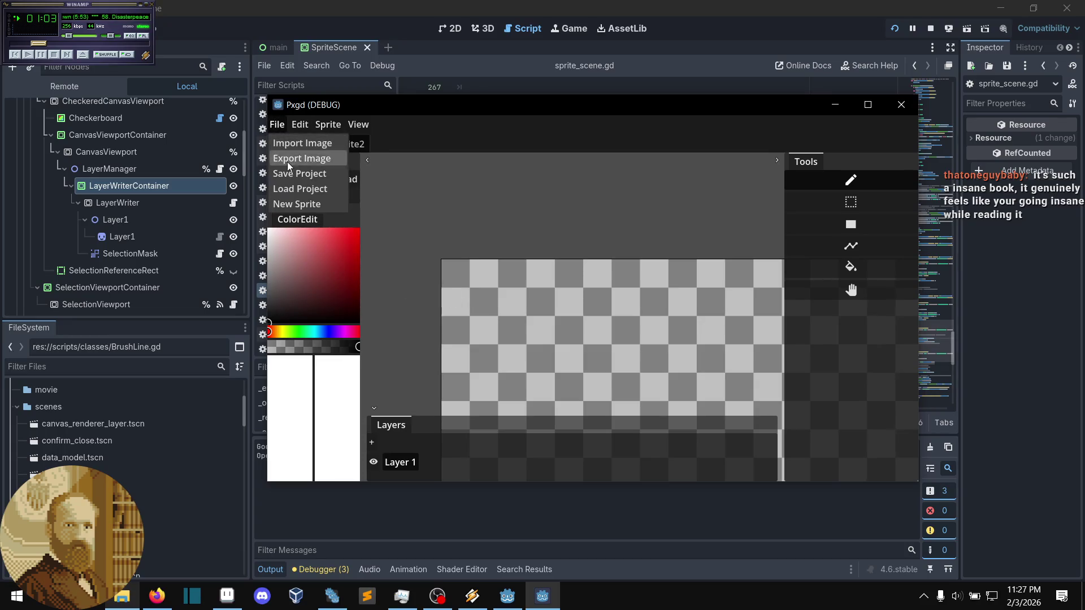
click(292, 189)
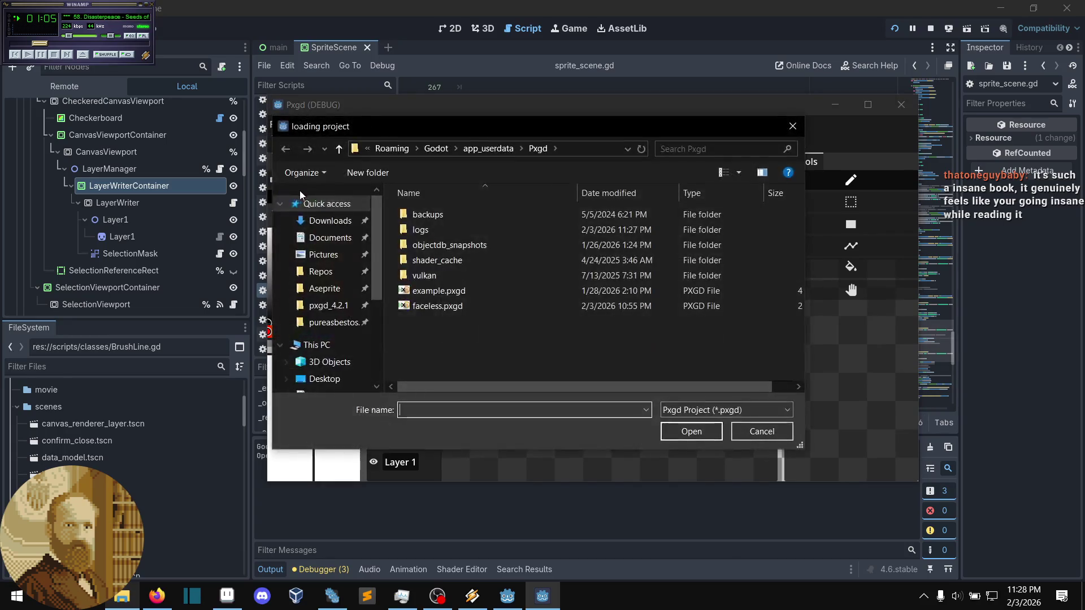
click(438, 306)
click(698, 434)
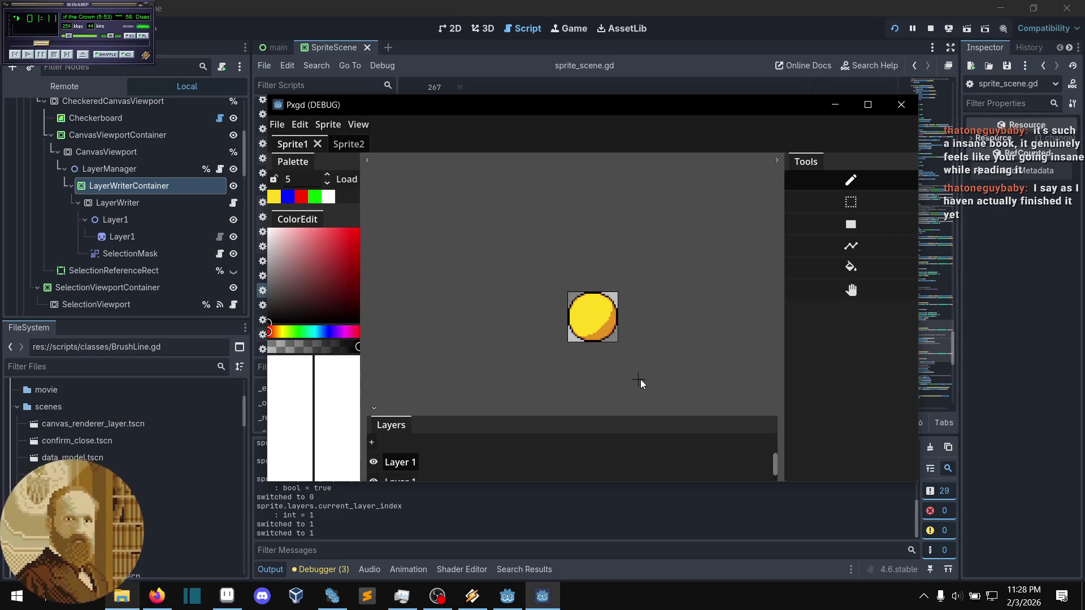
drag(640, 380, 615, 362)
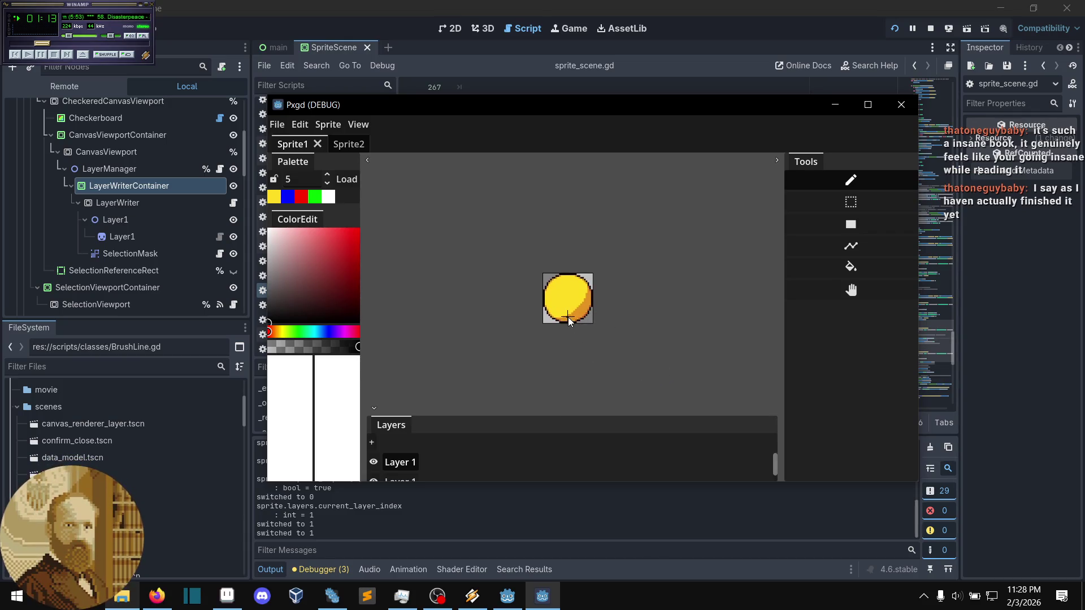
scroll(568, 319, up, 5)
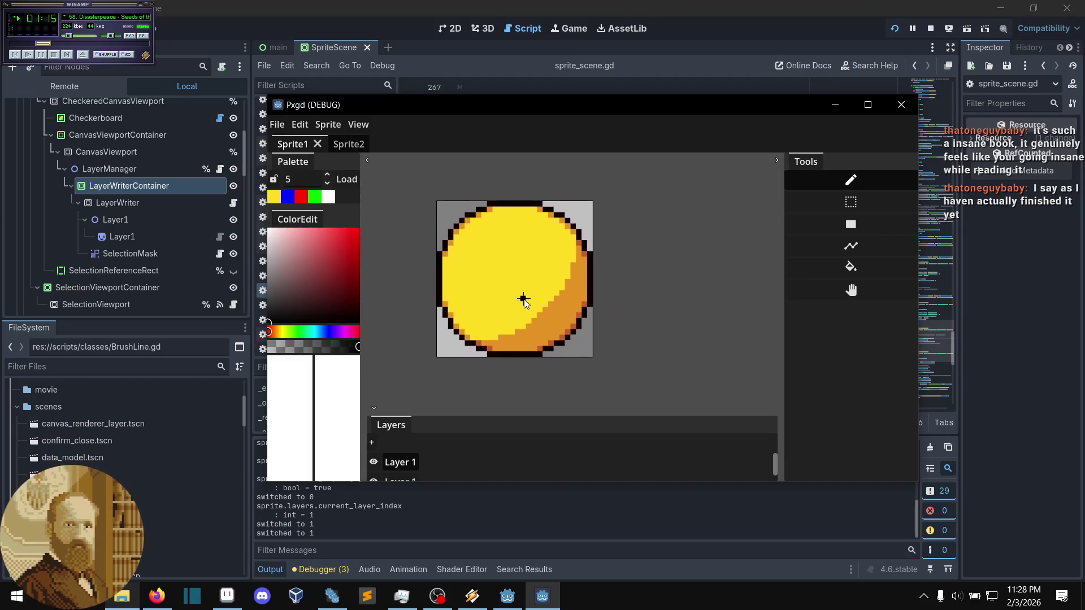
scroll(480, 311, up, 2)
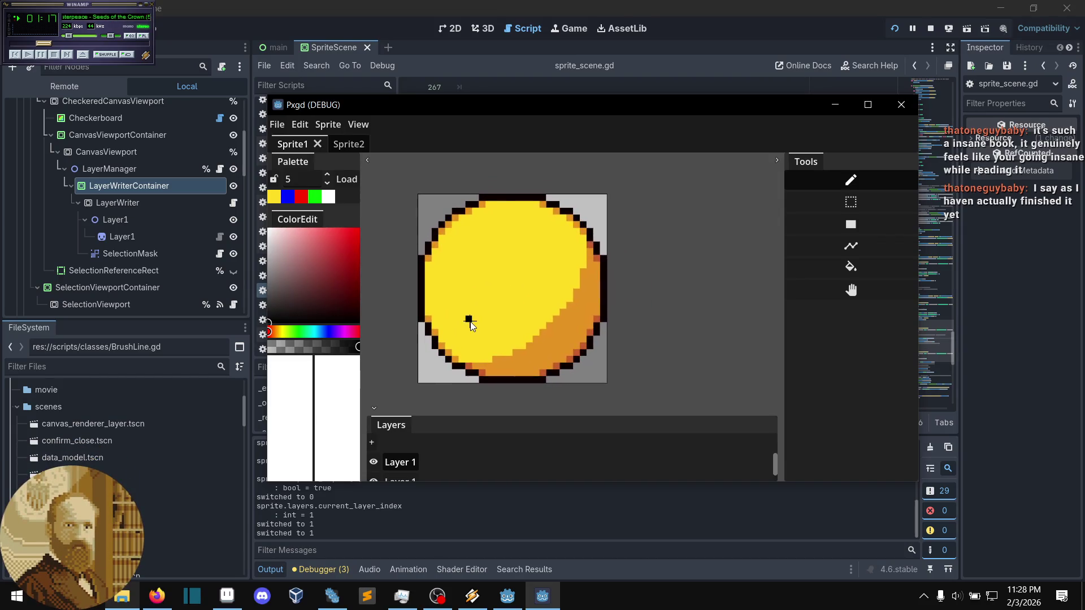